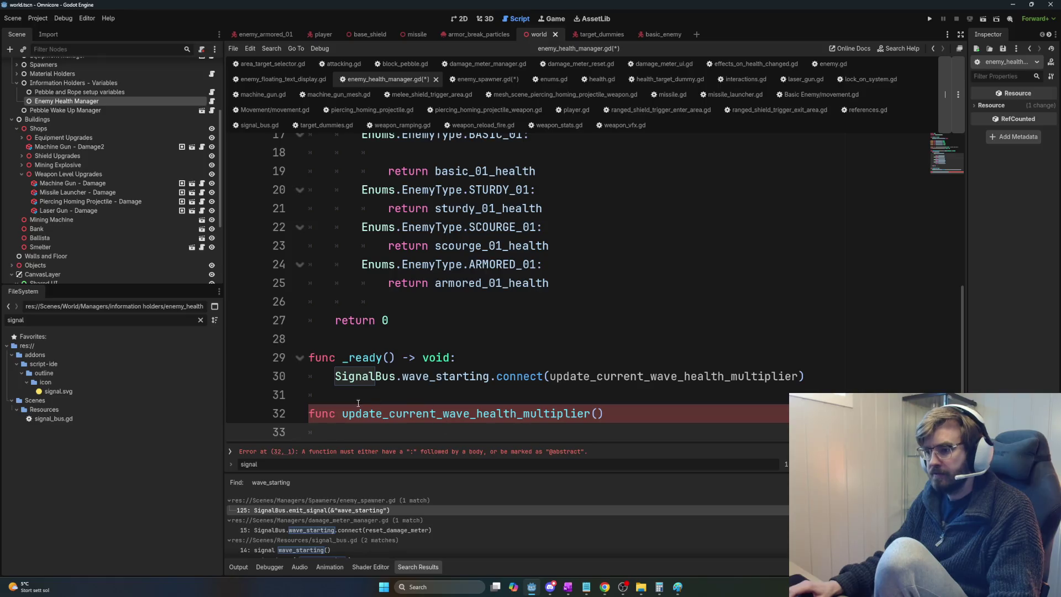
Step: Delete the empty line 18 under the BASIC_01 case in get_enemy_health
left_click_drag(344, 412, 508, 412)
scroll(554, 398, "up", 3)
scroll(554, 399, "up", 2)
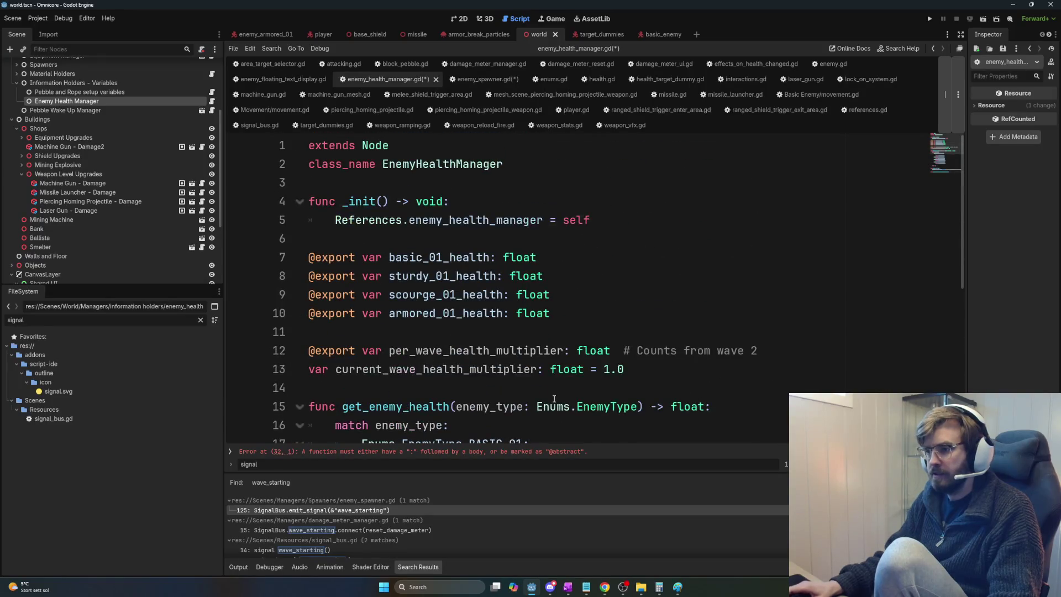
scroll(547, 403, "down", 3)
left_click(94, 103)
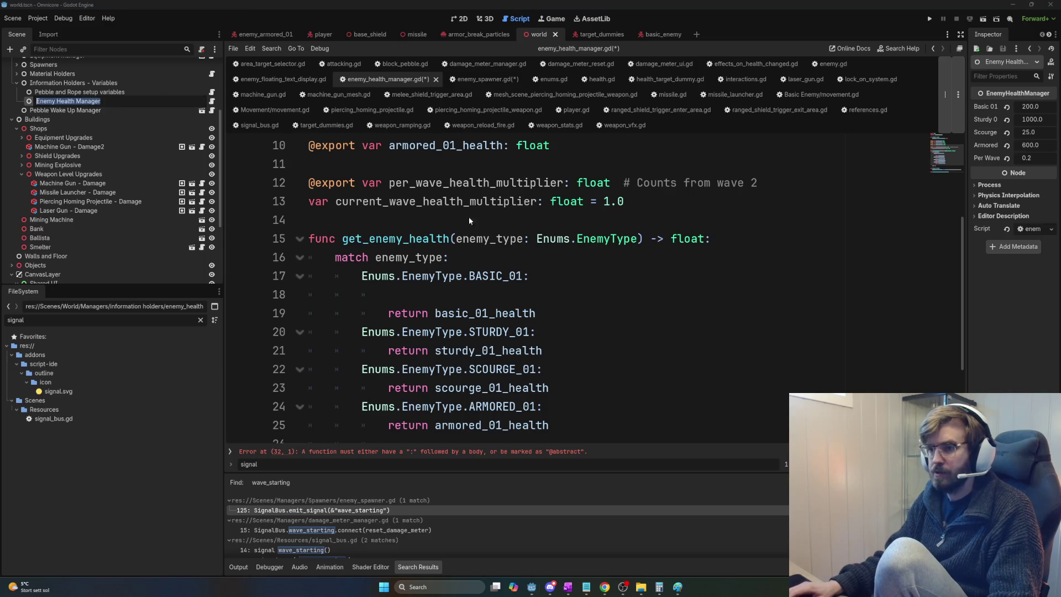
left_click(599, 333)
scroll(550, 358, "down", 3)
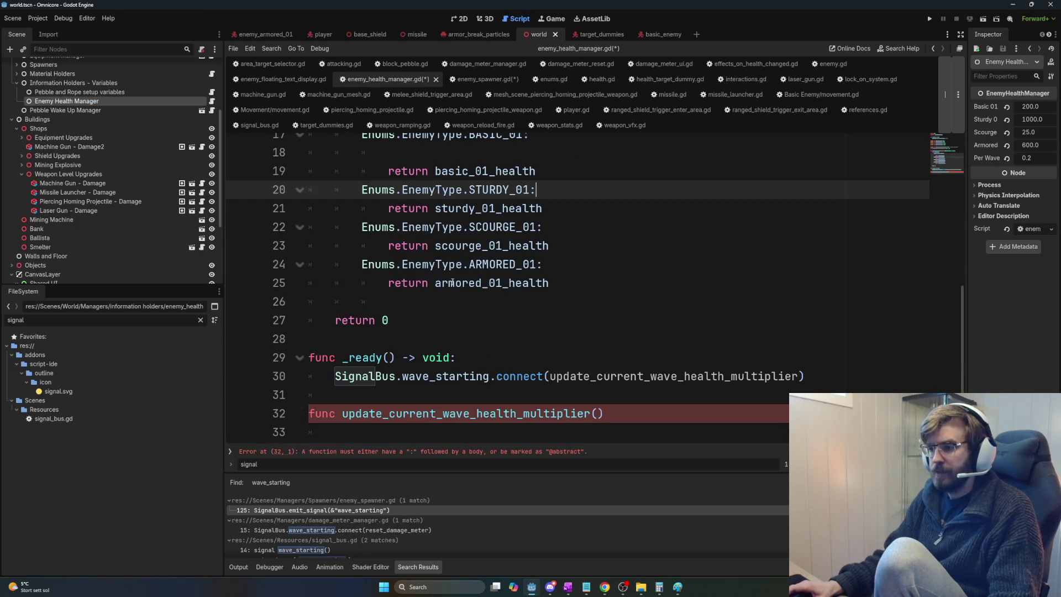
mouse_move(550, 283)
left_mouse_down()
mouse_move(309, 191)
mouse_move(310, 171)
left_mouse_up()
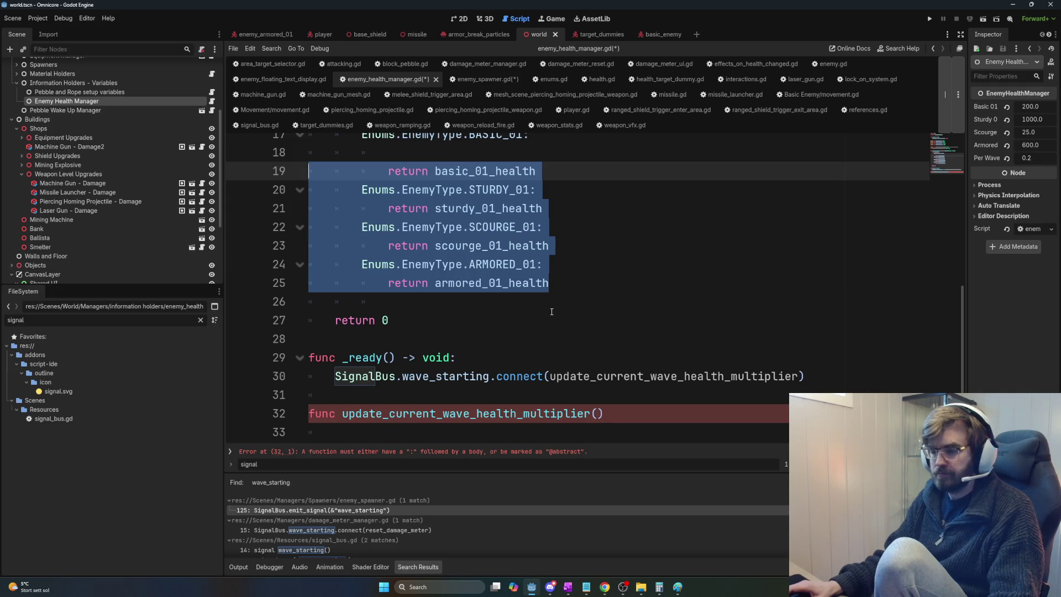
left_click(465, 161)
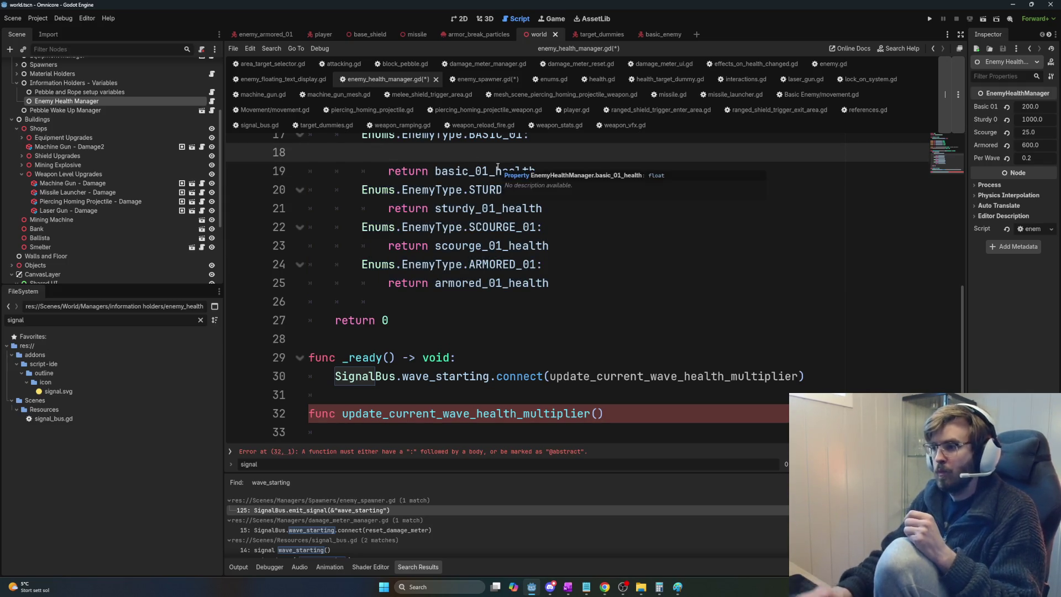
key("BackSpace")
Step: Review the basic_01, sturdy_01, scourge_01 and armored_01 health identifiers in the match cases
scroll(497, 233, "up", 3)
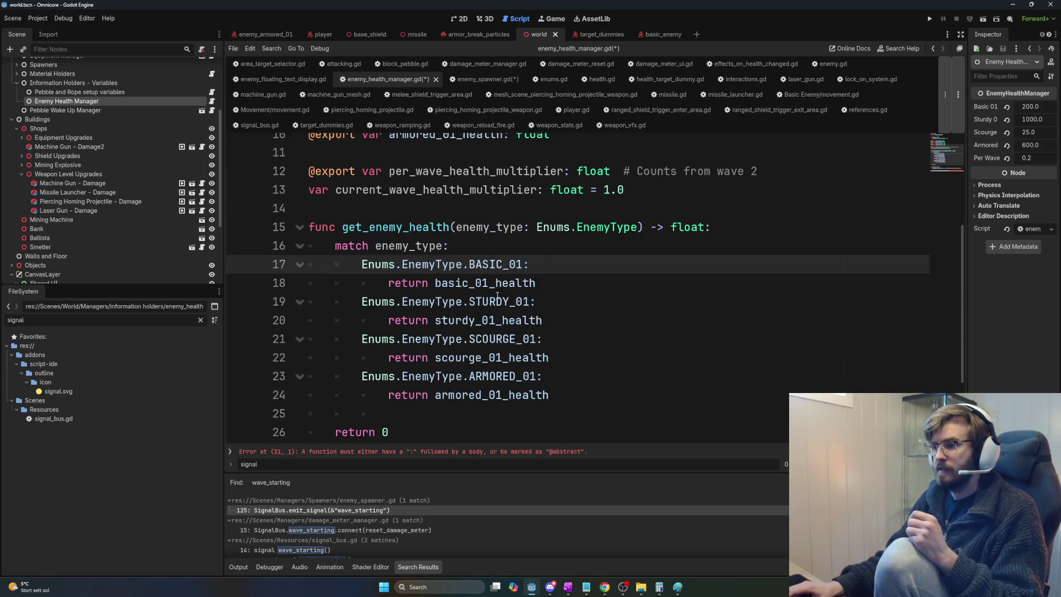
double_click(492, 282)
double_click(486, 320)
double_click(481, 357)
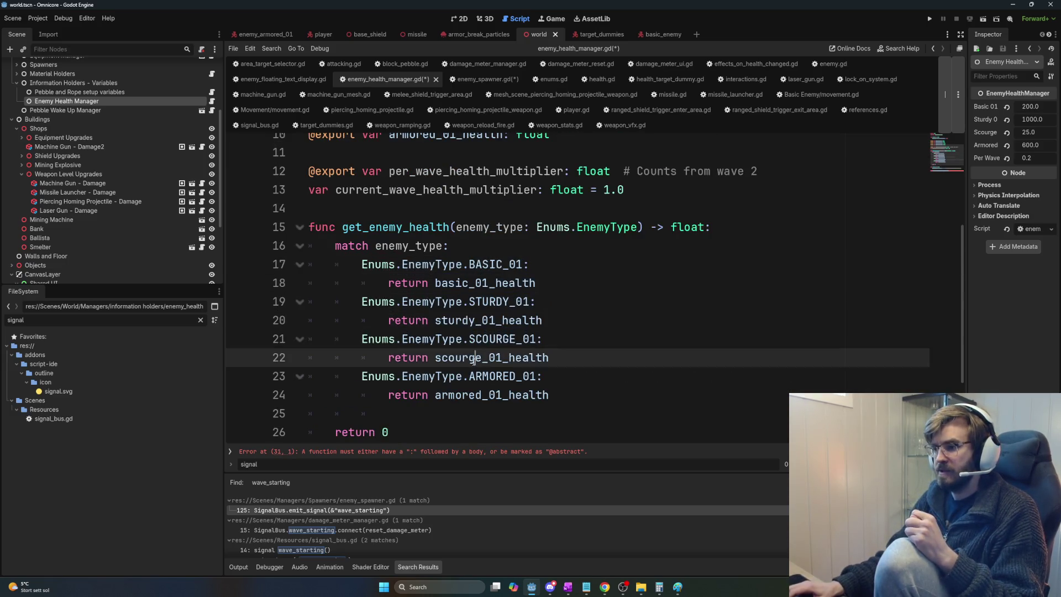
double_click(486, 395)
left_click(498, 394)
scroll(516, 290, "up", 3)
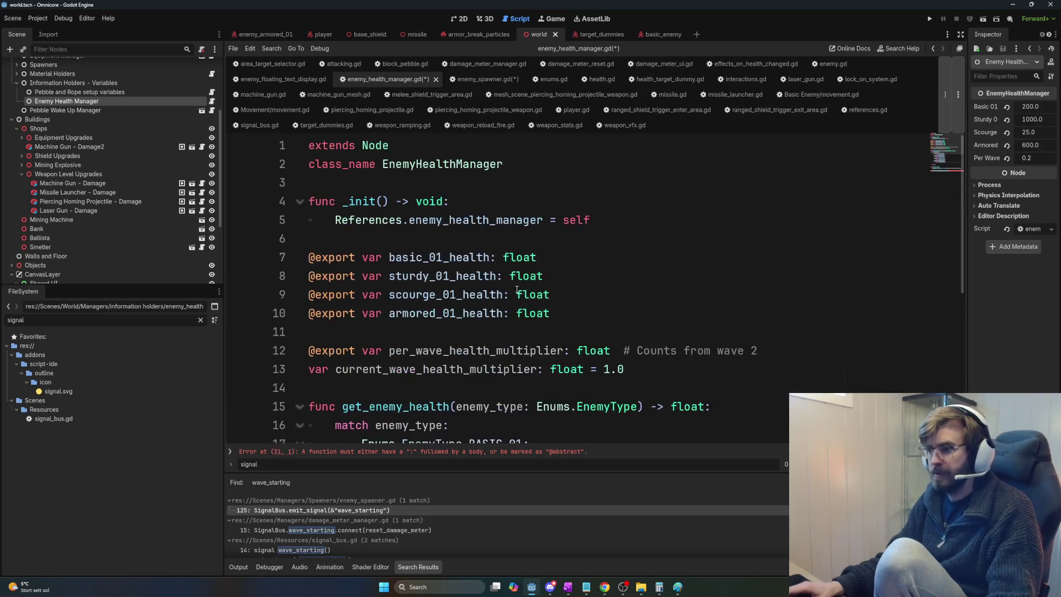
scroll(517, 290, "down", 2)
scroll(512, 277, "up", 2)
scroll(504, 258, "down", 1)
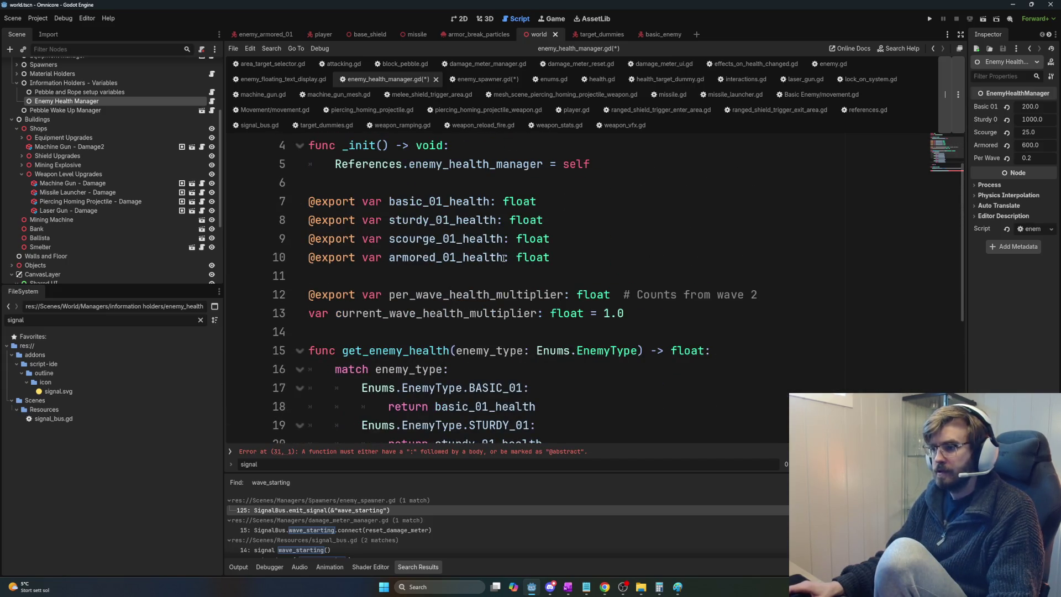
Step: Check the four health variable declarations against the match cases
left_click(454, 220)
double_click(442, 201)
double_click(444, 220)
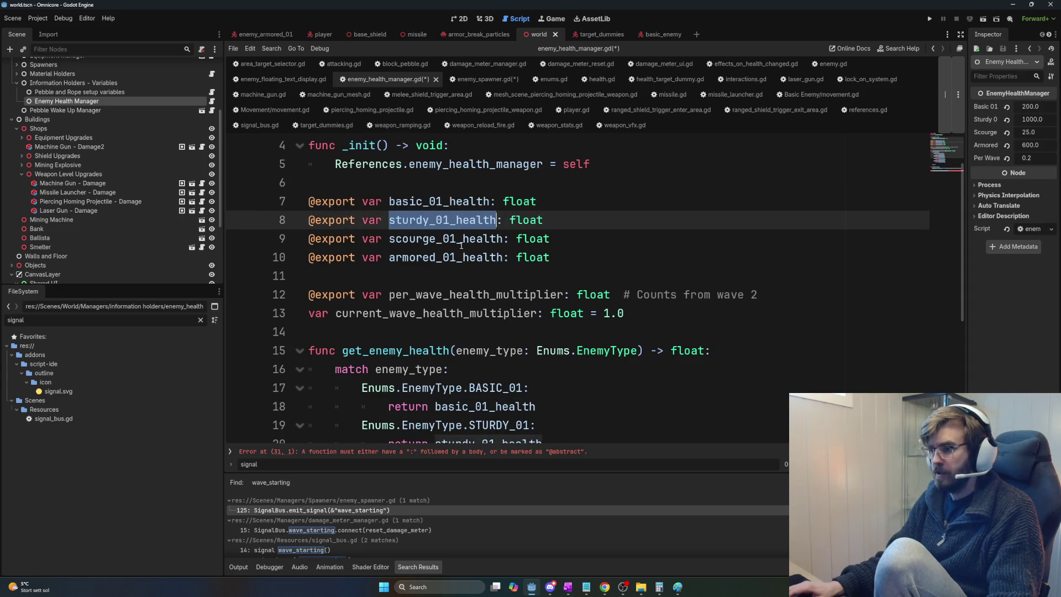
double_click(462, 239)
double_click(448, 258)
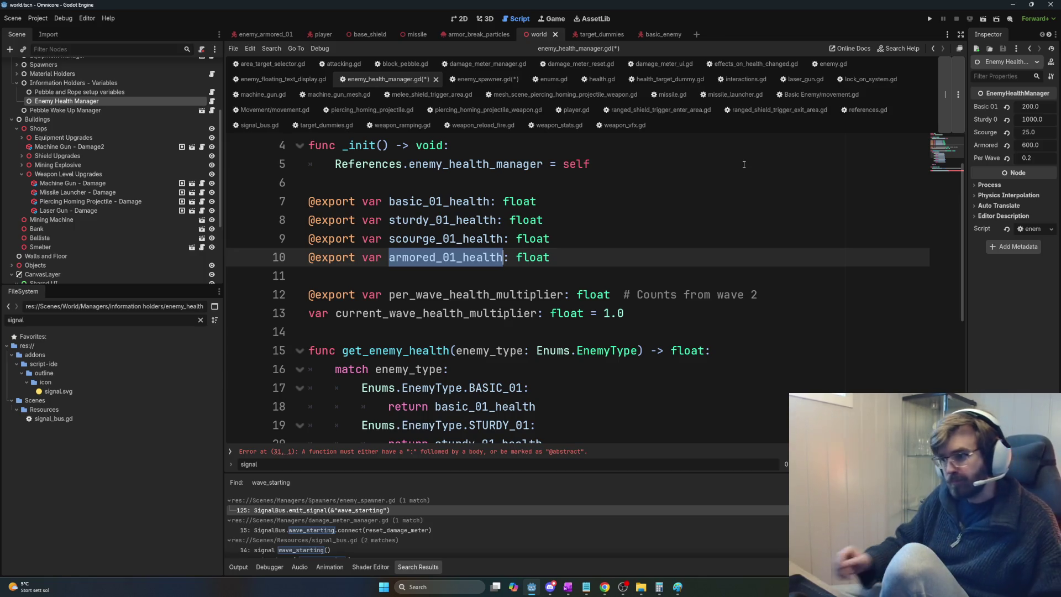
scroll(555, 404, "down", 4)
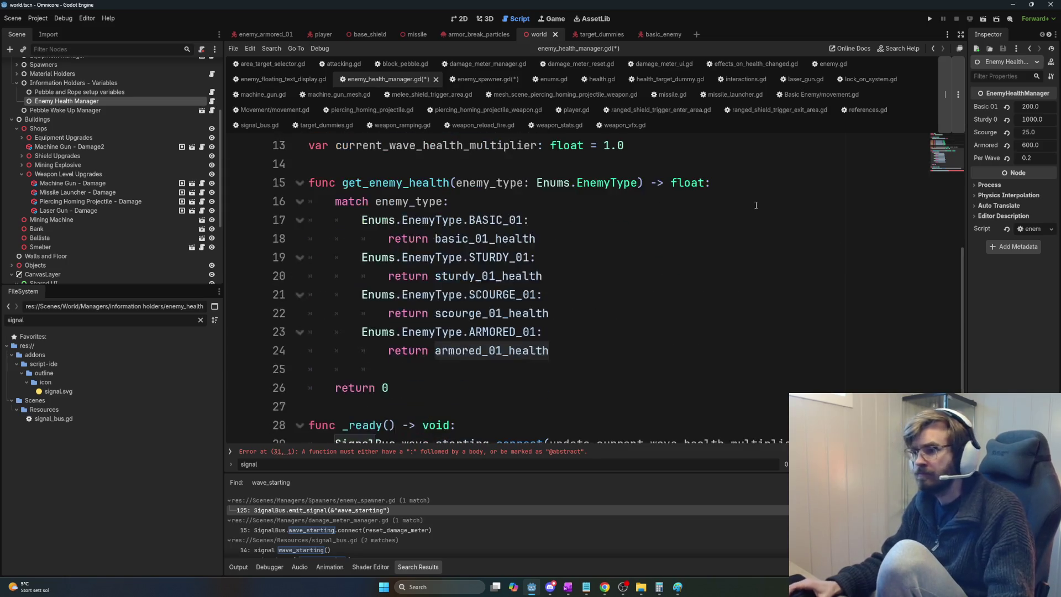
left_click(601, 419)
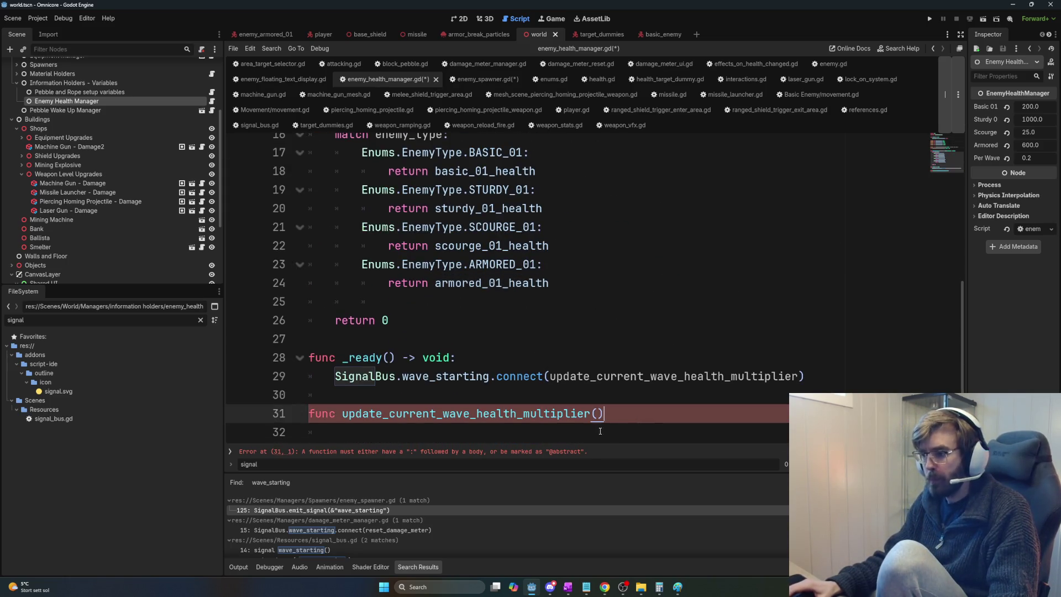
Step: End the update_current_wave_health_multiplier header with a colon and start its body line
type(":")
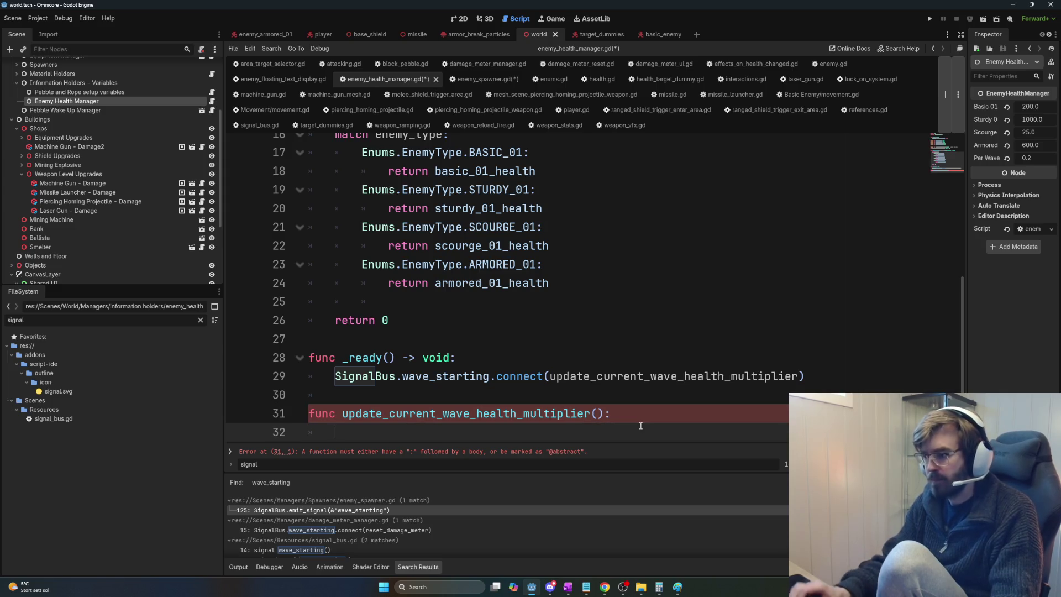
key("Return")
left_click(603, 402)
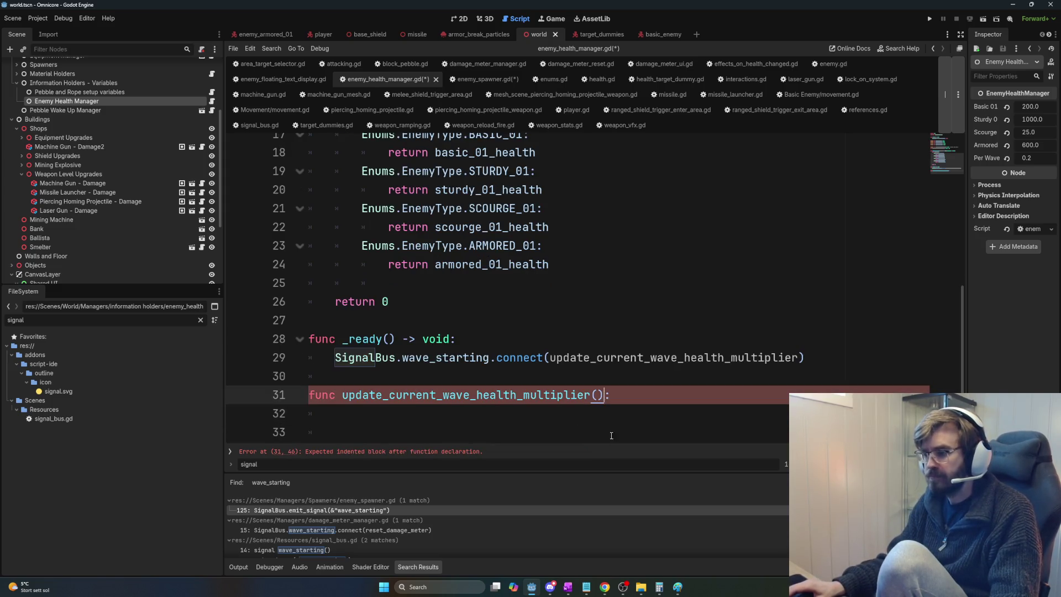
scroll(598, 398, "up", 5)
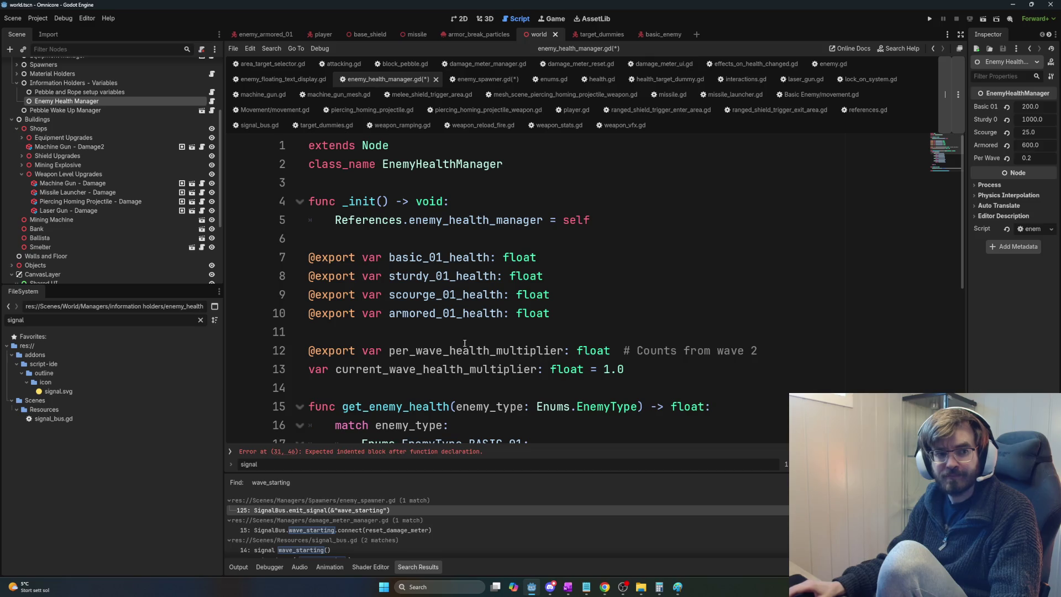
scroll(593, 345, "down", 5)
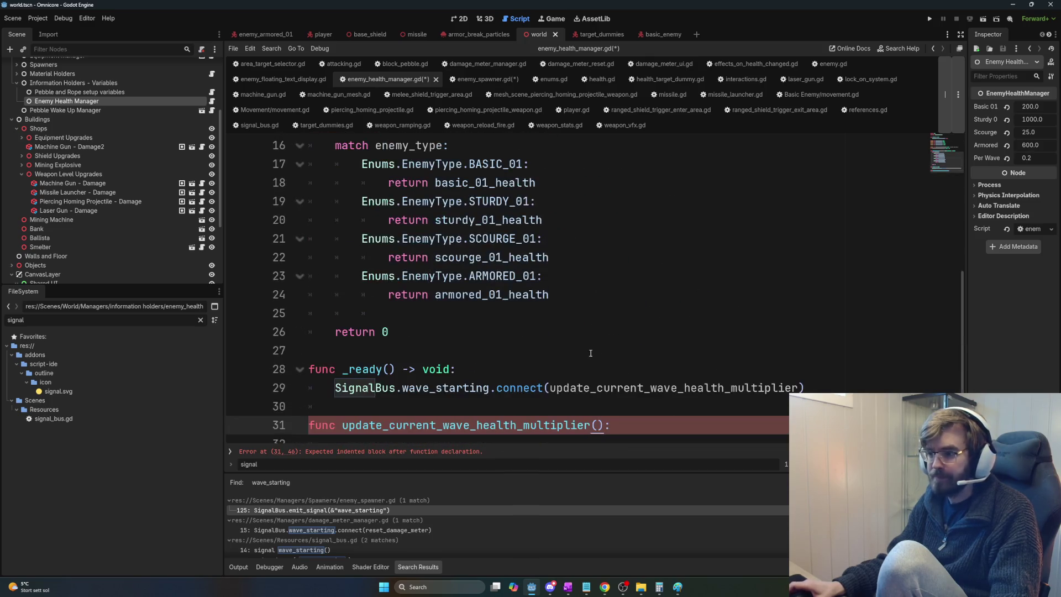
scroll(580, 367, "down", 1)
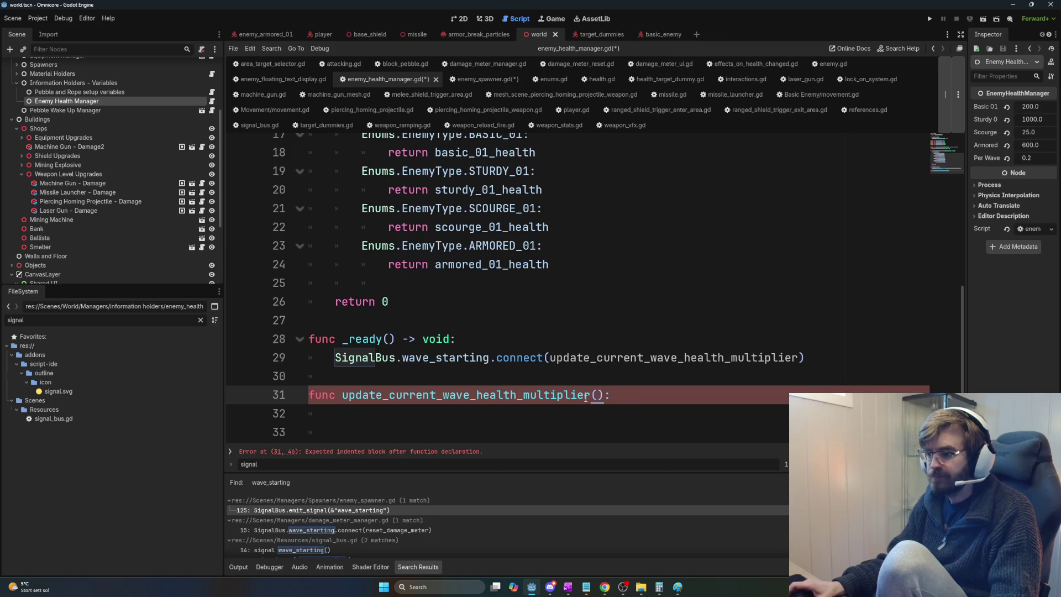
scroll(585, 398, "up", 2)
scroll(581, 389, "up", 4)
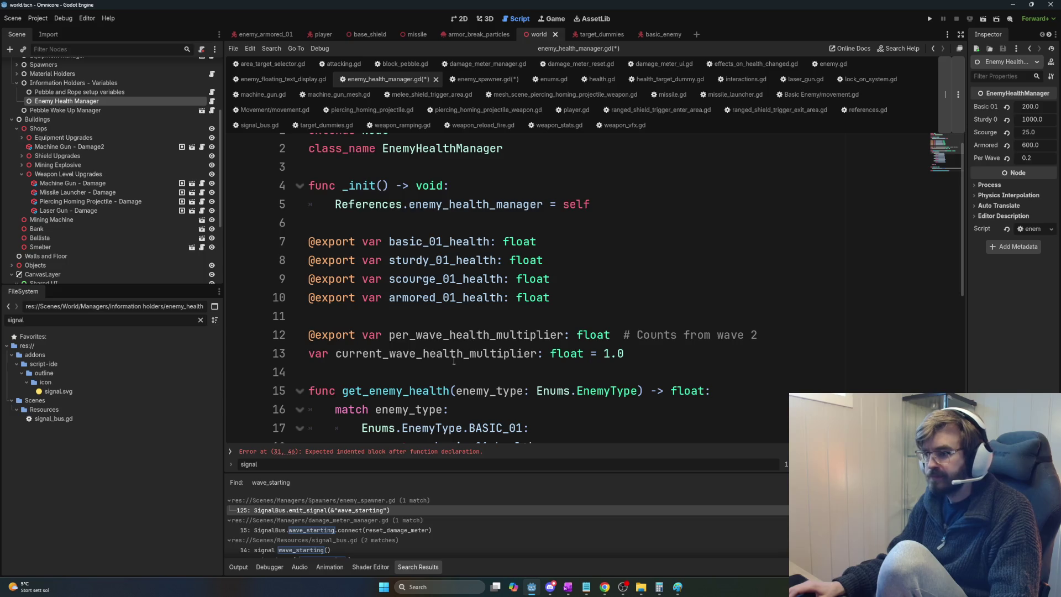
scroll(550, 367, "down", 1)
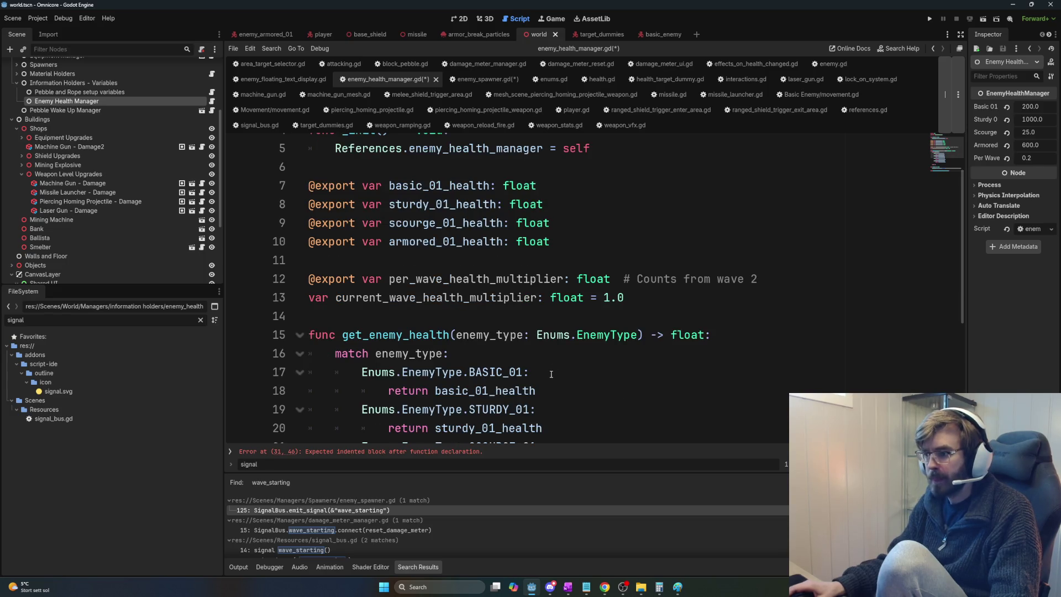
scroll(551, 374, "down", 4)
Step: Move the _ready() block to just below the health variable declarations
left_click_drag(519, 374, 365, 320)
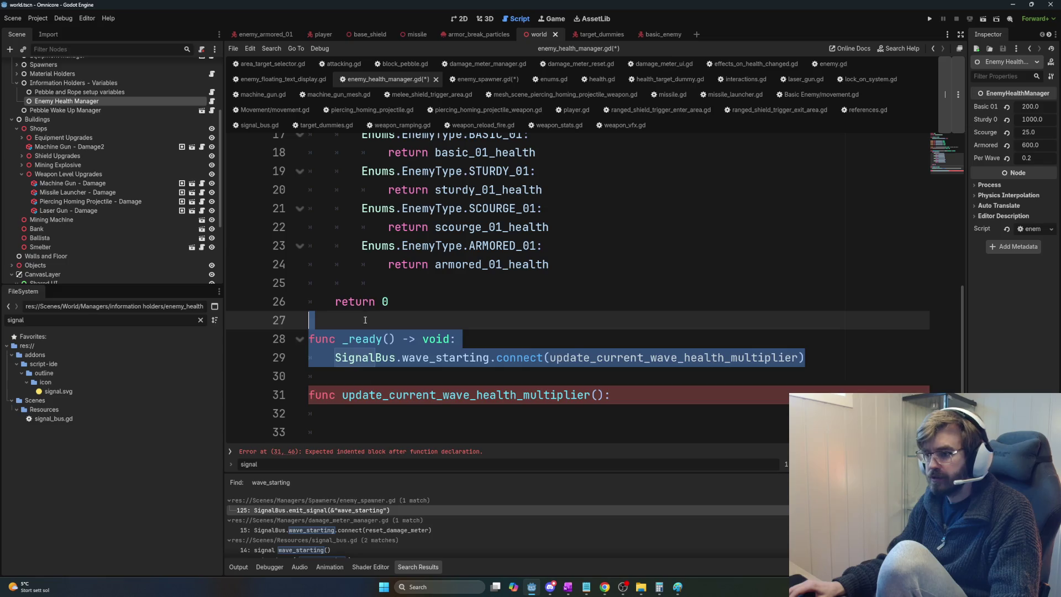
key("ctrl+x")
scroll(549, 237, "up", 5)
scroll(618, 330, "down", 1)
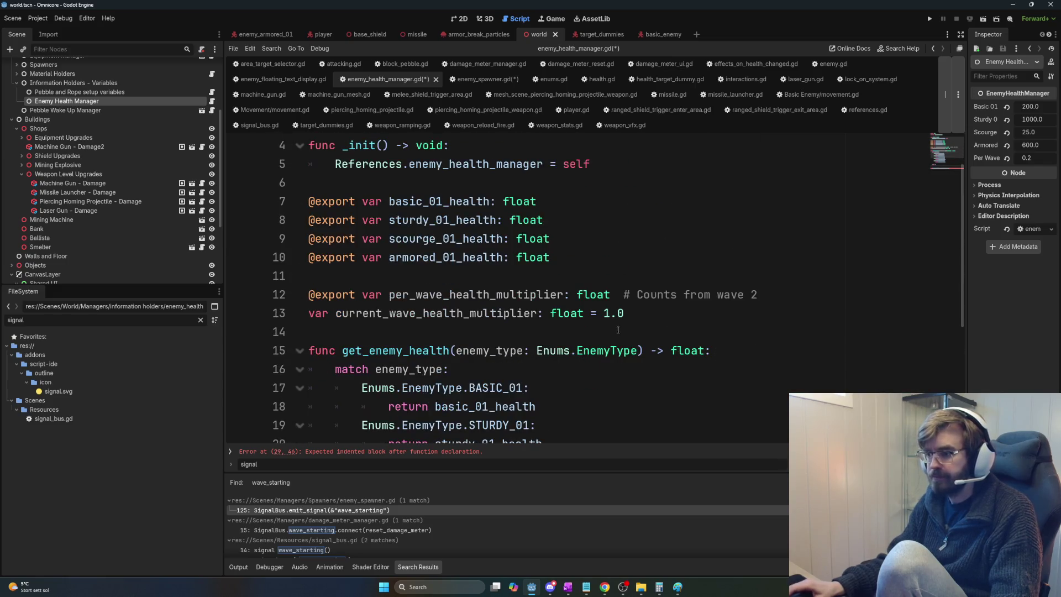
left_click(618, 326)
key("Return")
key("ctrl+v")
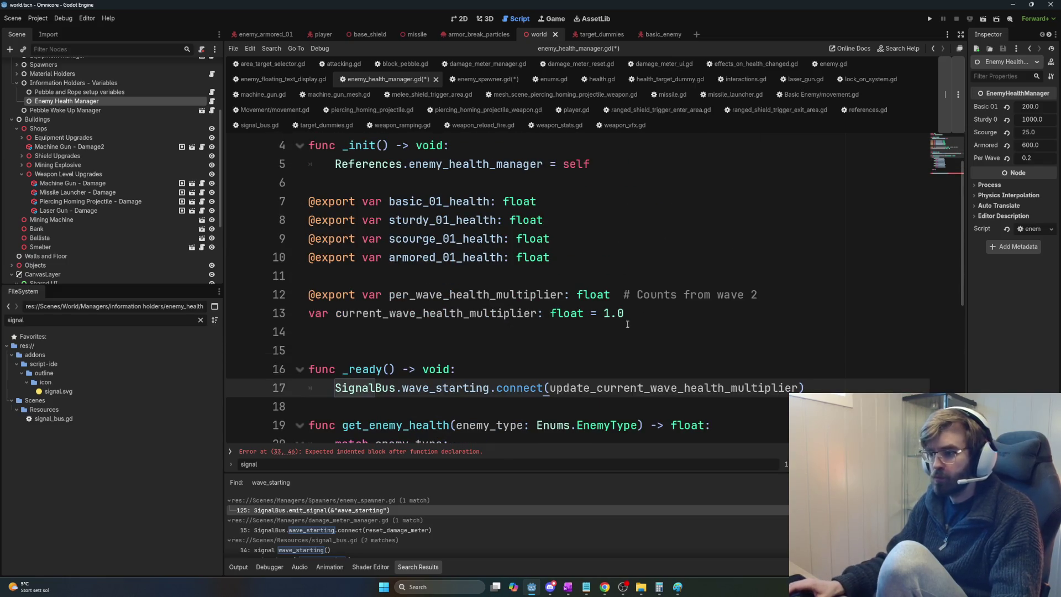
left_click(627, 325)
key("BackSpace")
Step: Locate the update_current_wave_health_multiplier handler in the connect line and its empty parentheses
double_click(780, 369)
key("End")
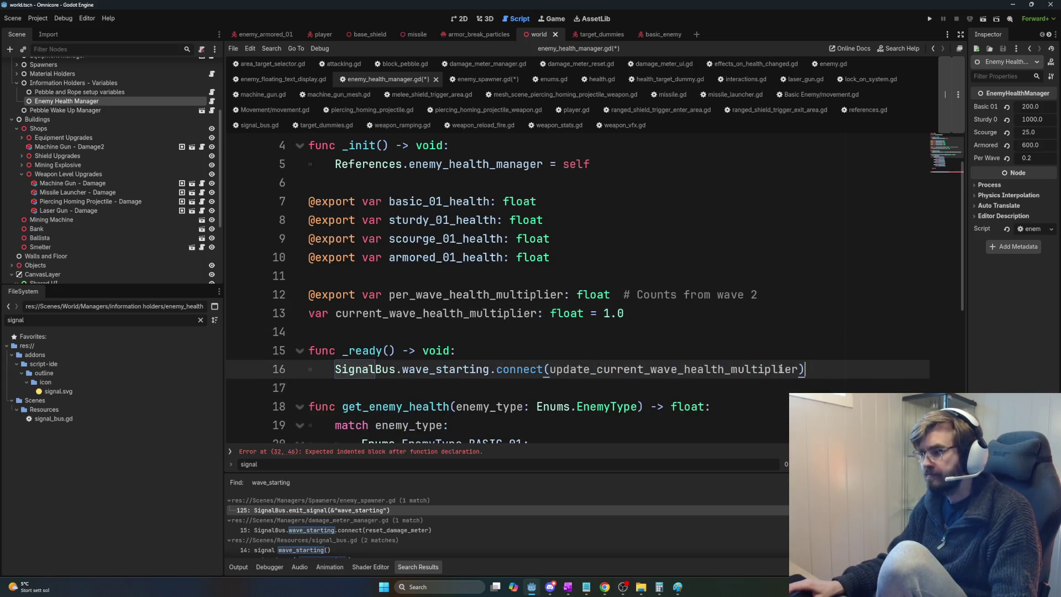
double_click(780, 369)
scroll(699, 360, "down", 5)
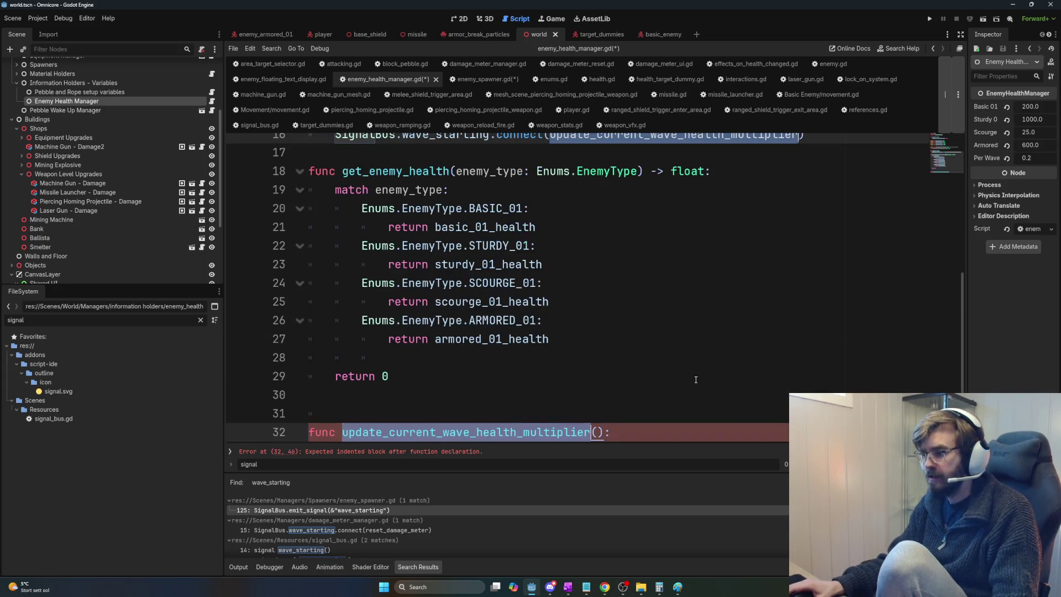
left_click(693, 376)
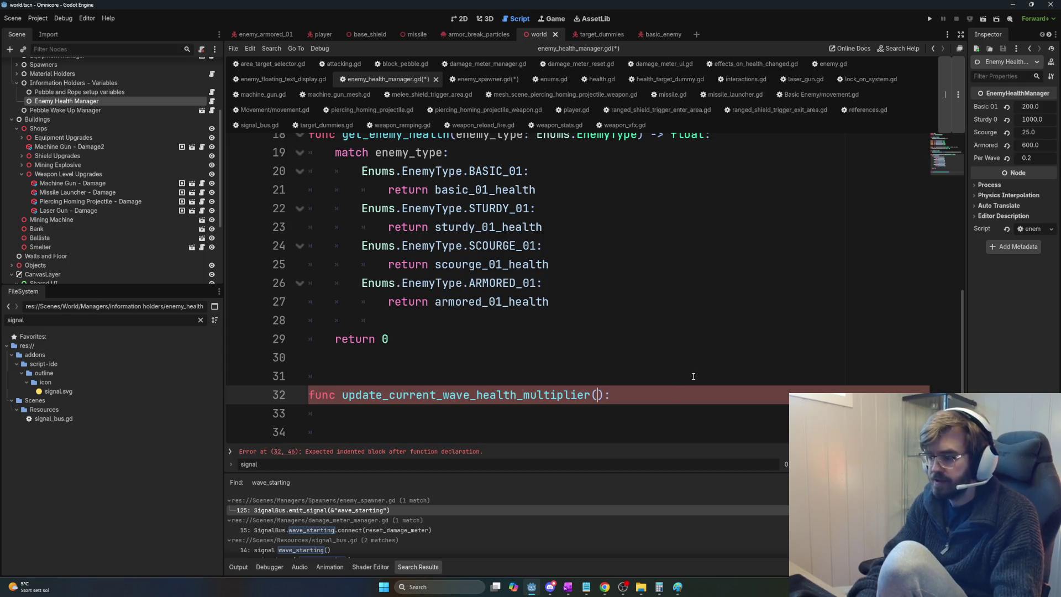
Step: Give the function a wave_number: int parameter
type("wave_nui")
key("BackSpace")
type("mber: int")
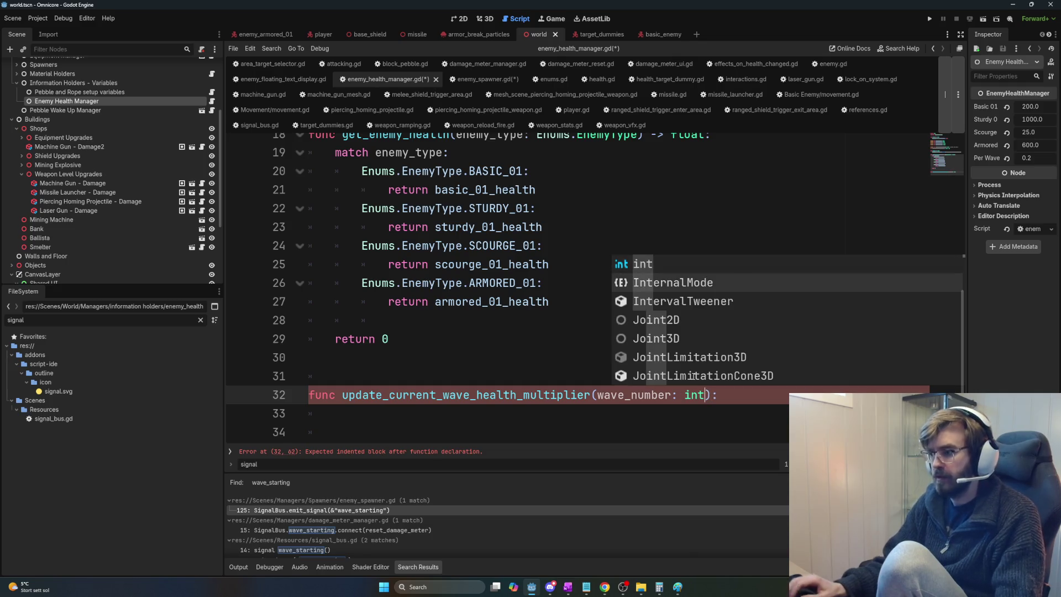
key("Escape")
left_click(555, 405)
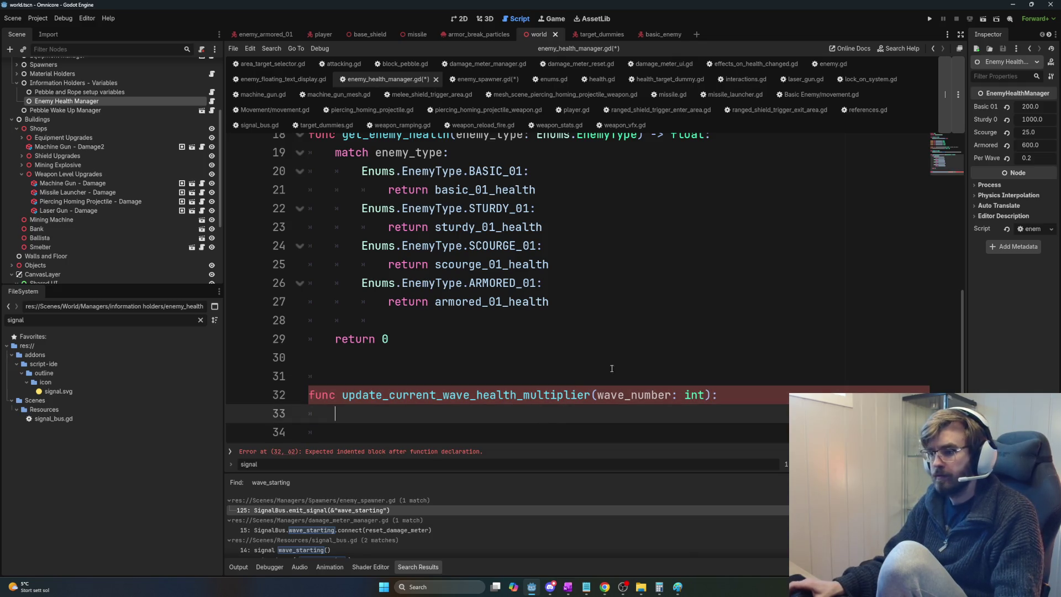
Step: Write 'current_wave_health_multiplier = 1 + (wave_number *' in the function body
scroll(554, 405, "up", 6)
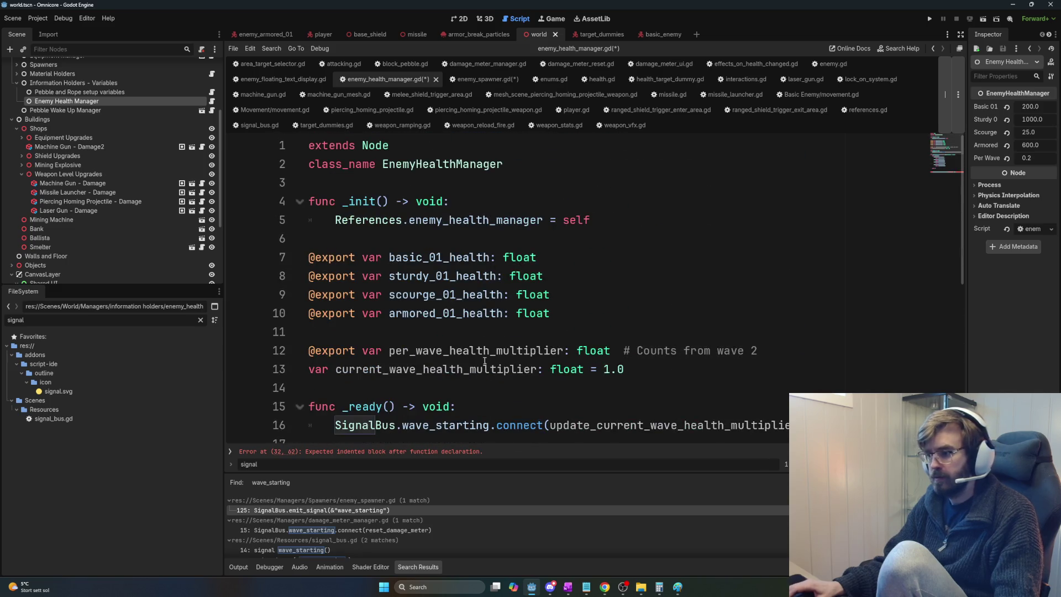
double_click(537, 377)
key("ctrl+c")
scroll(537, 379, "down", 6)
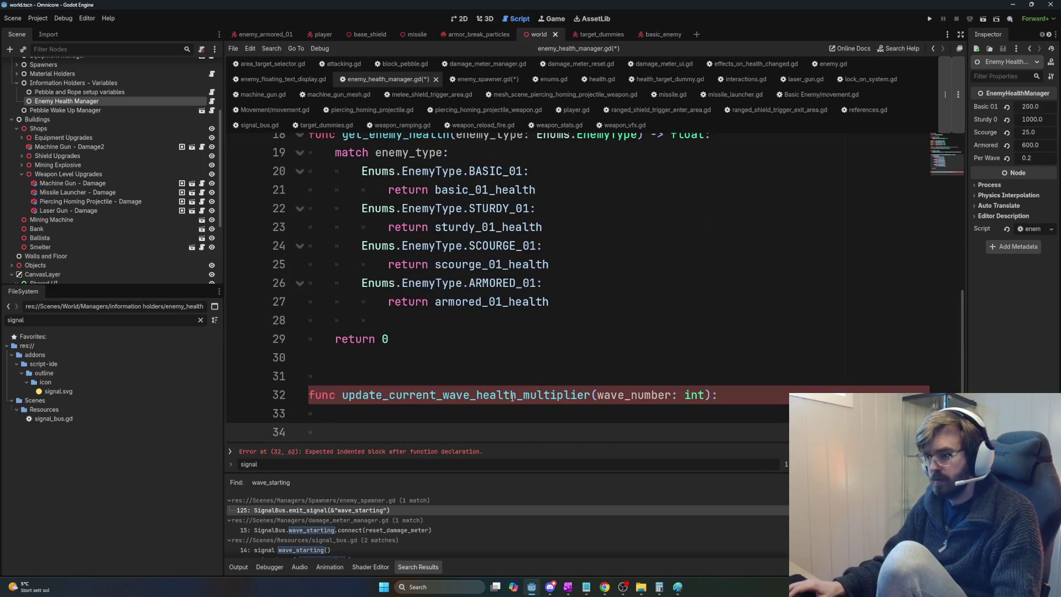
key("ctrl+v")
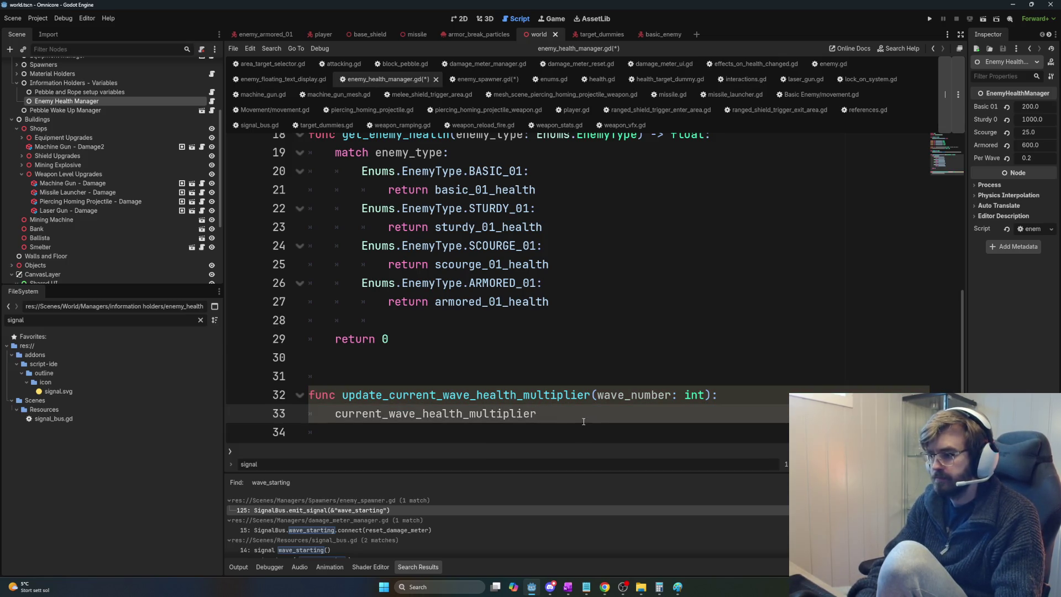
type("= 1 ")
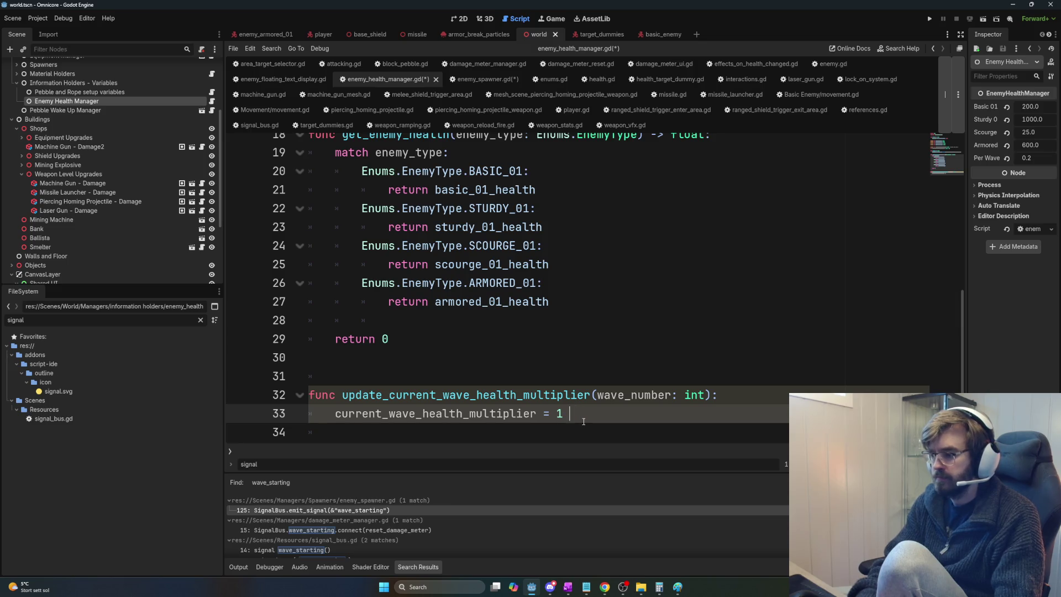
type("+ wave_number")
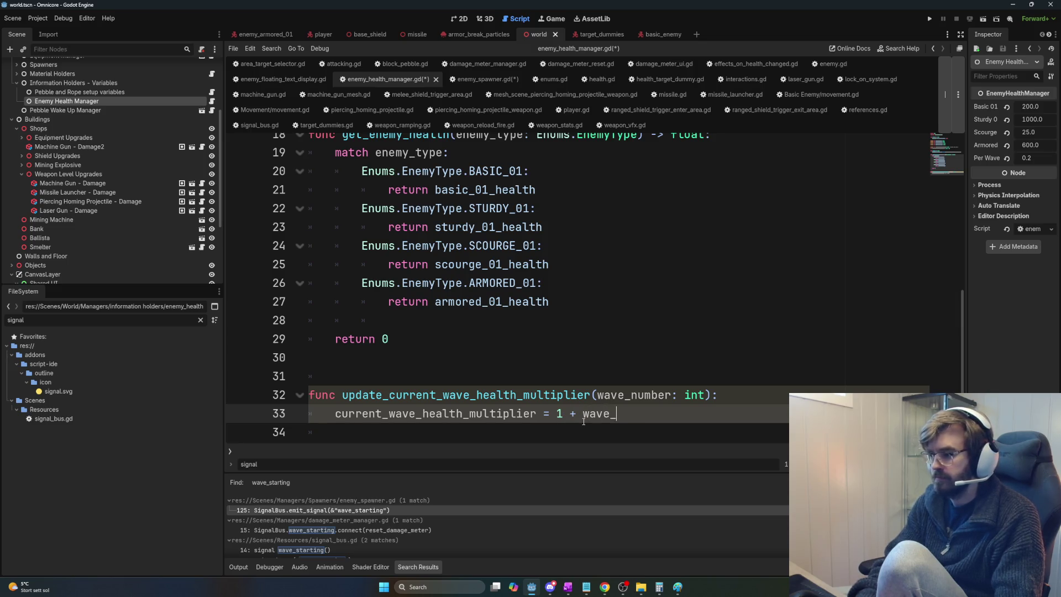
type(" *")
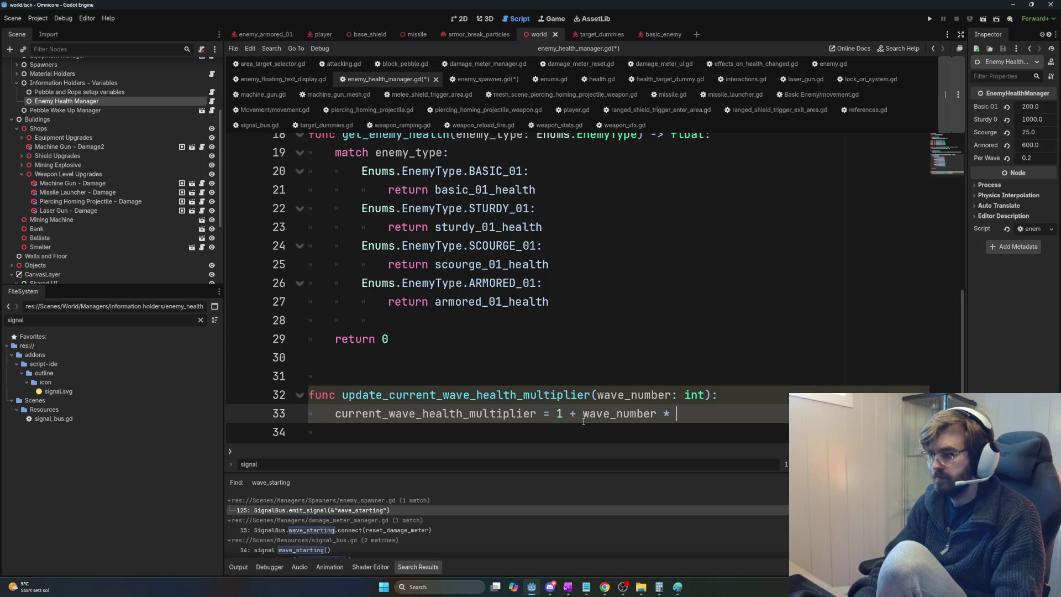
left_click(584, 421)
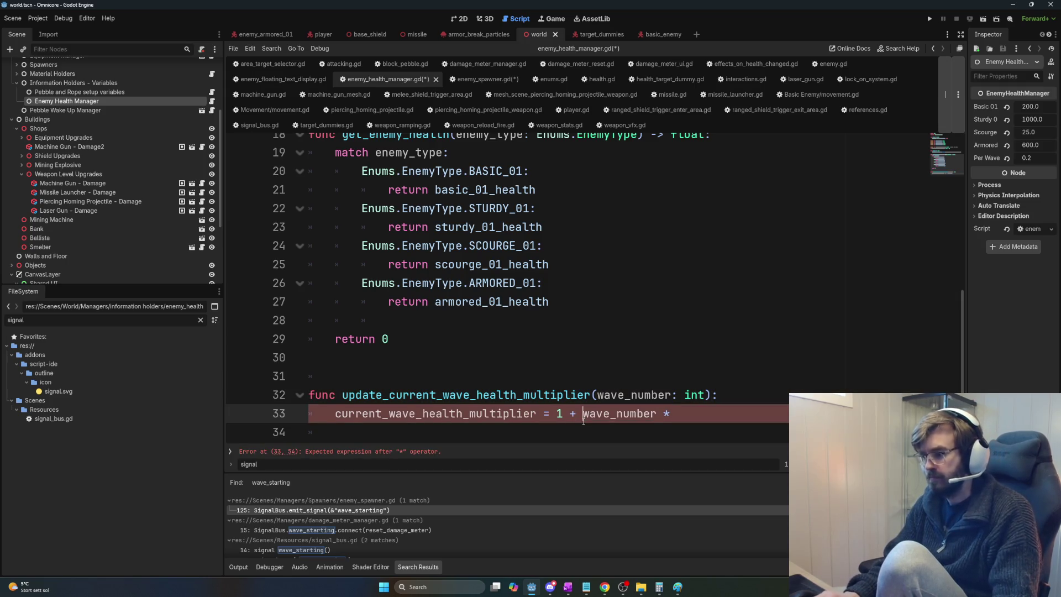
type("(")
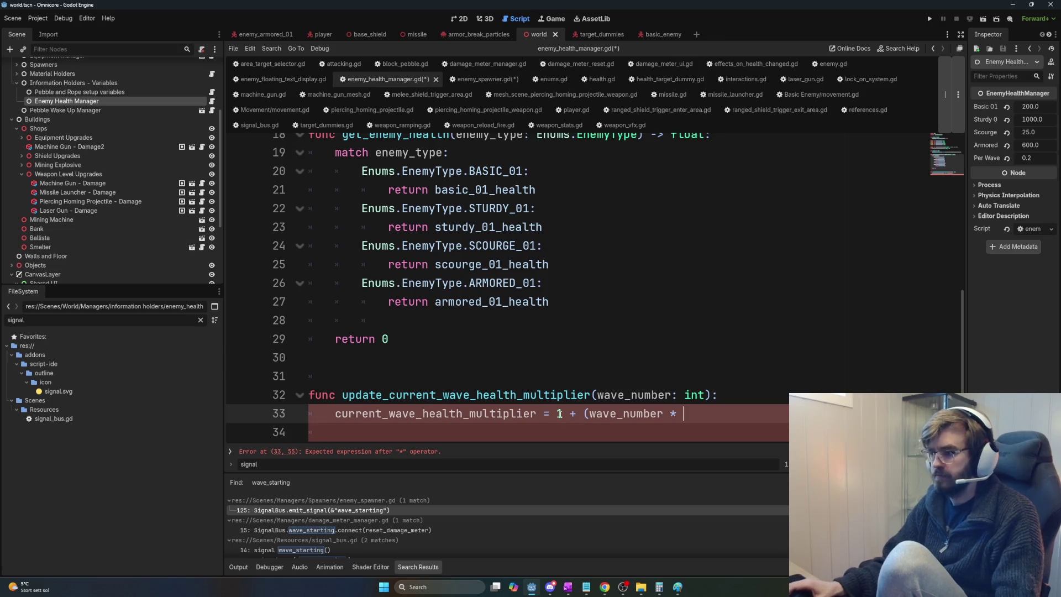
Step: Complete the formula with per_wave_health_multiplier
scroll(781, 274, "up", 6)
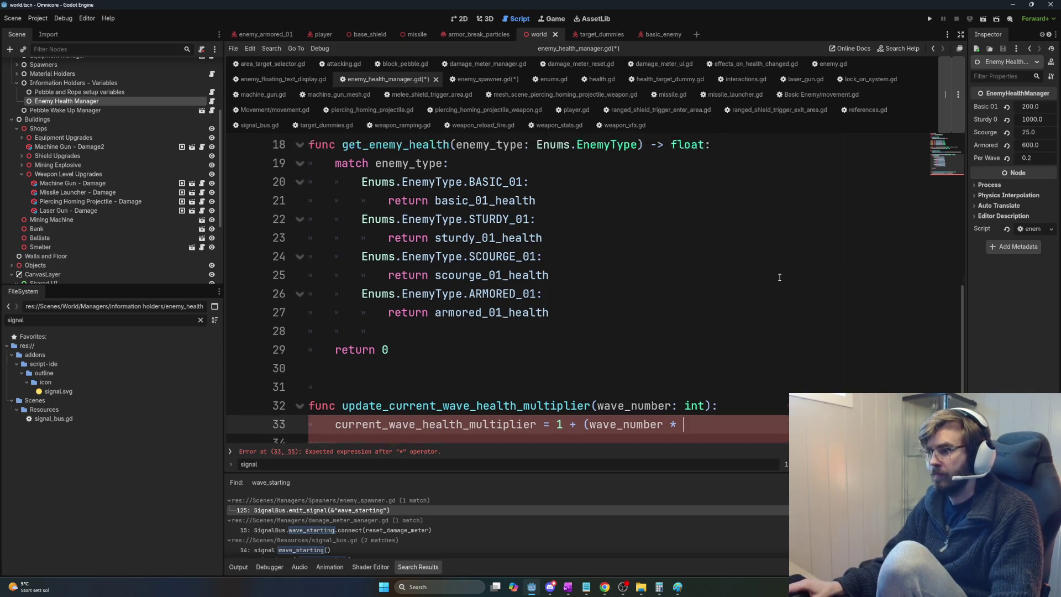
double_click(417, 373)
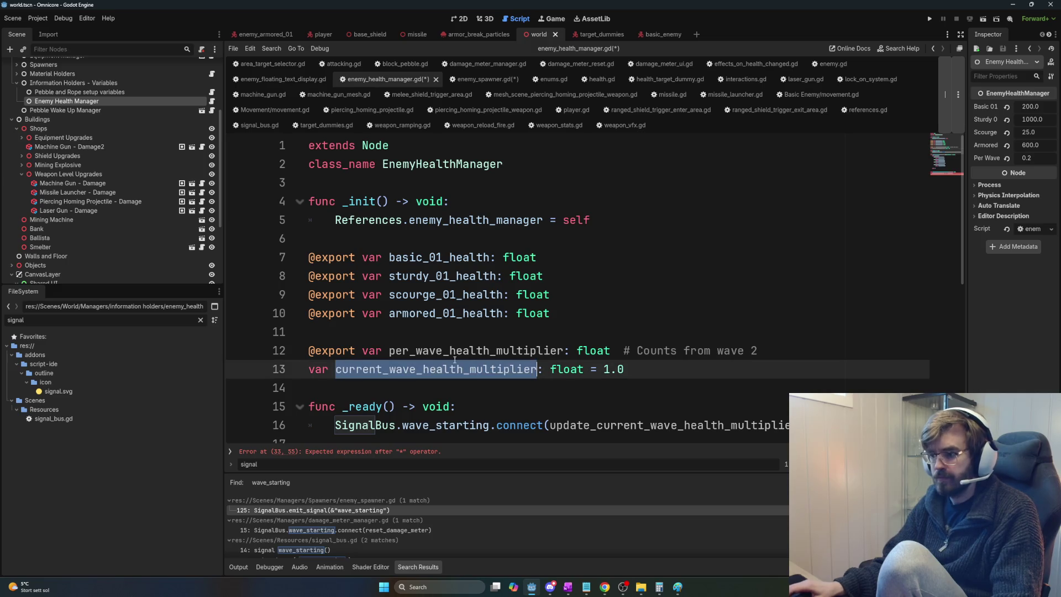
double_click(459, 354)
key("ctrl+c")
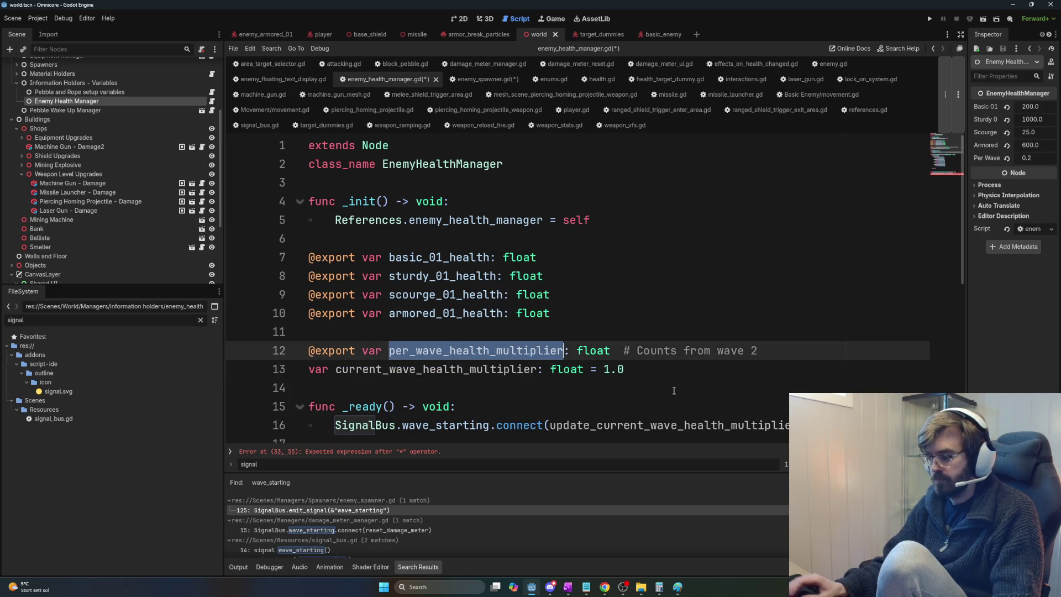
scroll(604, 384, "down", 6)
left_click(713, 418)
key("ctrl+v")
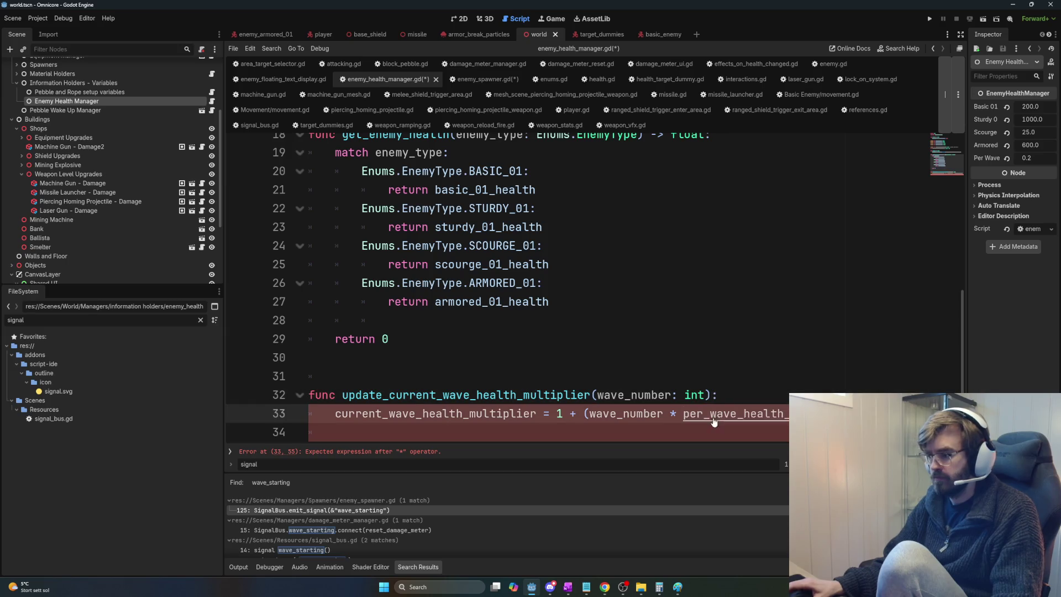
Step: Review the line 33 formula and save enemy_health_manager.gd
scroll(739, 426, "up", 1)
scroll(739, 426, "down", 1)
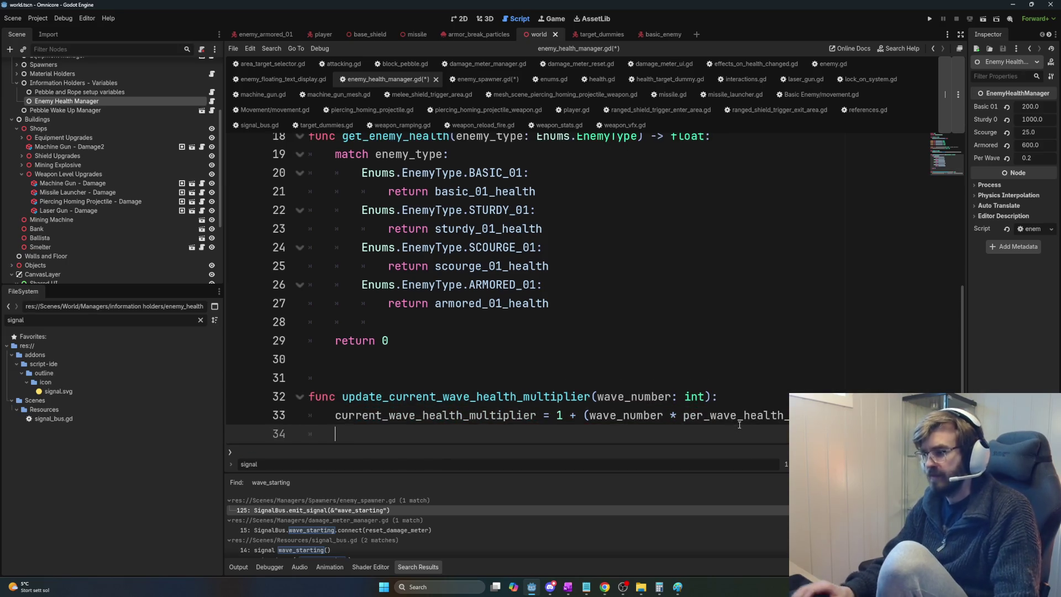
scroll(608, 426, "down", 1)
left_click(490, 396)
left_click(515, 429)
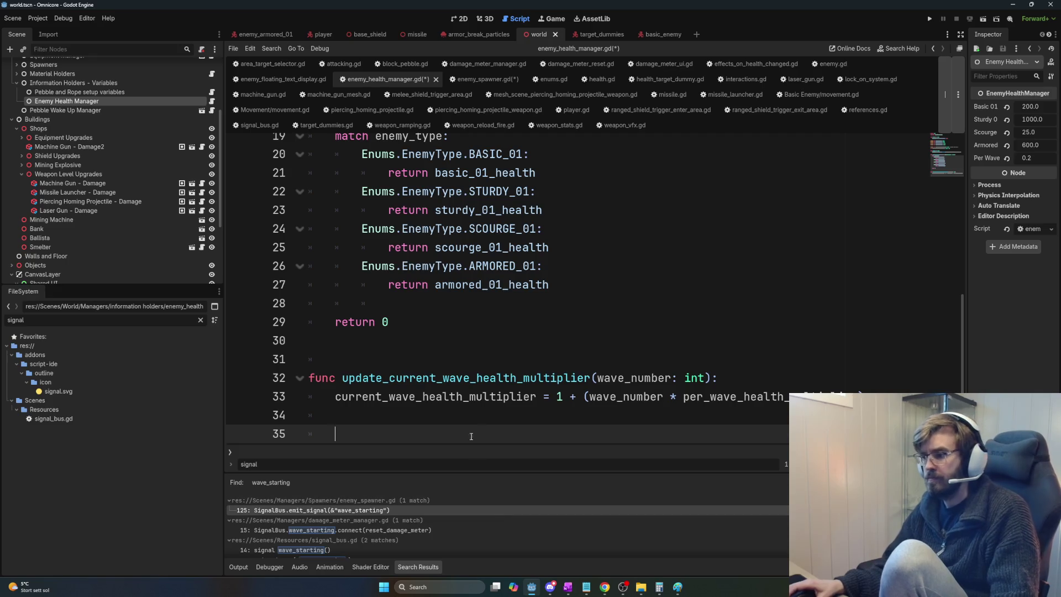
key("Up")
left_click_drag(334, 397, 890, 390)
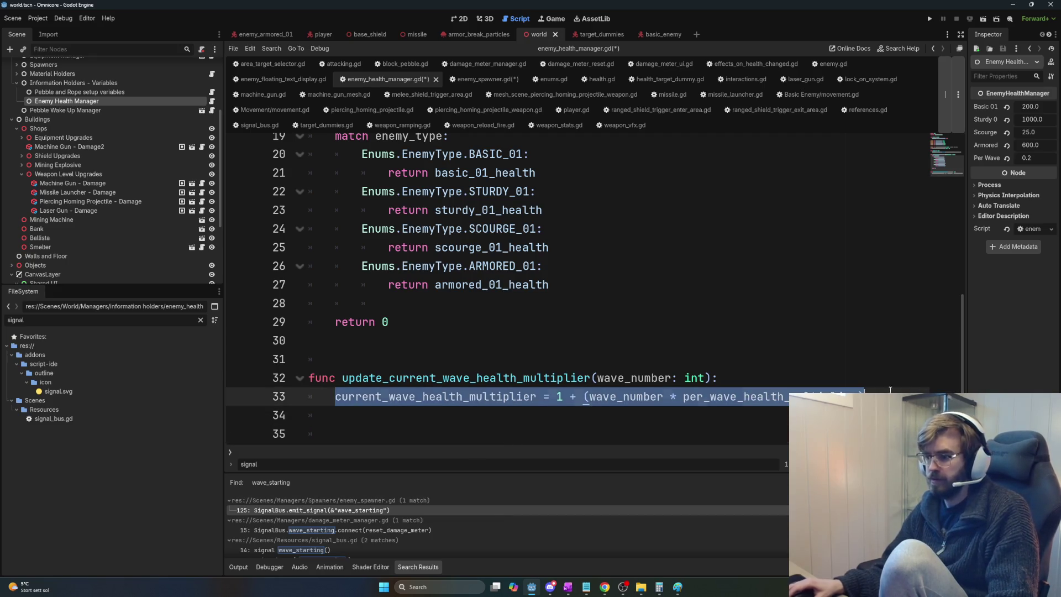
left_click(756, 429)
double_click(440, 394)
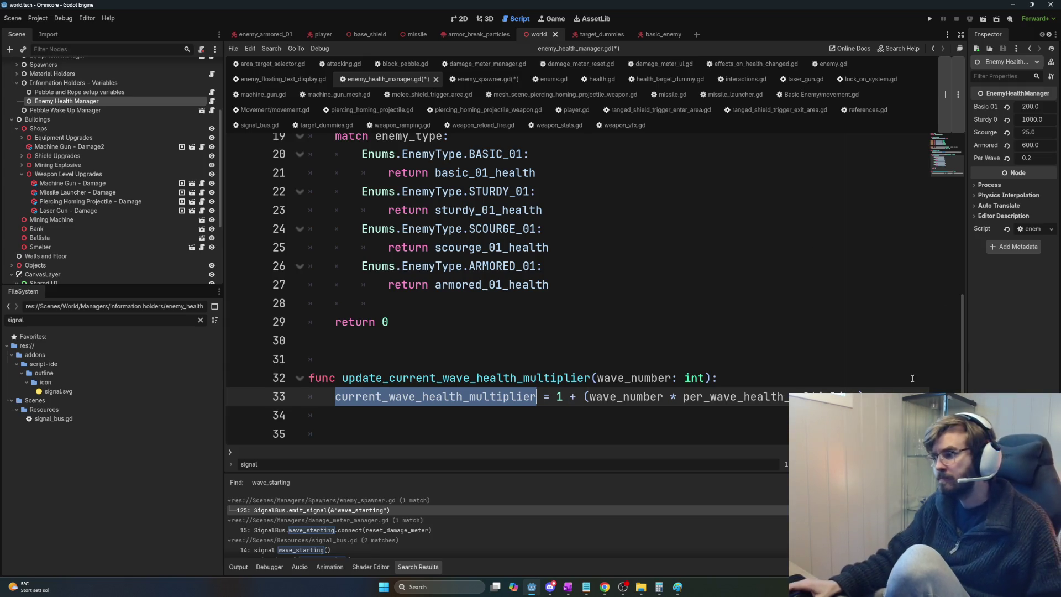
double_click(624, 396)
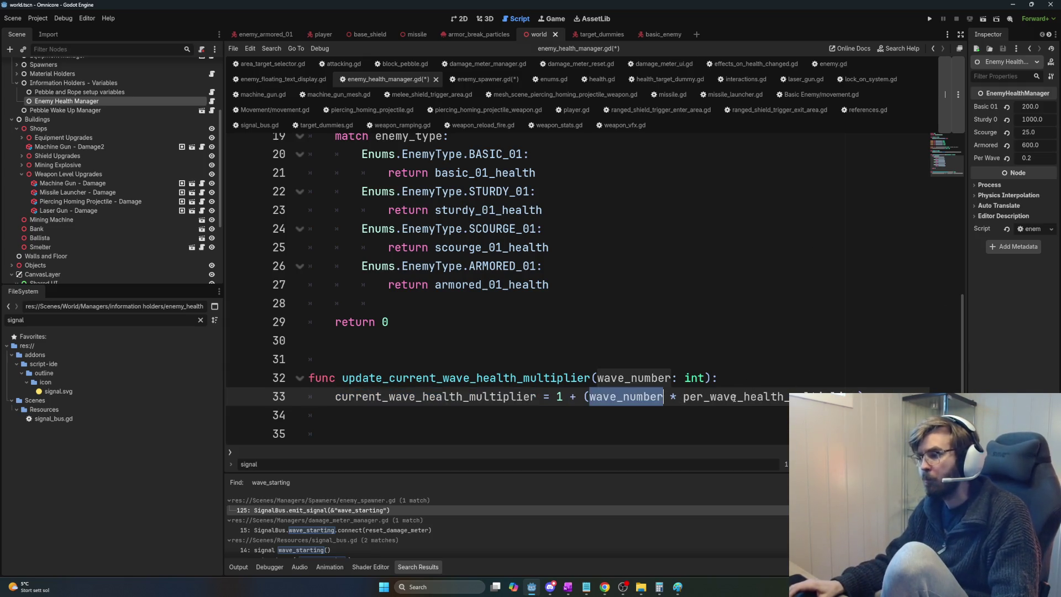
left_click_drag(683, 396, 859, 396)
key("ctrl+s")
key("Down")
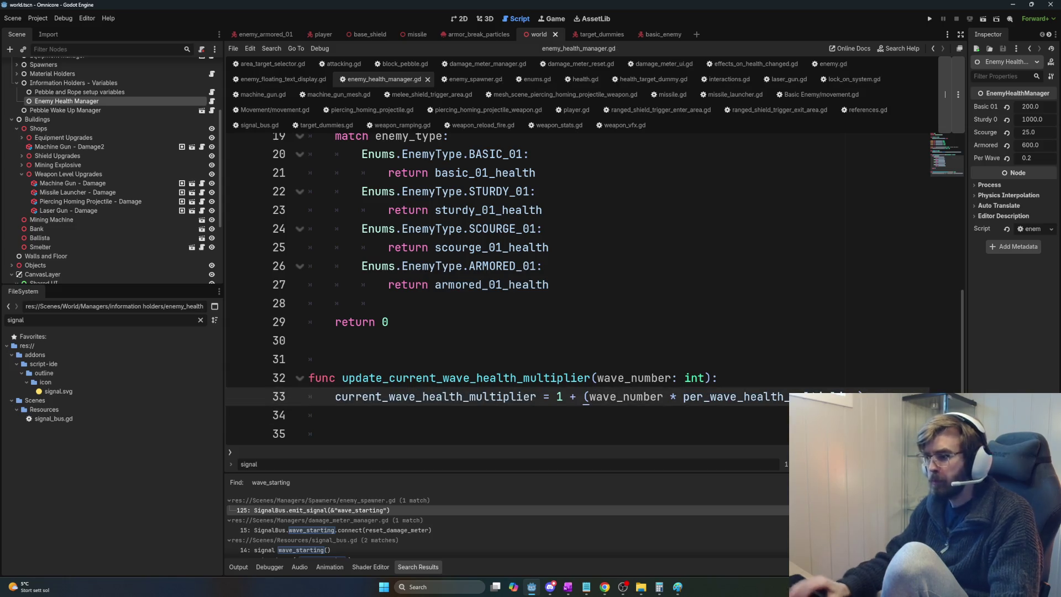
Step: Add print("current_wave_health_multiplier: ", current_wave_health_multiplier) below the formula and save
type("print(\"\")")
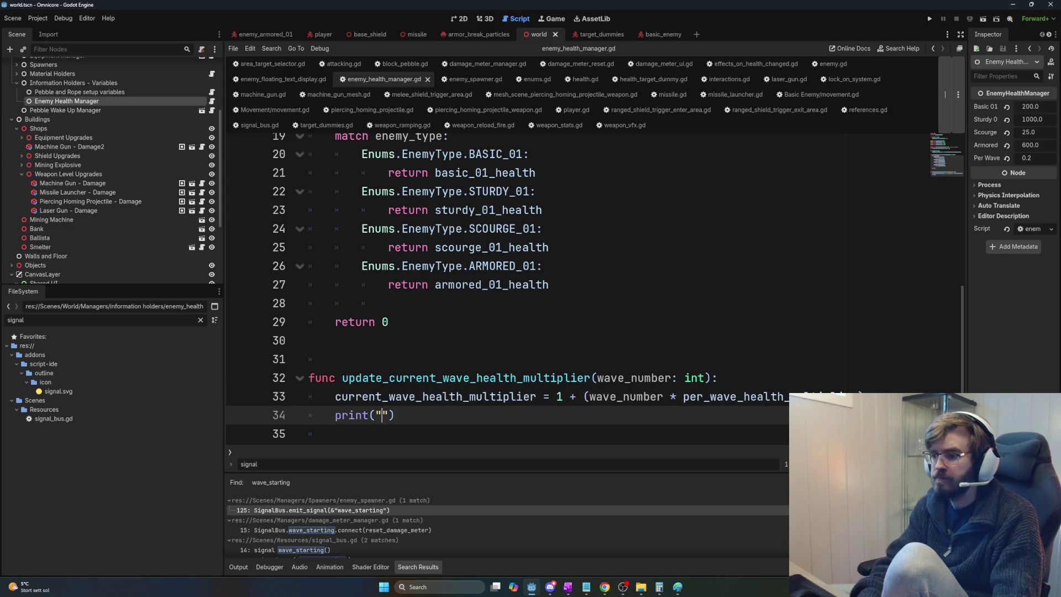
type("current_Wave")
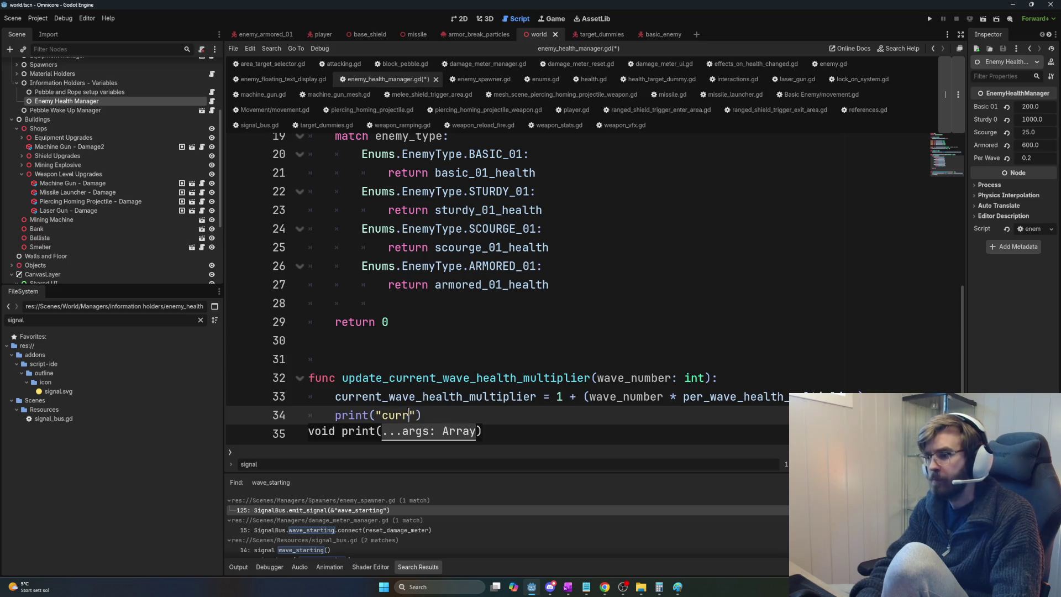
key("BackSpace")
key("BackSpace")
key("BackSpace")
type("wave_healt_")
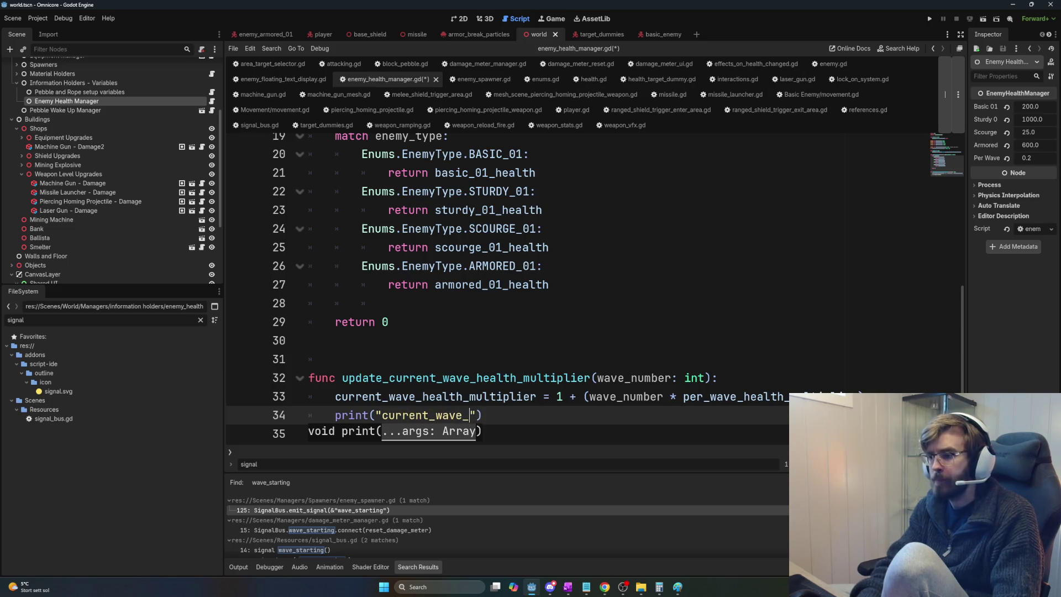
key("BackSpace")
type("h_multiplier")
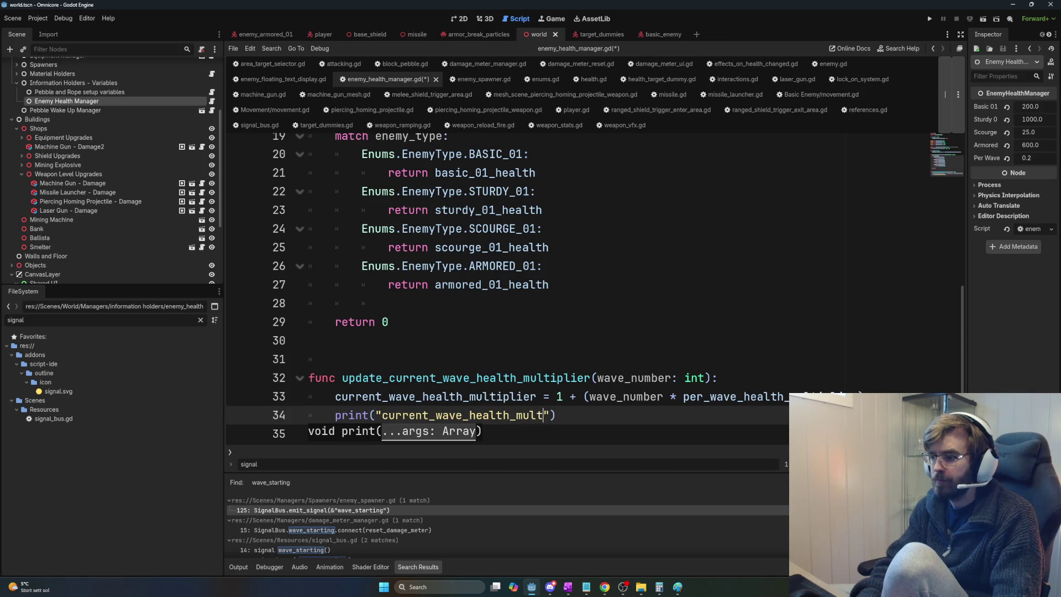
type(": ")
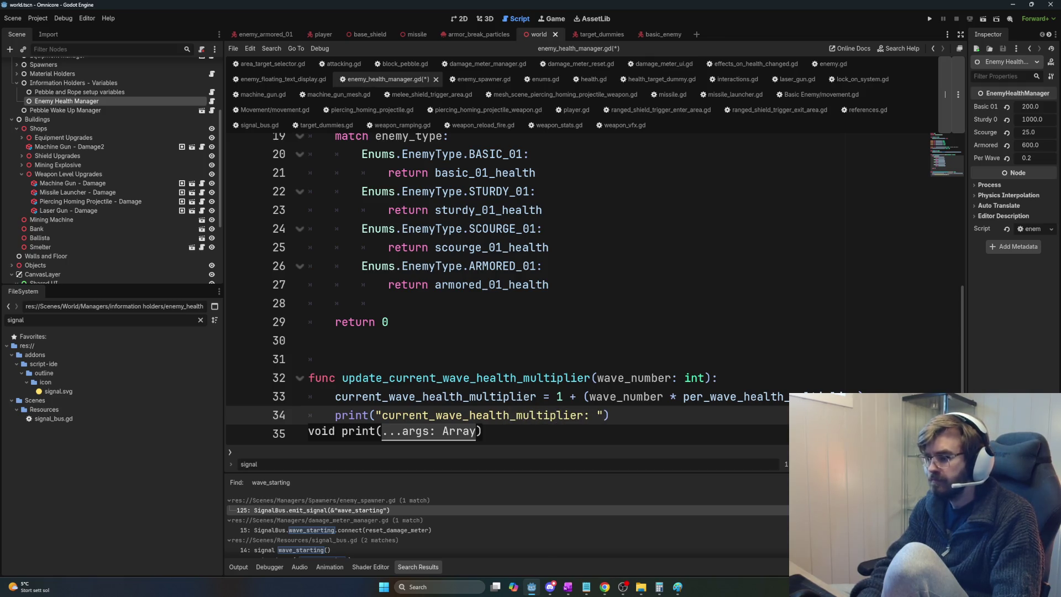
type("\",")
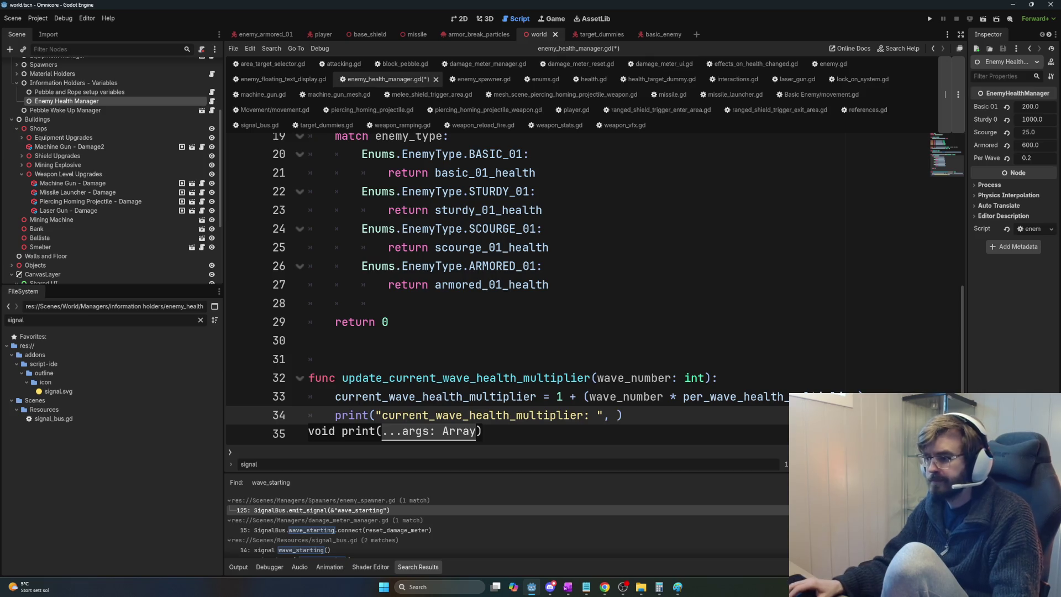
double_click(437, 396)
key("ctrl+c")
left_click(620, 415)
key("ctrl+v")
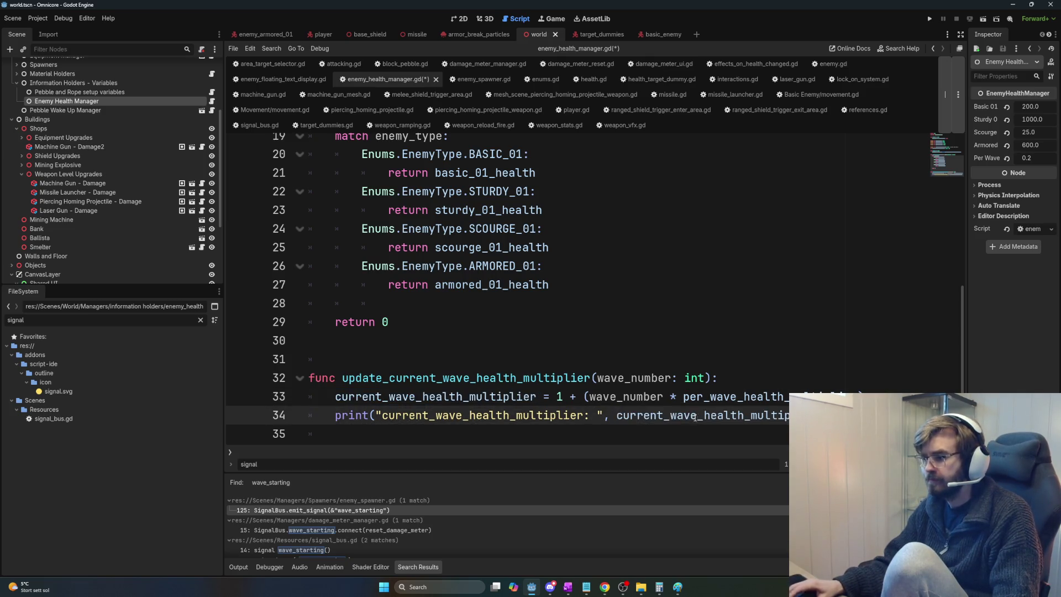
key("ctrl+s")
Step: Jump from the wave_starting connect call to its definition in signal_bus.gd
left_click(499, 396)
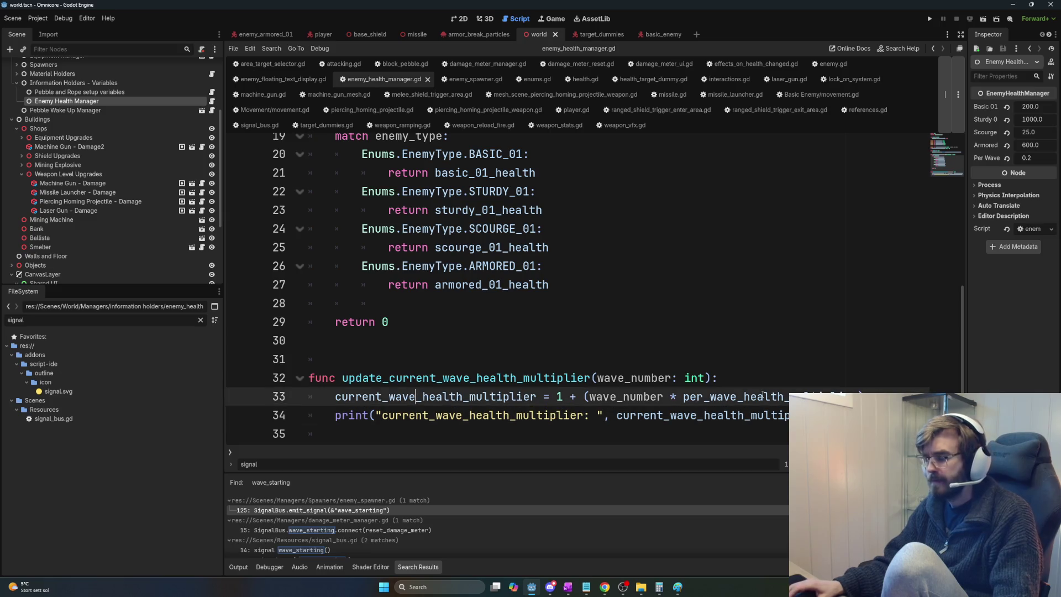
double_click(442, 397)
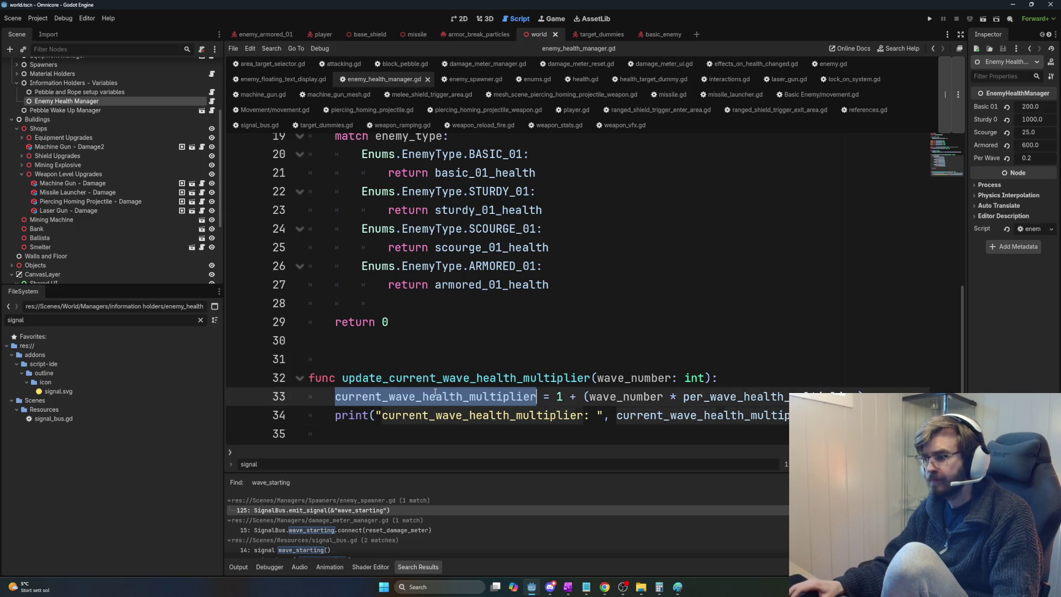
double_click(635, 378)
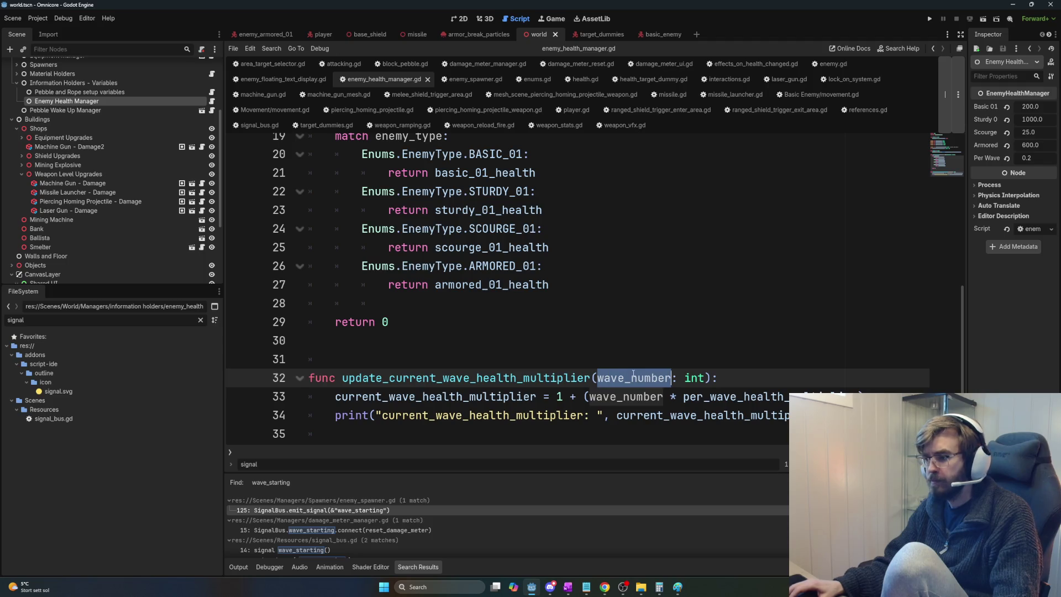
double_click(465, 378)
scroll(939, 332, "up", 1)
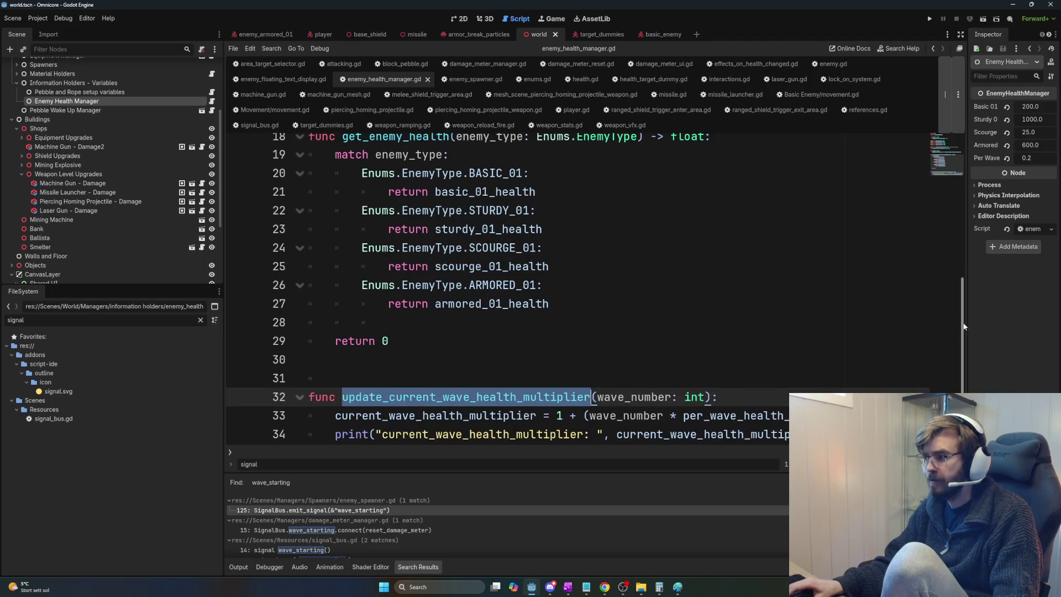
left_click_drag(963, 326, 967, 224)
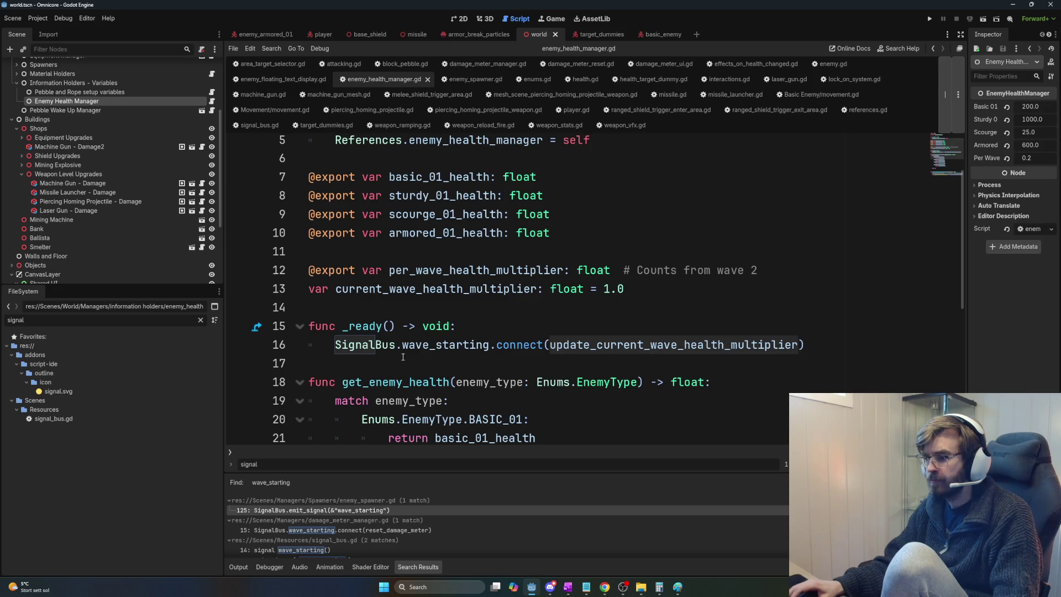
left_click(394, 345)
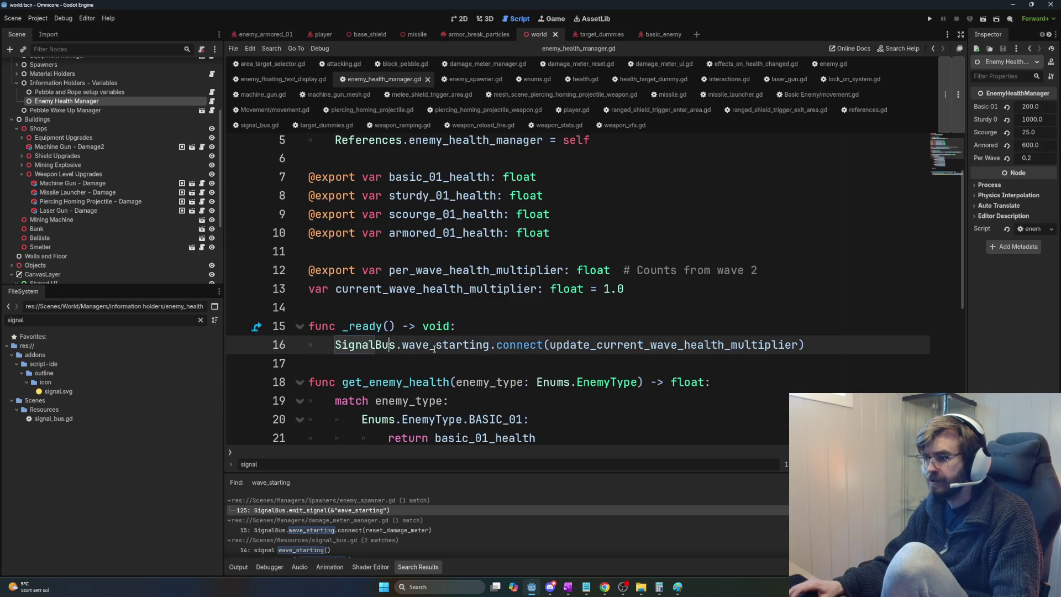
double_click(589, 345)
key("F3")
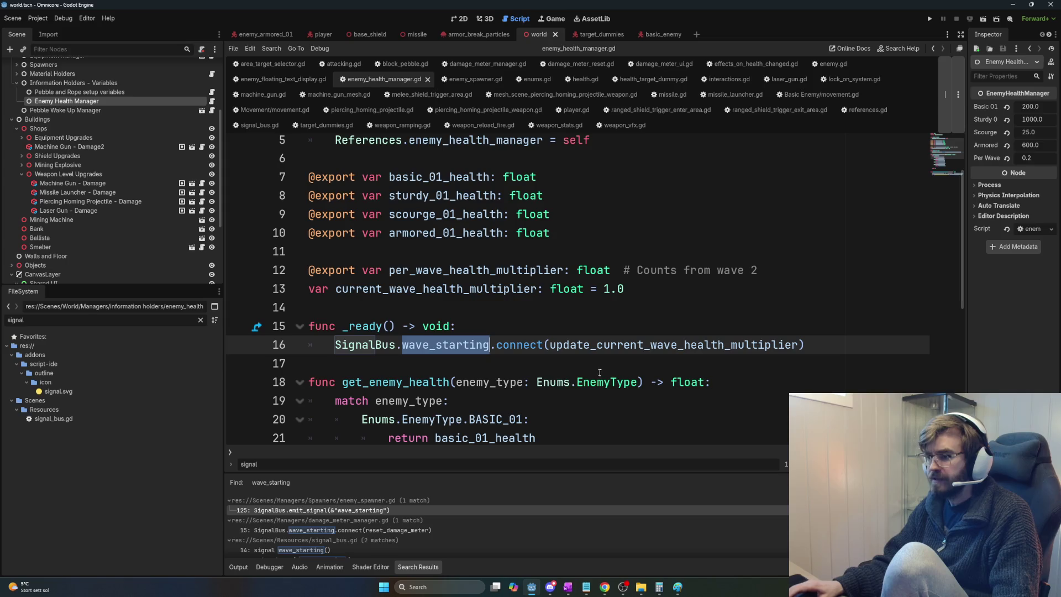
left_click(449, 345, "ctrl")
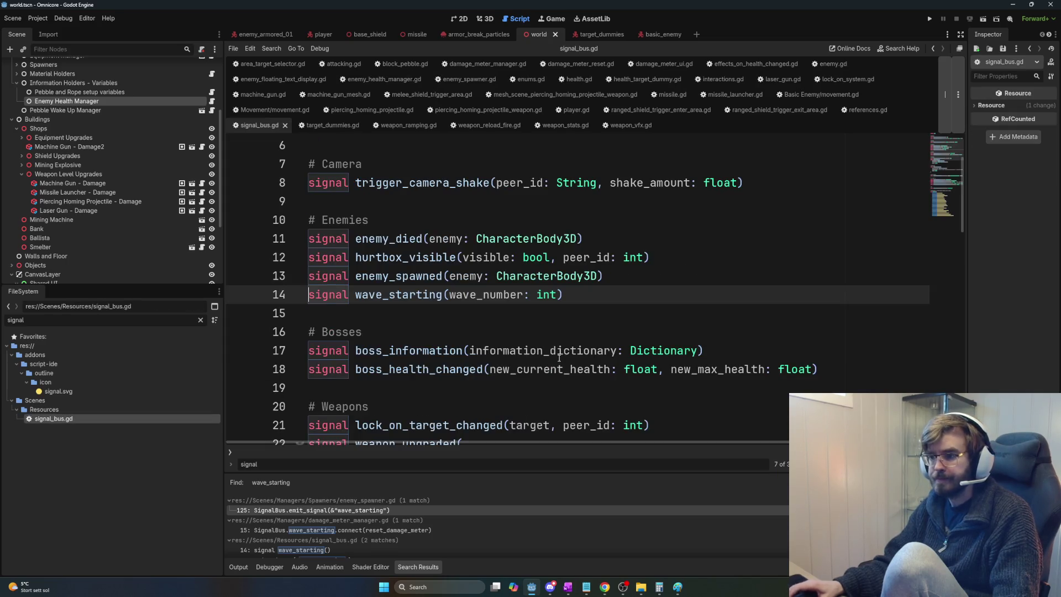
Step: Inspect the wave_starting signal and its wave_number parameter in signal_bus.gd
double_click(412, 295)
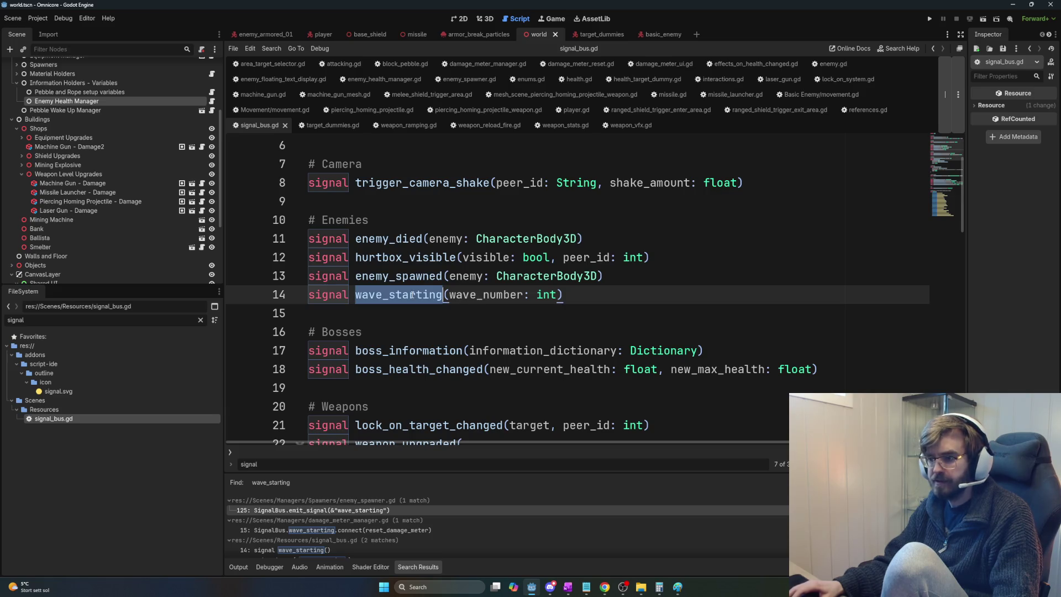
double_click(494, 296)
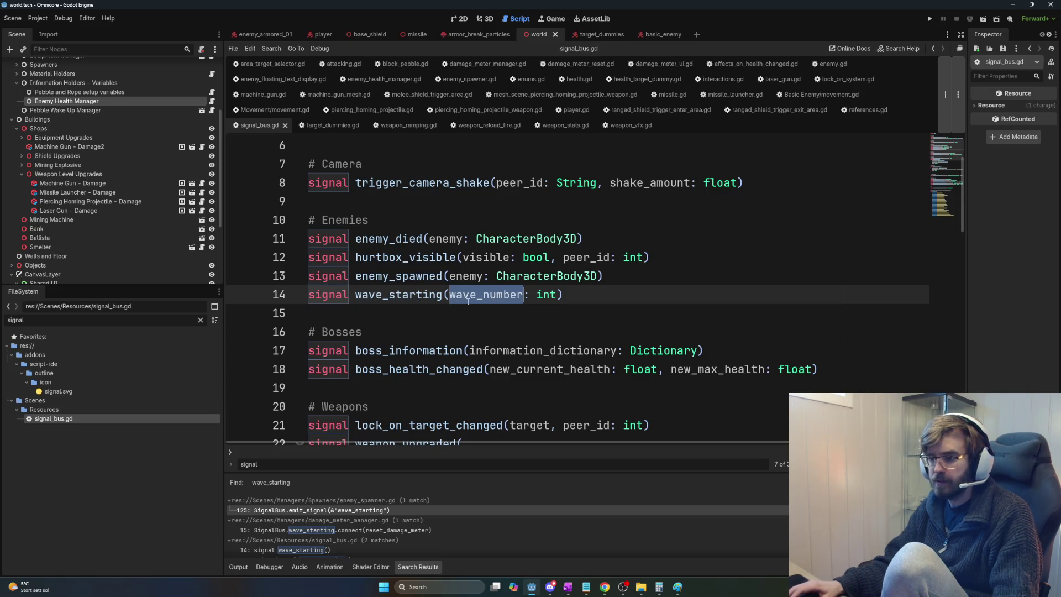
double_click(404, 297)
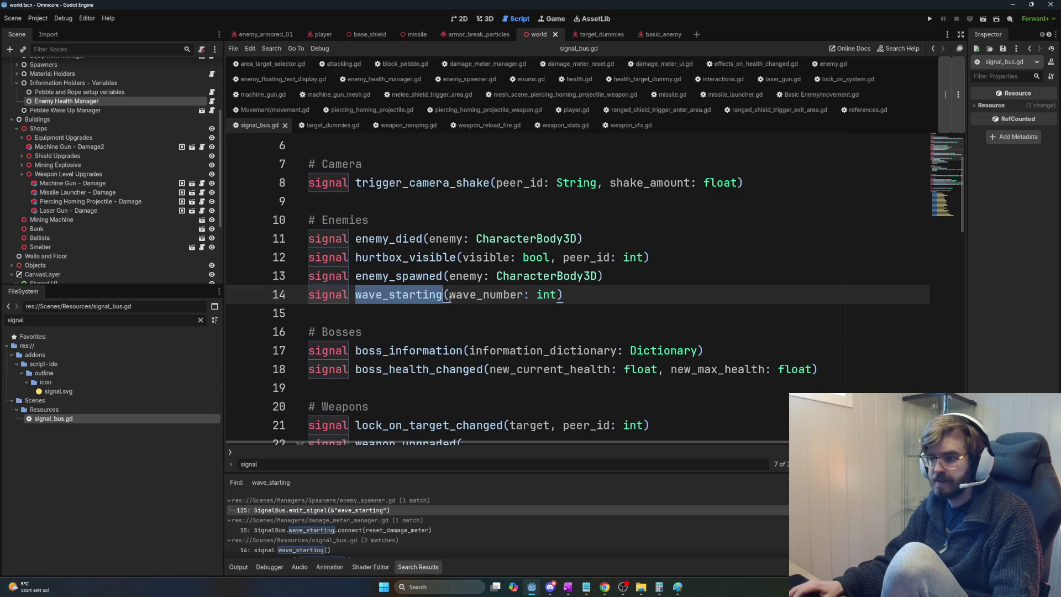
left_click(489, 294)
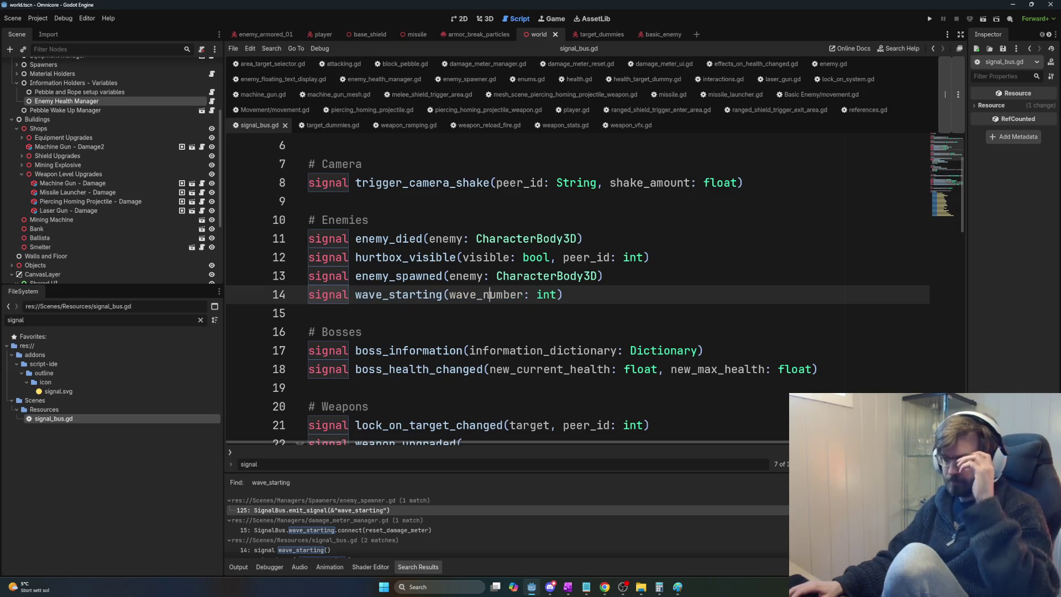
double_click(489, 294)
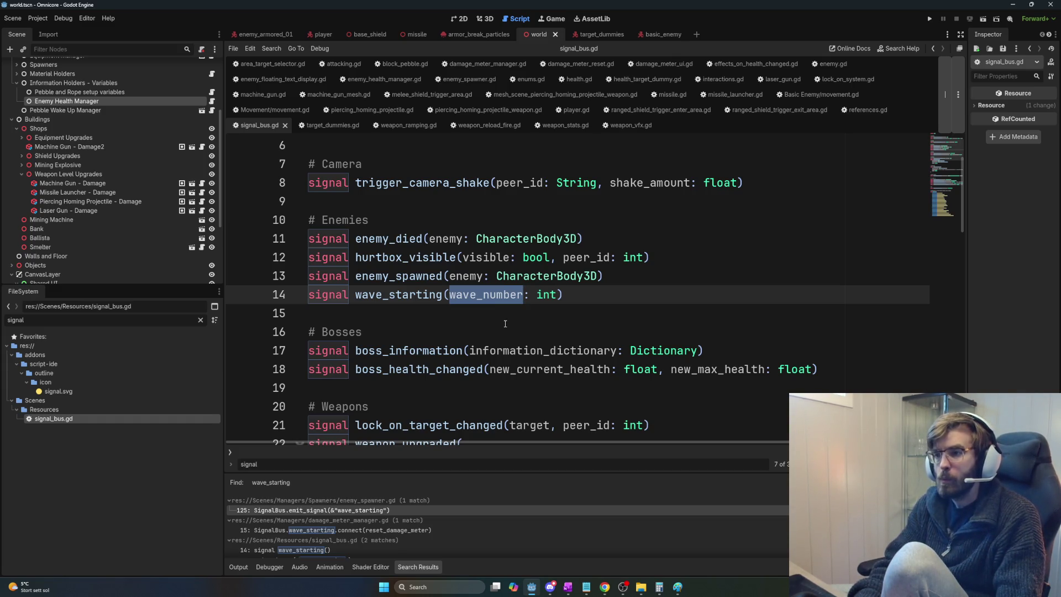
key("ctrl+f")
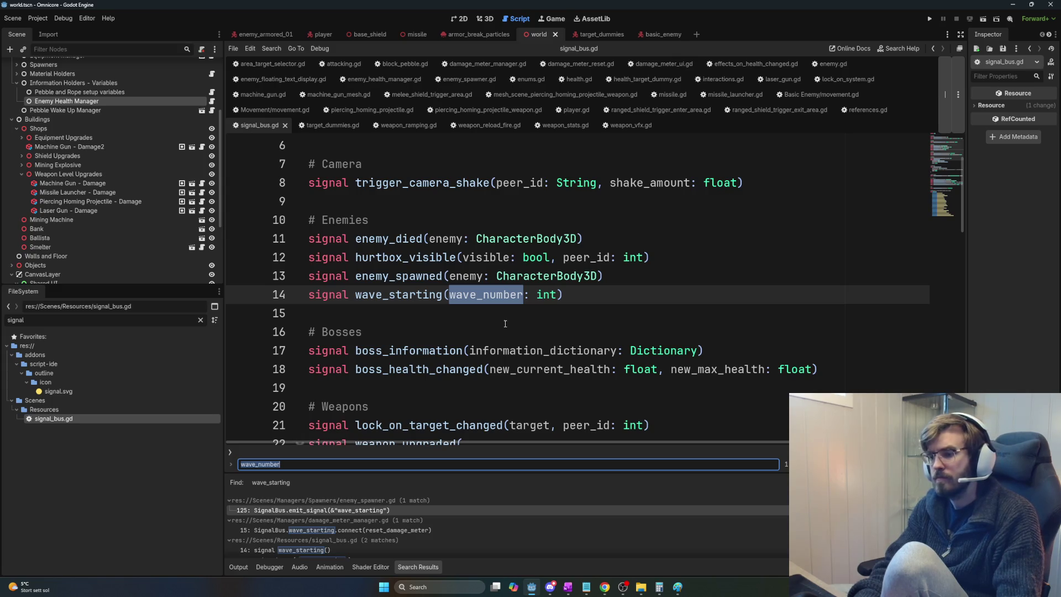
Step: Search all project files for wave_number, then for wave_starting
key("ctrl+shift+f")
type("wave_number")
key("Return")
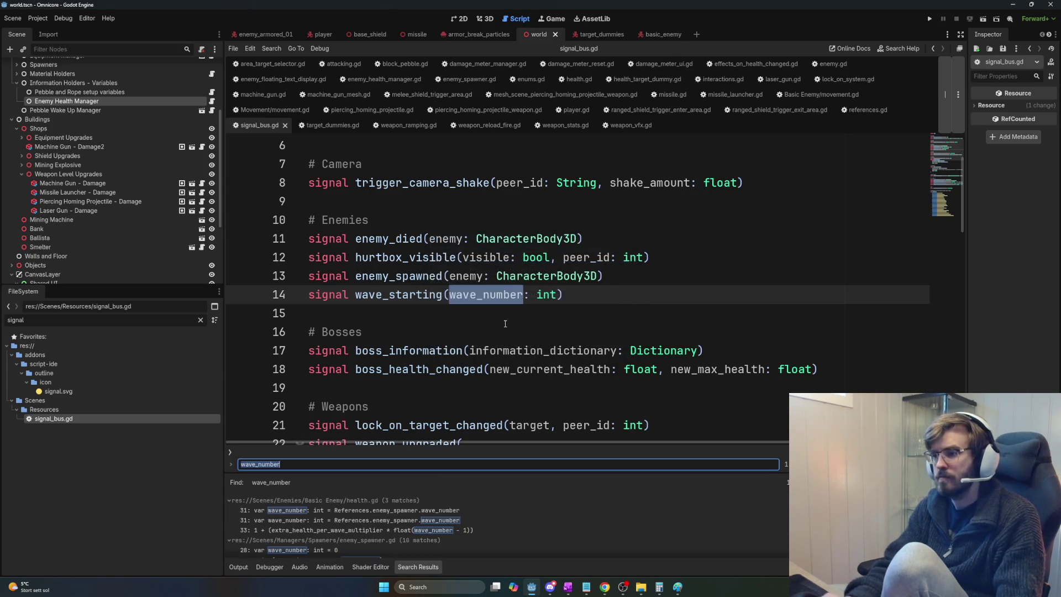
key("ctrl+shift+f")
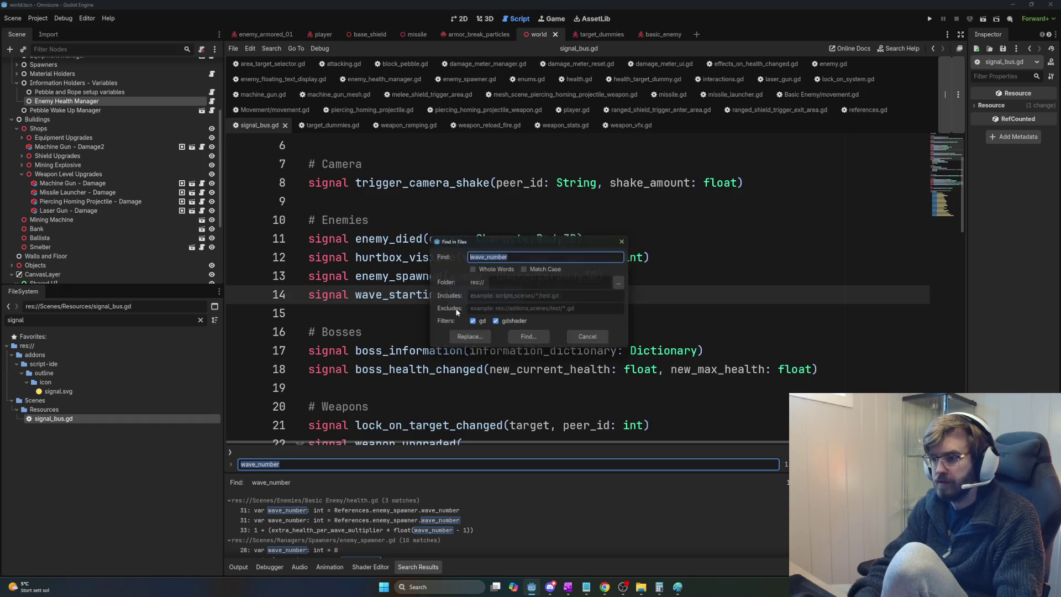
type("wave_startingvg")
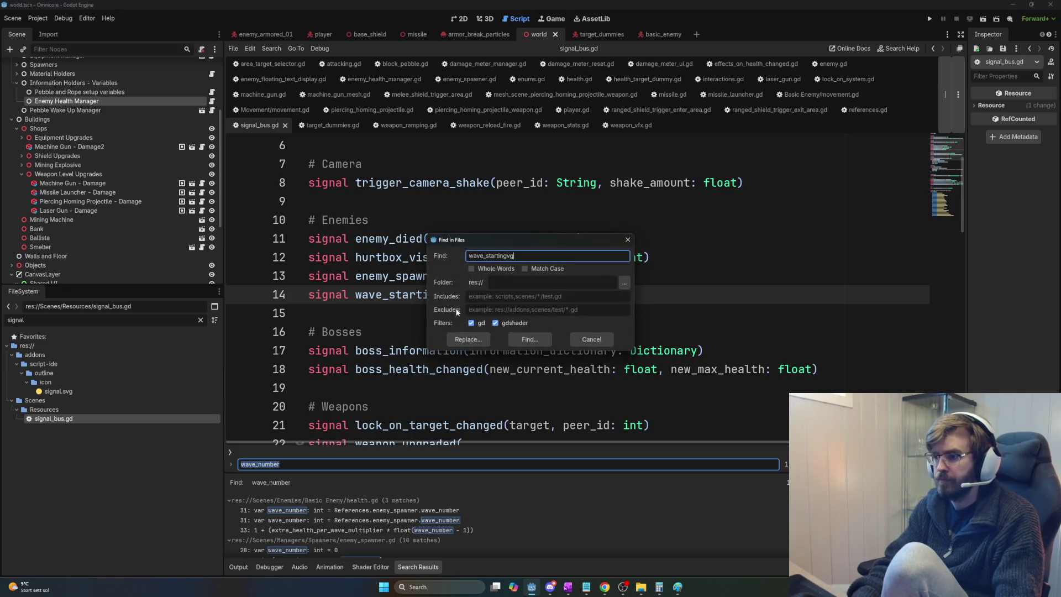
key("Return")
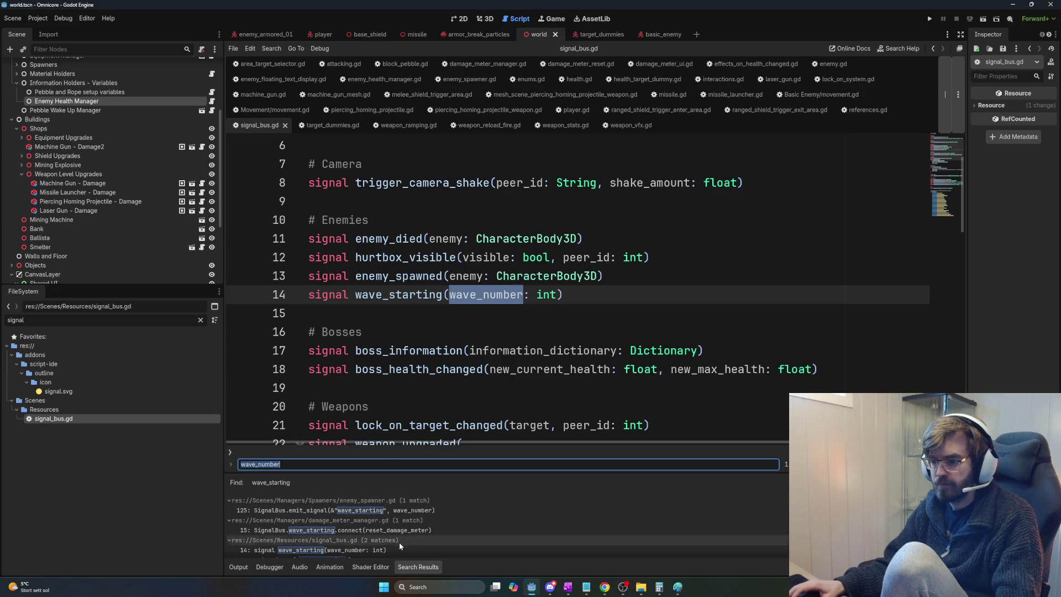
Step: From the line 15 search hit, add _wave_number: int to reset_damage_meter and save
left_click(403, 533)
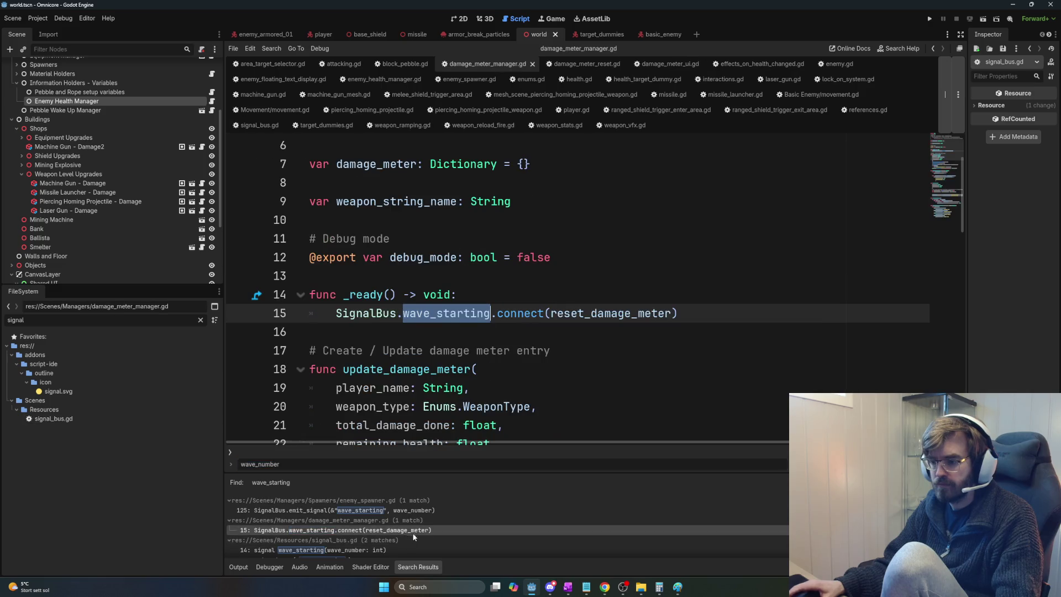
left_click(627, 314, "ctrl")
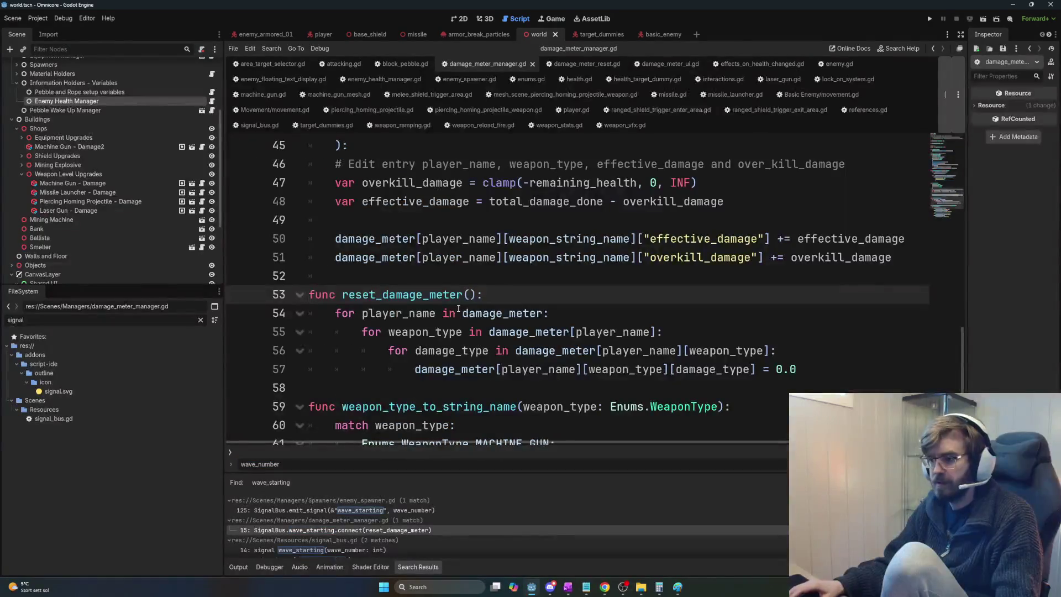
left_click(470, 294)
type("_wave_numbe")
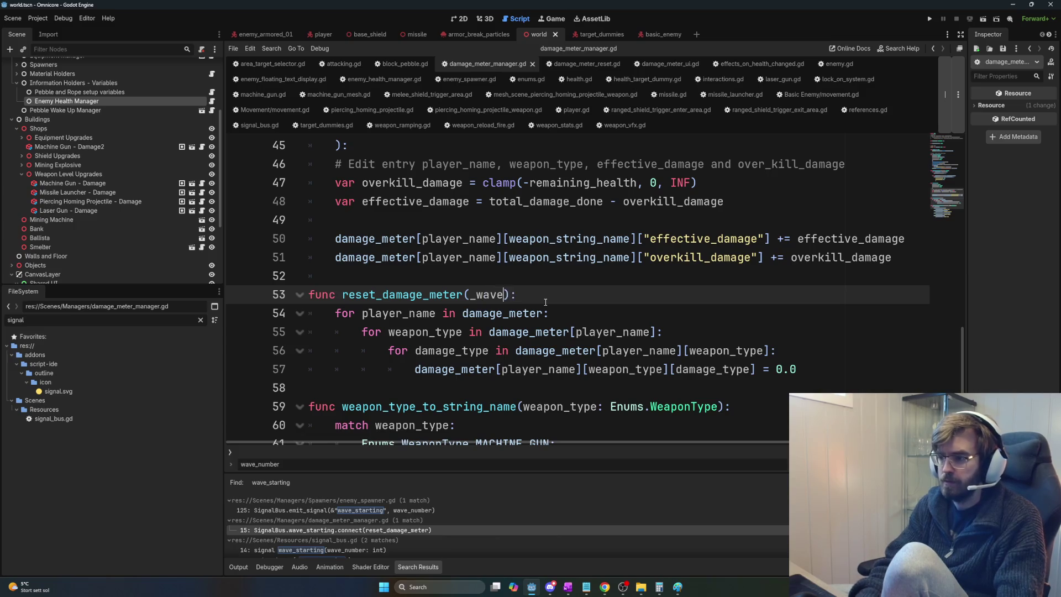
type("r")
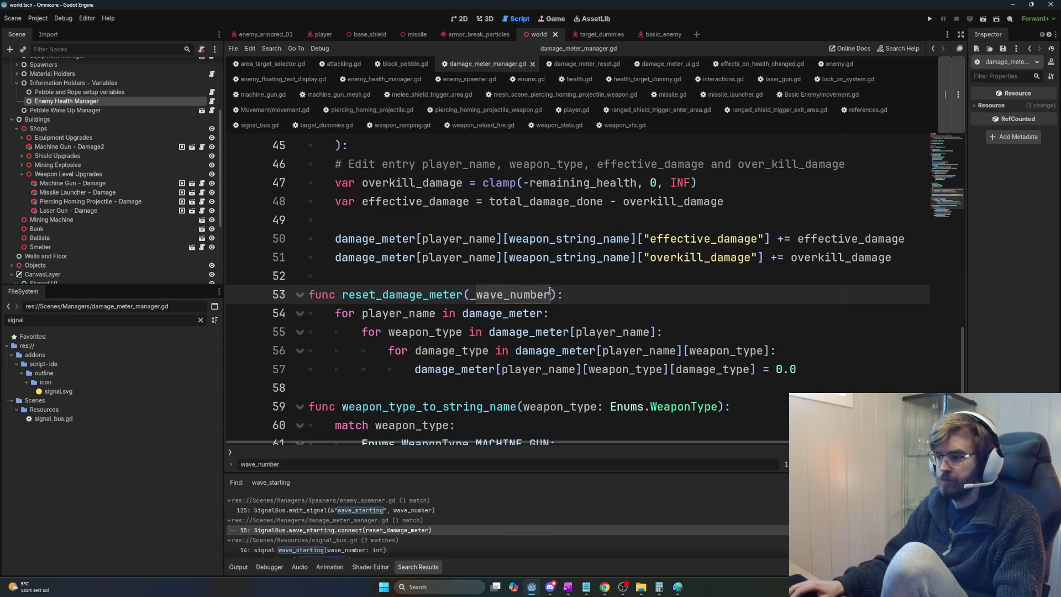
type(": int")
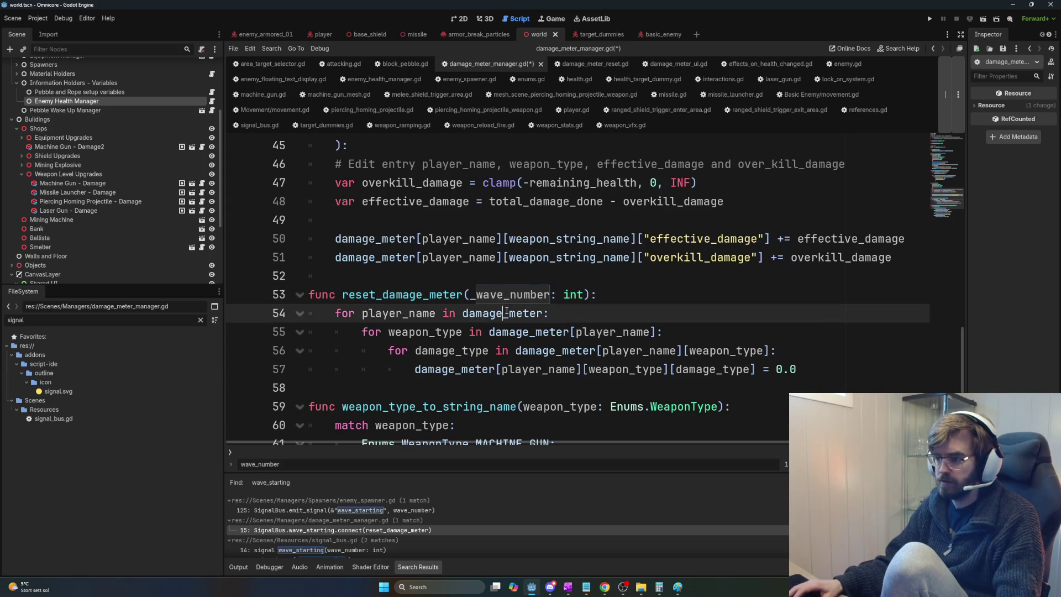
left_click(587, 316)
left_click_drag(583, 295, 458, 294)
key("ctrl+s")
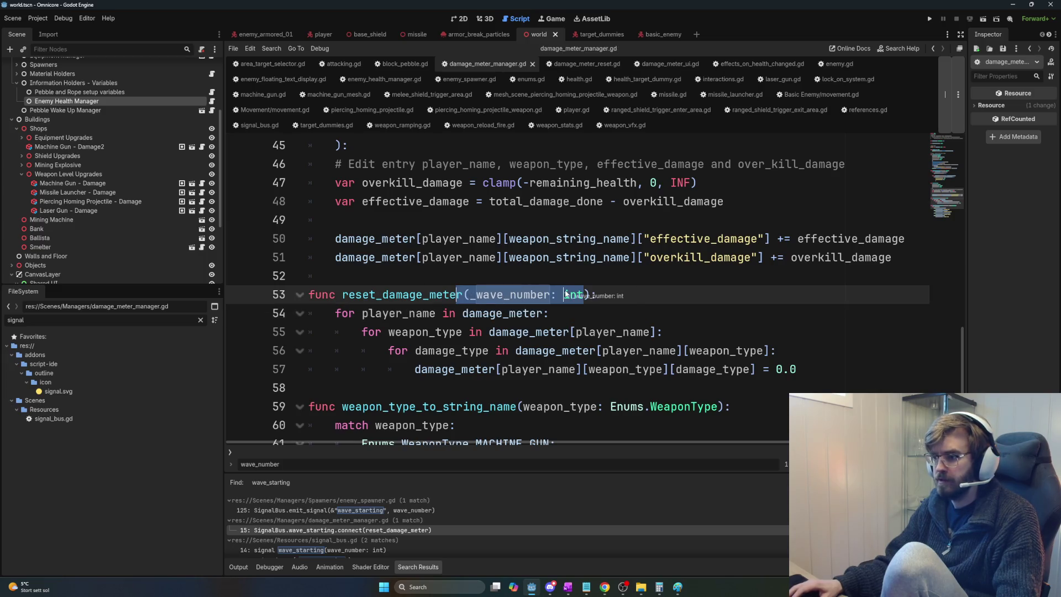
Step: Review the new reset_damage_meter(_wave_number: int) signature on line 53
mouse_move(583, 294)
left_mouse_down()
mouse_move(470, 294)
mouse_move(586, 295)
left_mouse_up()
double_click(425, 293)
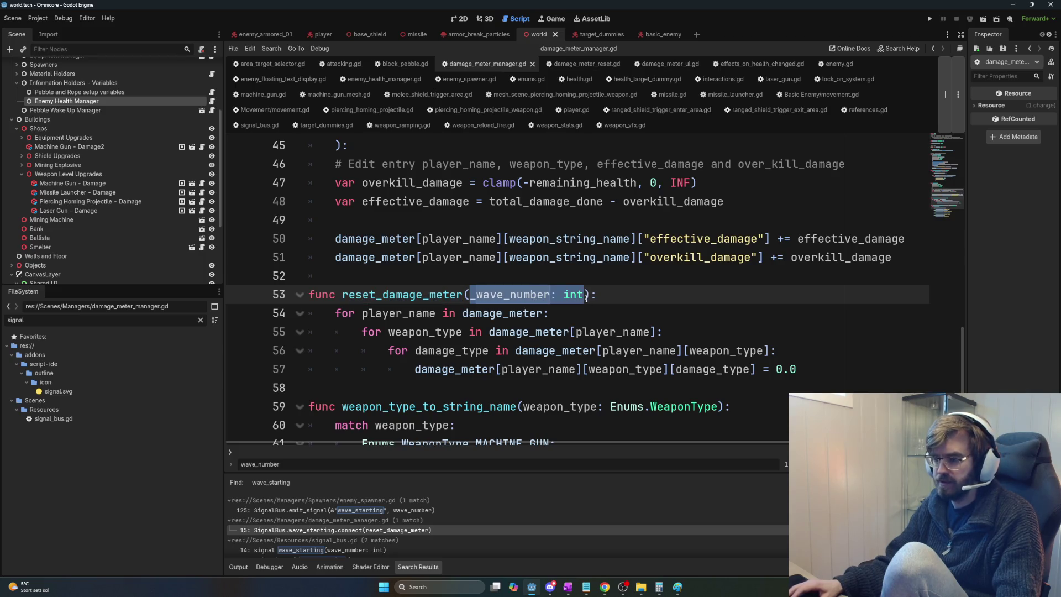
double_click(540, 304)
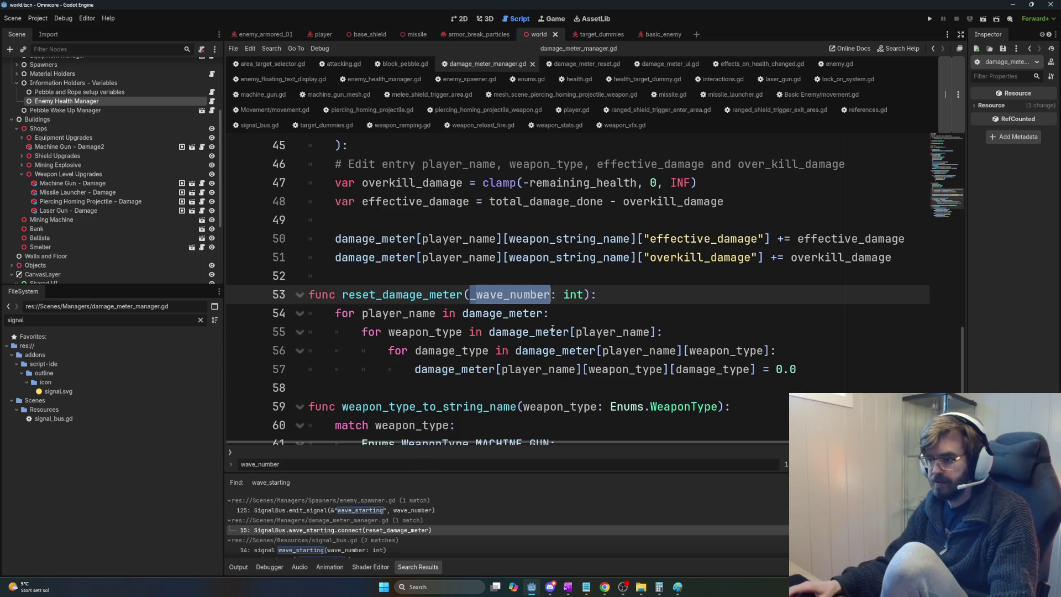
left_click(464, 294)
scroll(465, 301, "down", 1)
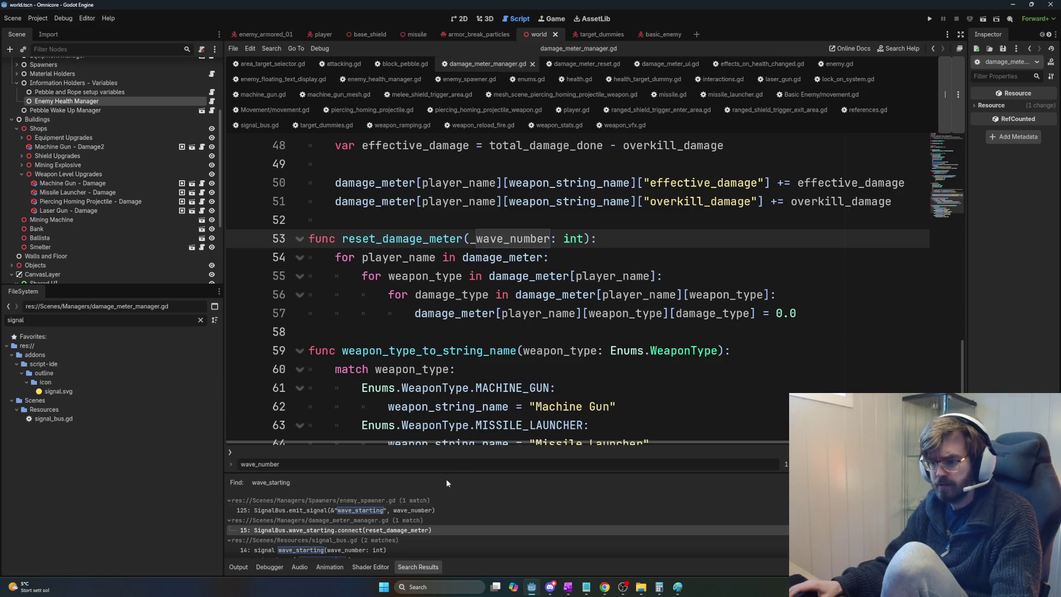
Step: Open signal_bus.gd from its line 62 emit_signal("wave_starting") search result and look through it
scroll(435, 531, "down", 1)
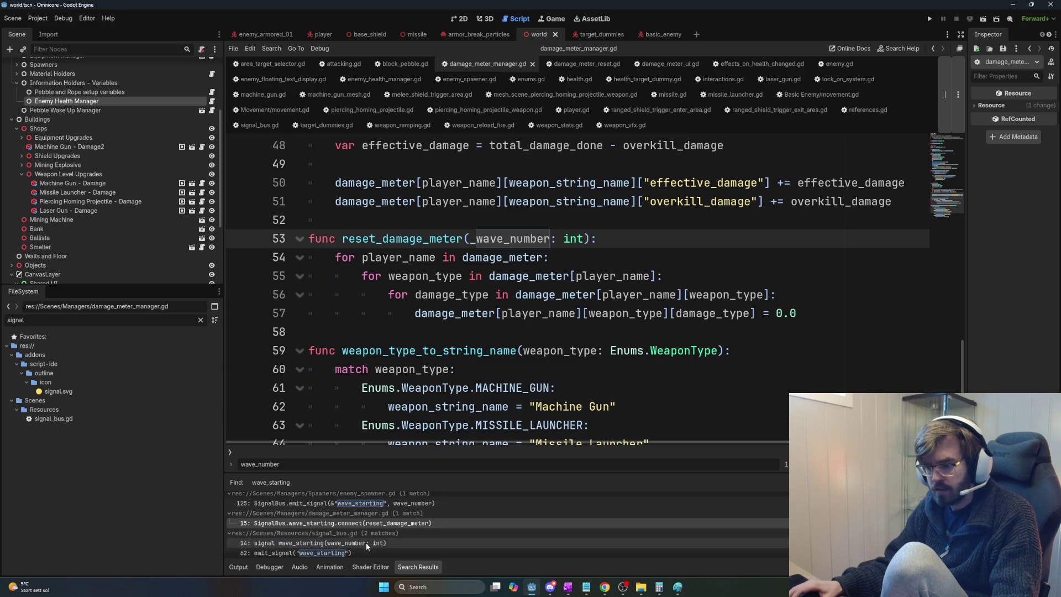
scroll(387, 545, "down", 1)
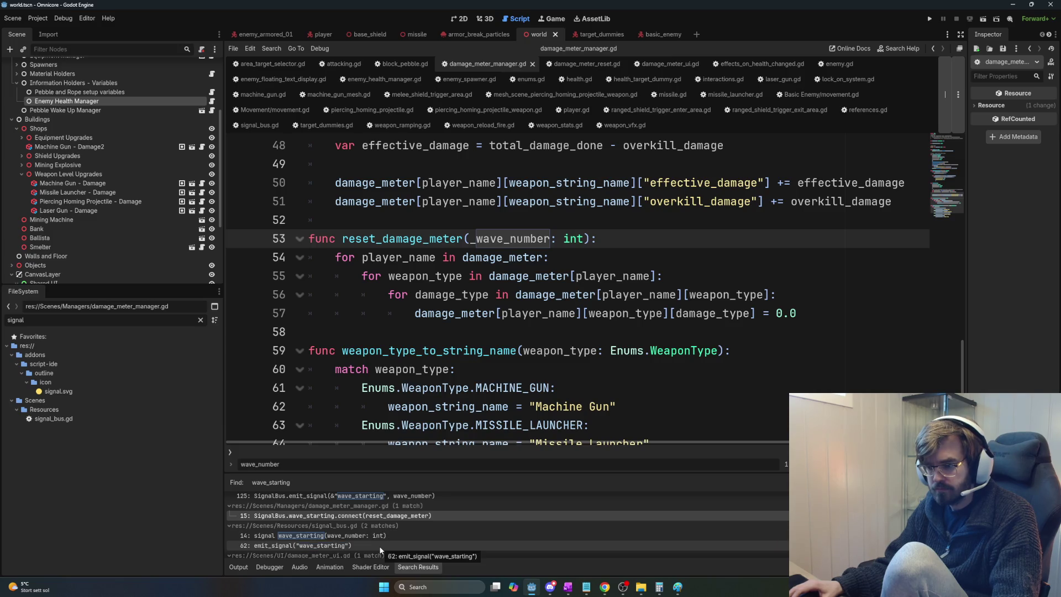
left_click(380, 548)
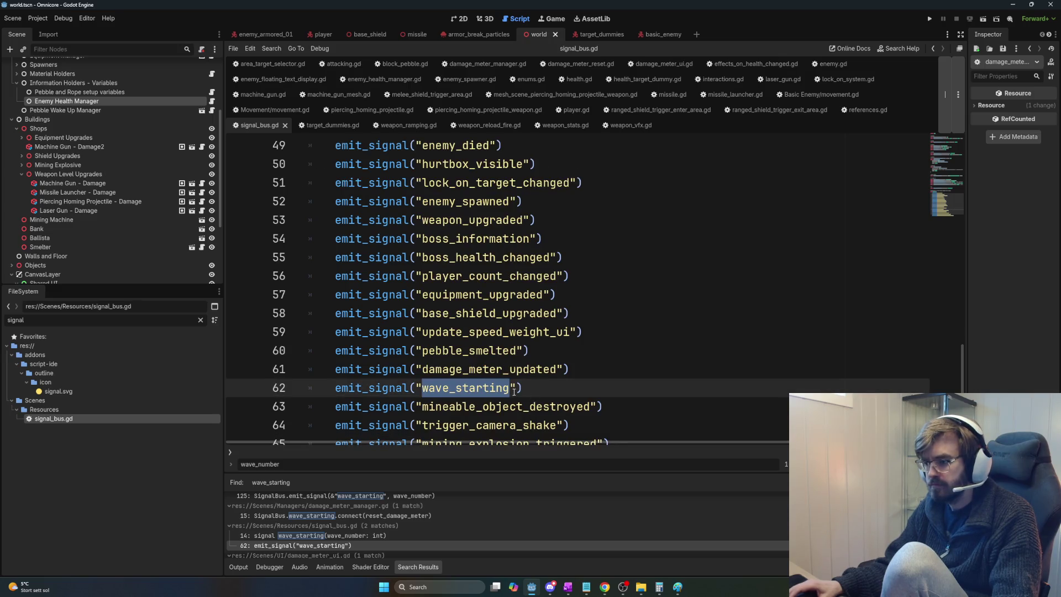
scroll(518, 405, "down", 2)
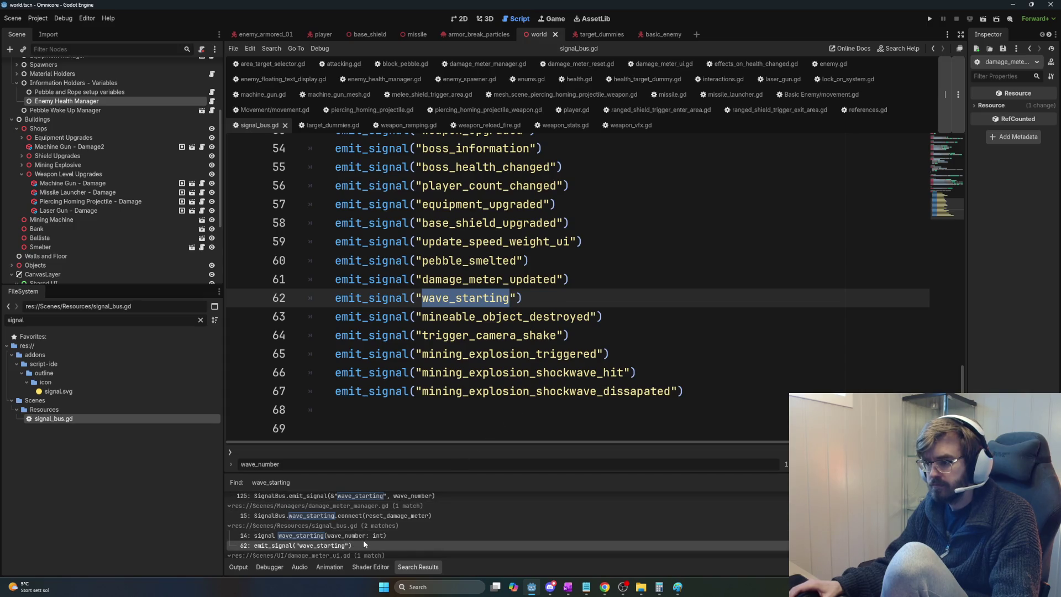
scroll(517, 408, "up", 4)
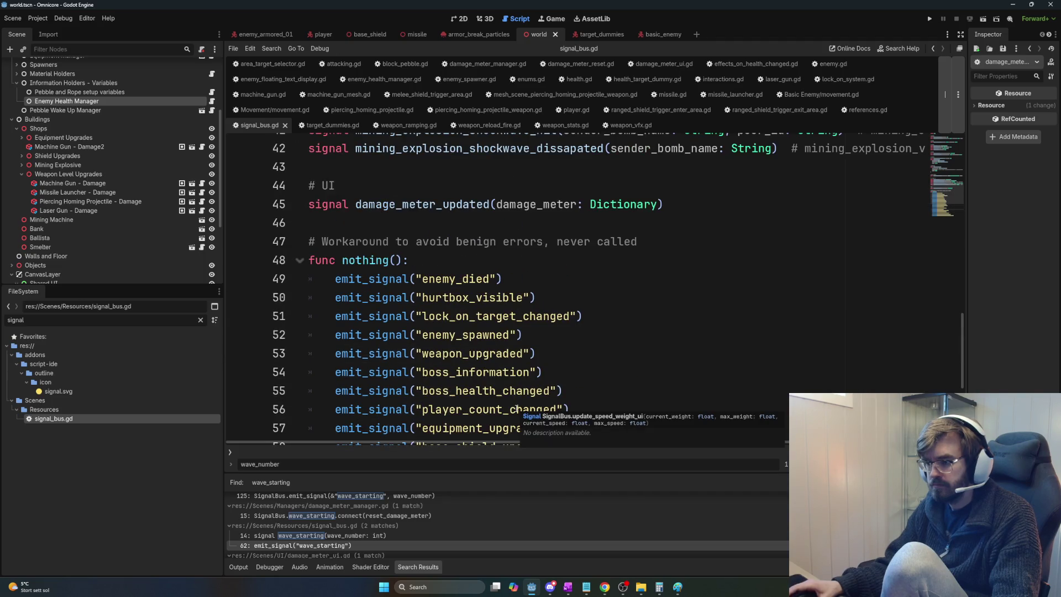
scroll(920, 367, "up", 2)
scroll(956, 341, "up", 5)
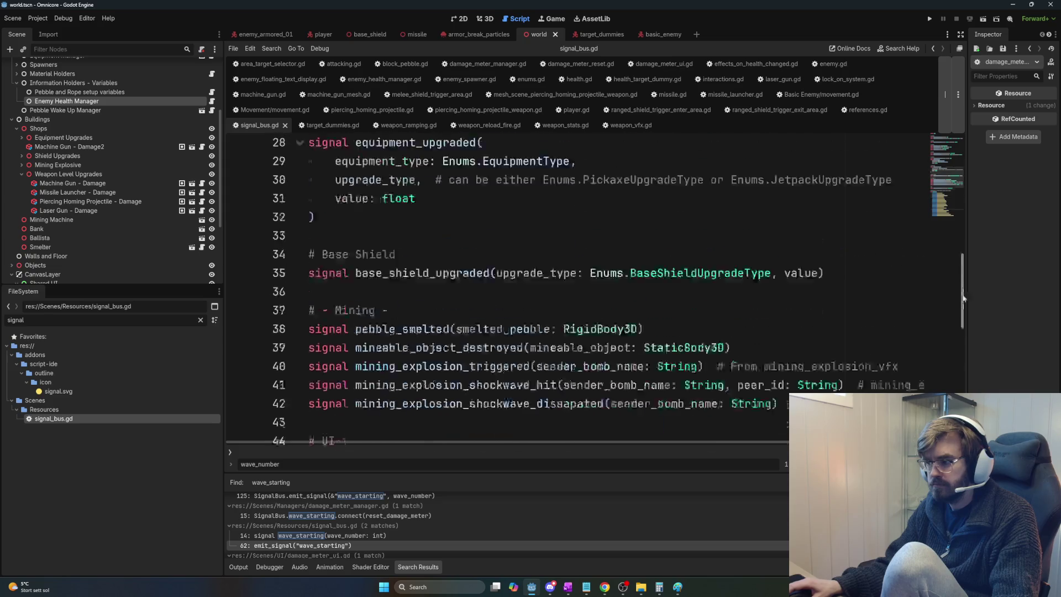
Step: Open damage_meter_ui.gd at line 46, where wave_starting connects to wave_duration_timer_start
scroll(419, 514, "down", 1)
scroll(418, 518, "down", 1)
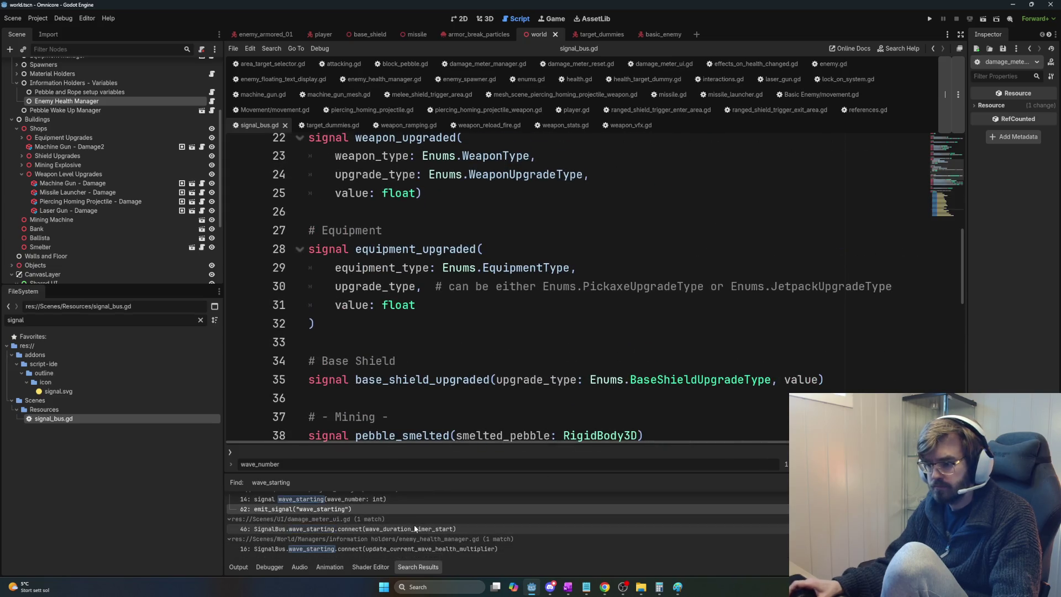
left_click(331, 528)
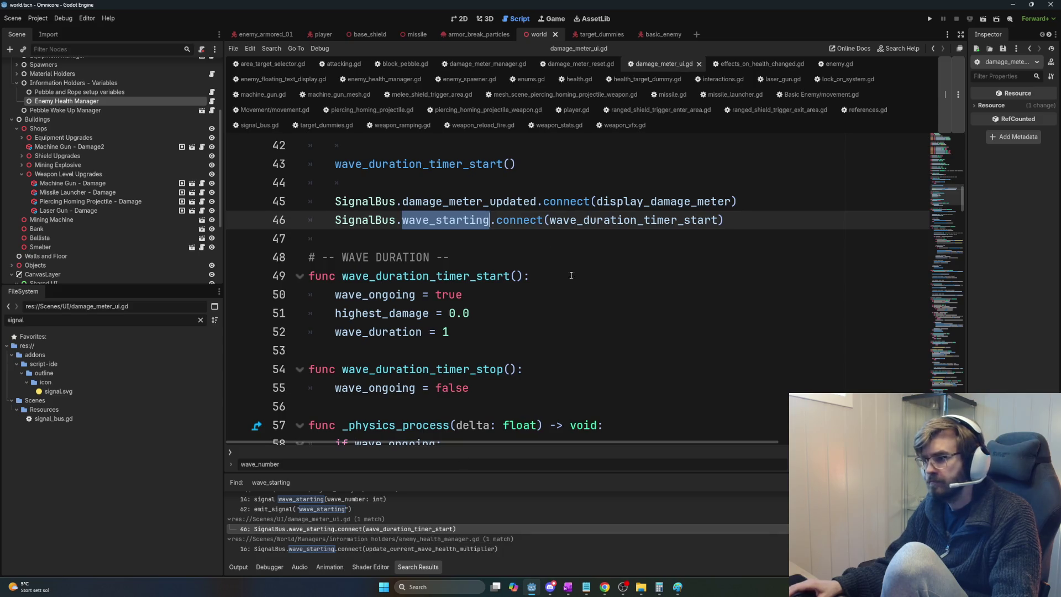
Step: Give the wave_duration_timer_start definition a _wave_number: int parameter
left_click(658, 220, "ctrl")
left_click(516, 294)
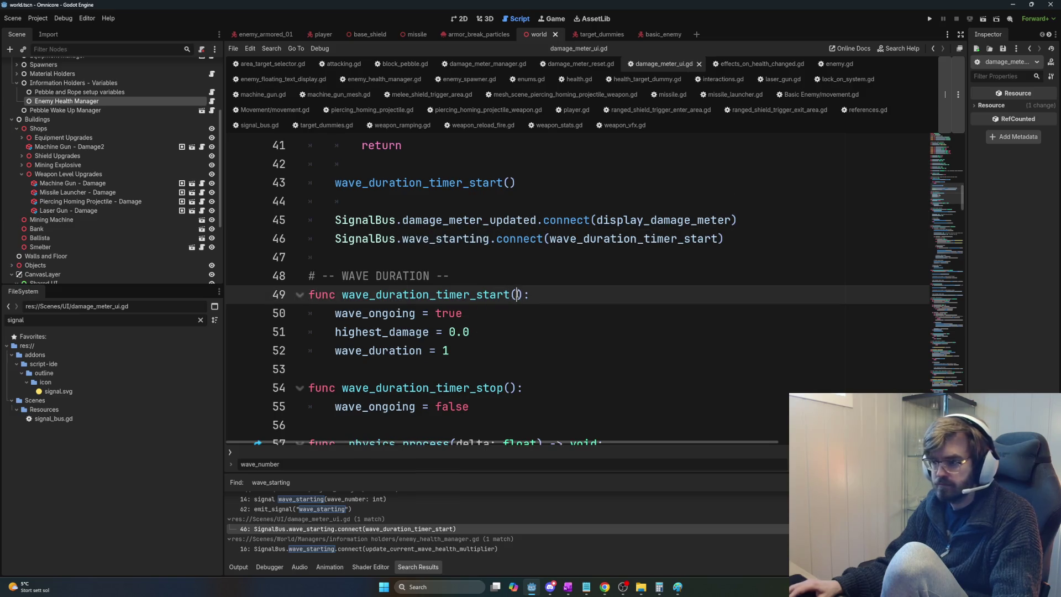
type("_wa")
type("ve_nub")
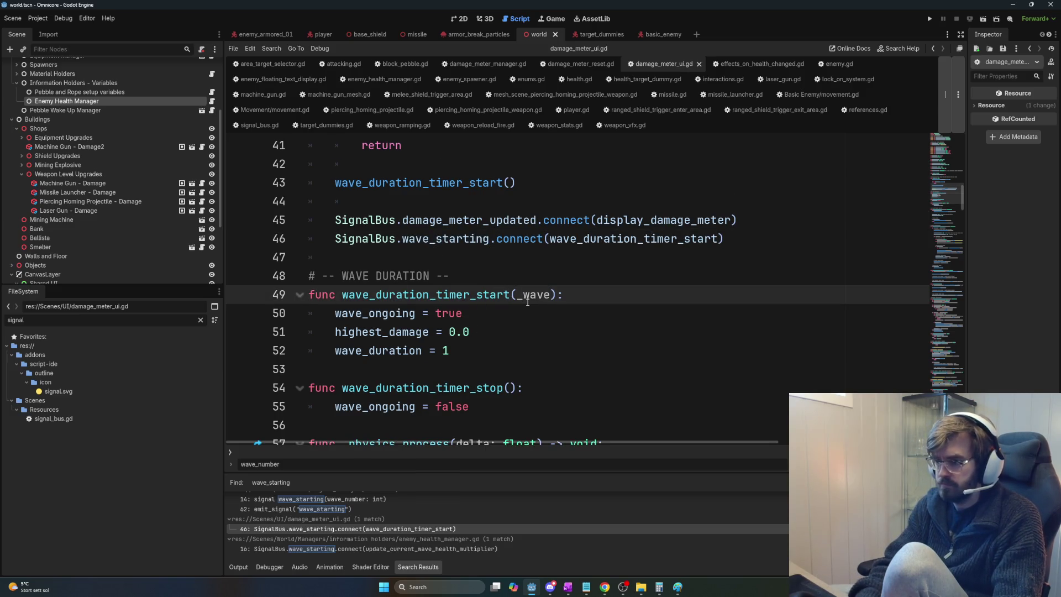
key("BackSpace")
type("mber: int")
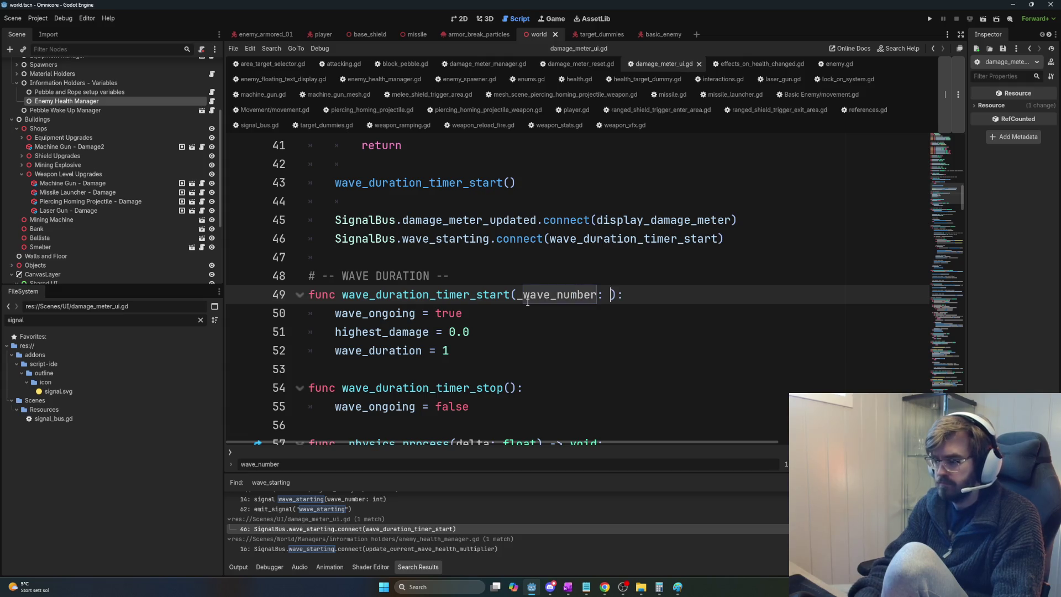
left_click(525, 369)
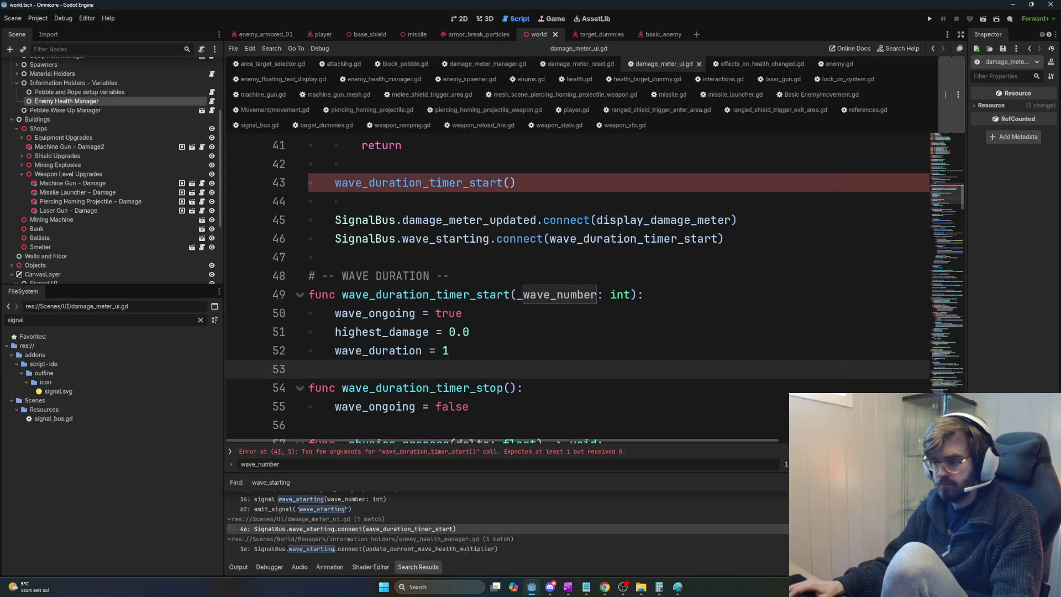
Step: Delete the wave_duration_timer_start() call on lines 42–43 of _ready and save the script
left_click(507, 182)
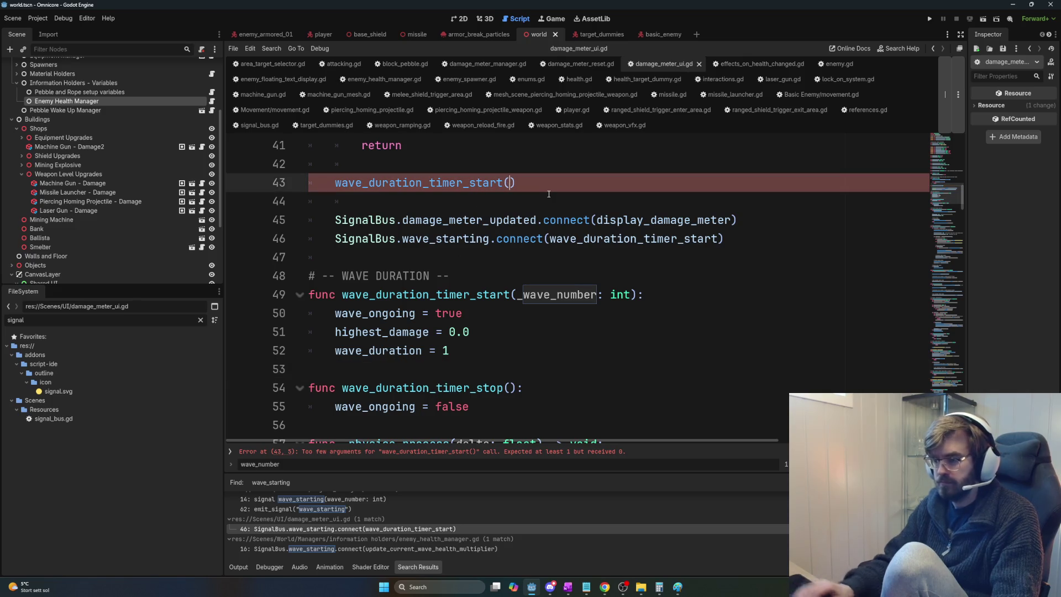
type("0_wave")
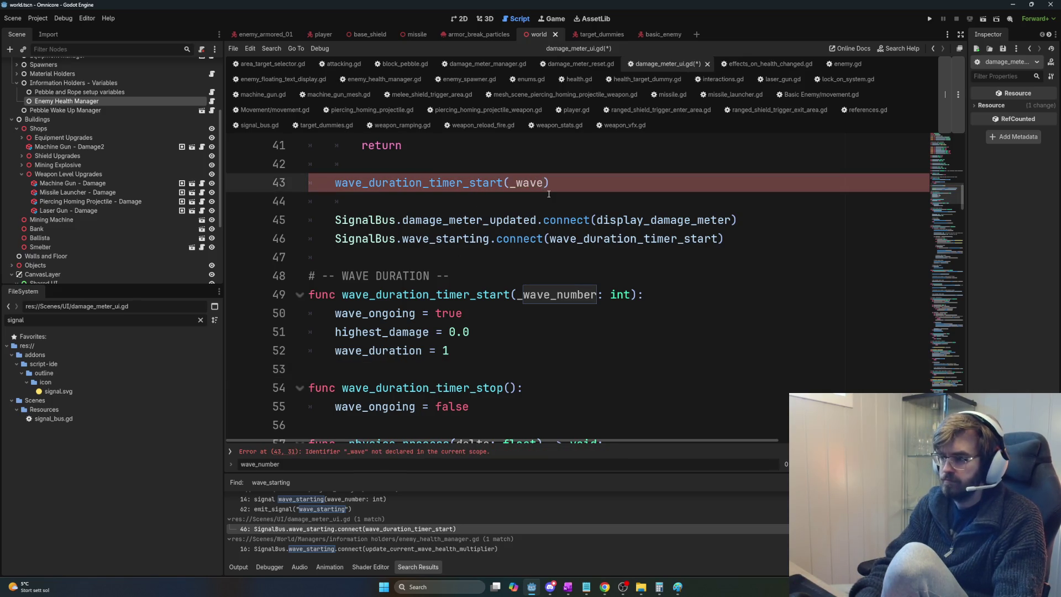
key("BackSpace")
key("BackSpace")
key("BackSpace")
key("Up")
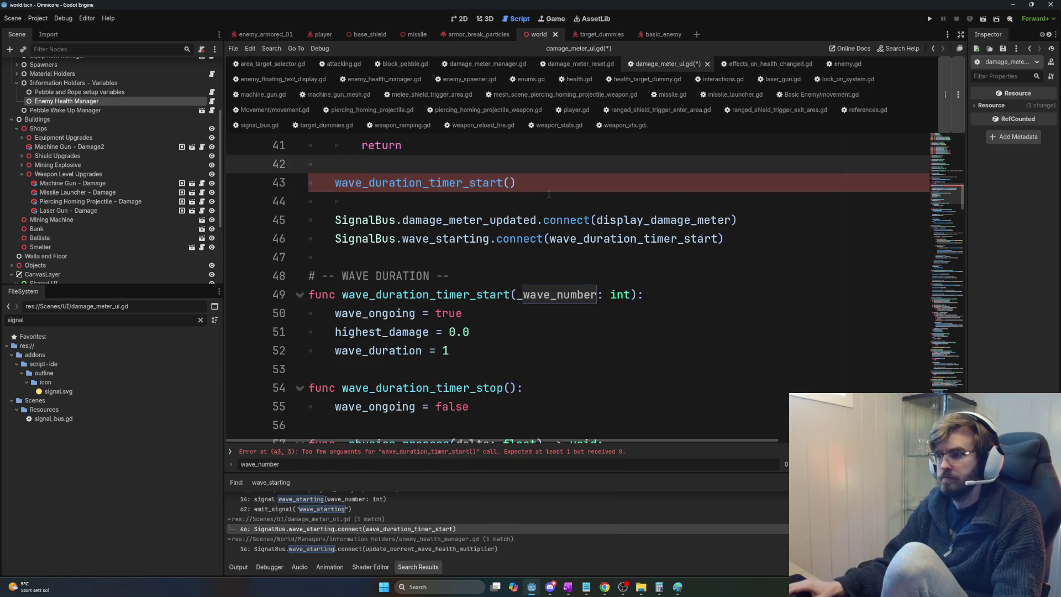
scroll(549, 194, "up", 2)
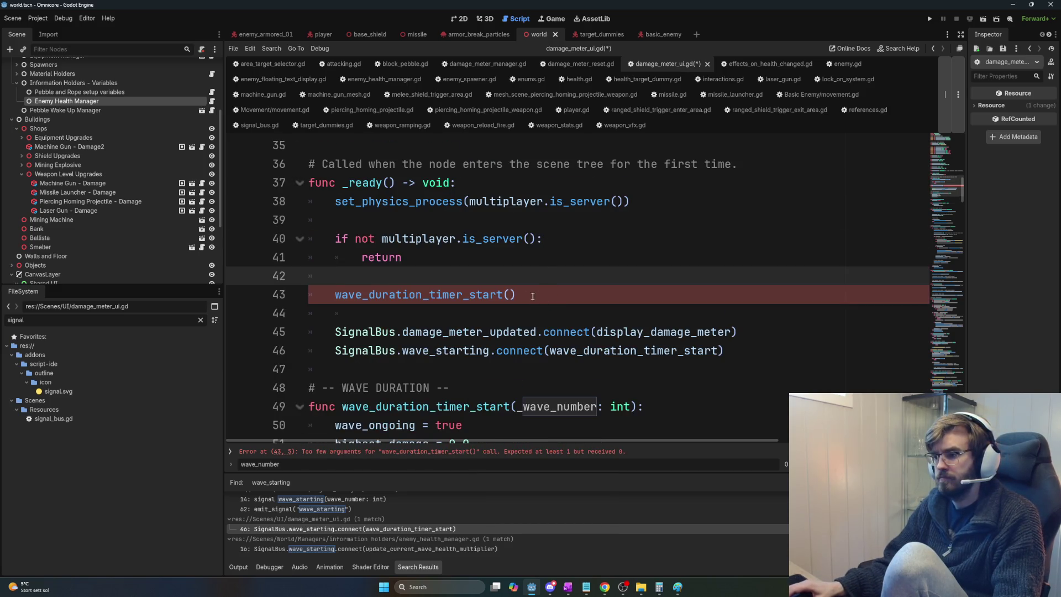
left_click(547, 300)
key("shift+Home")
key("shift+Up")
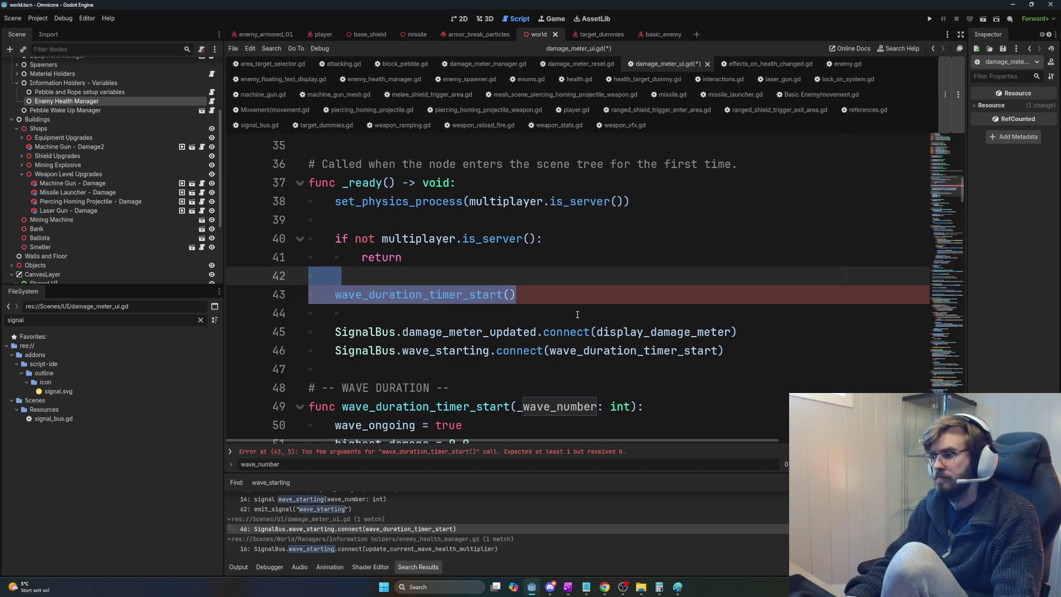
key("BackSpace")
key("BackSpace")
key("ctrl+s")
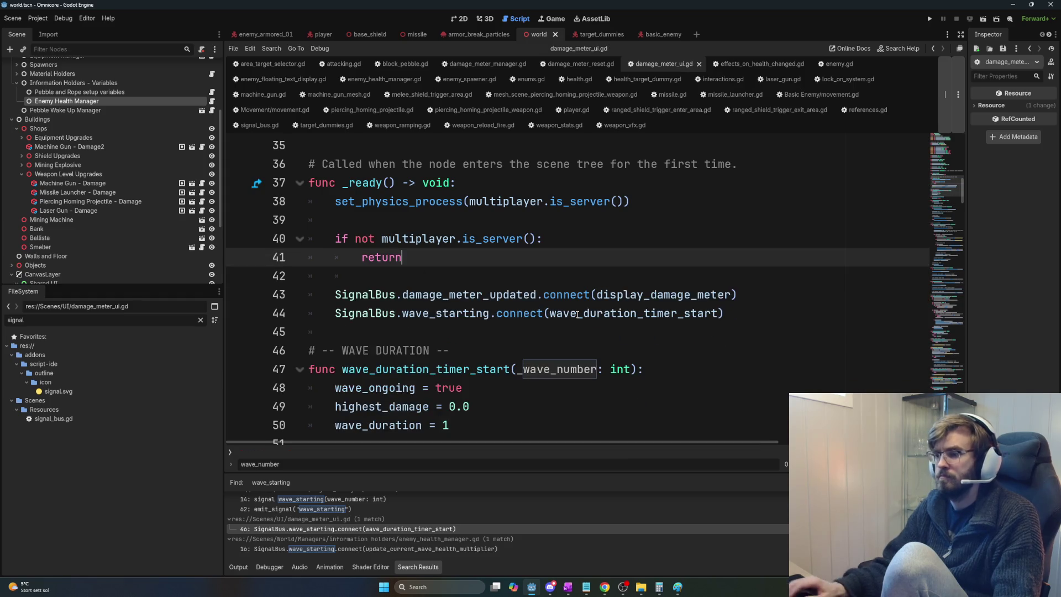
Step: Inspect wave_duration_timer_start and its wave_ongoing = true line, then run the game with F5
scroll(514, 389, "down", 2)
scroll(466, 335, "up", 3)
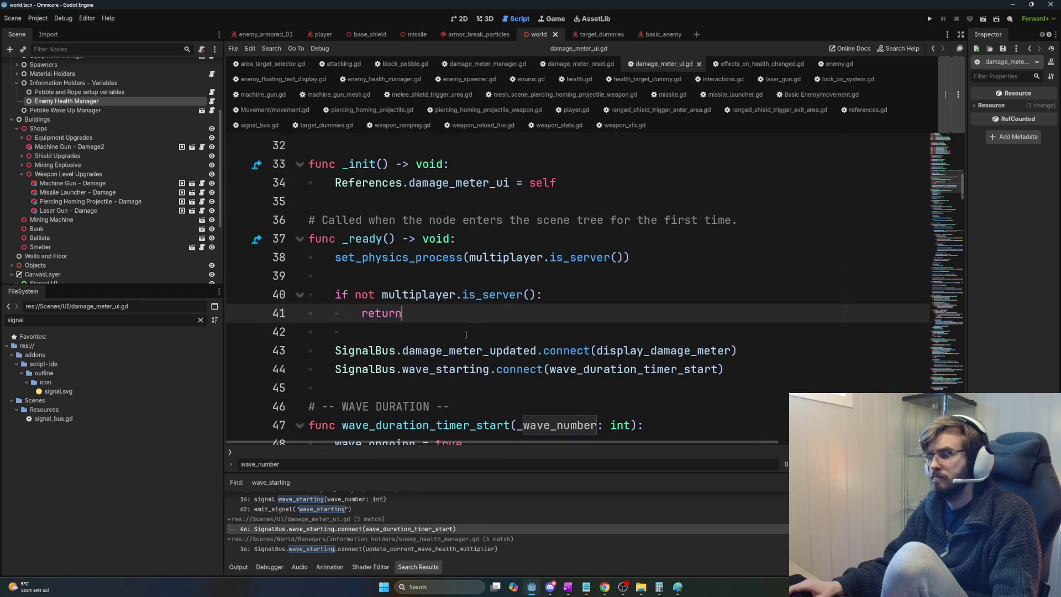
scroll(463, 334, "down", 2)
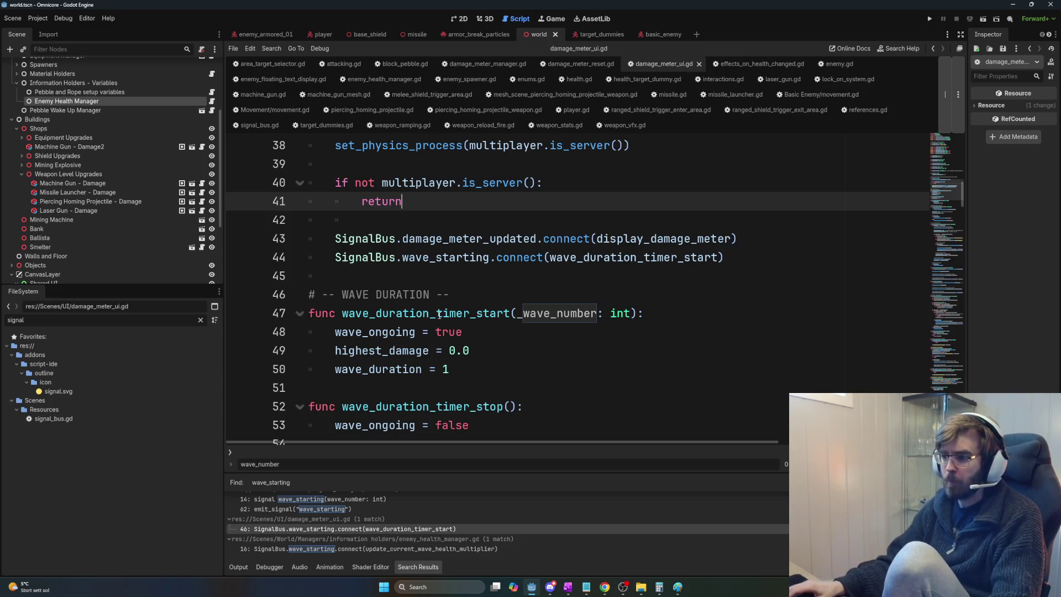
double_click(486, 314)
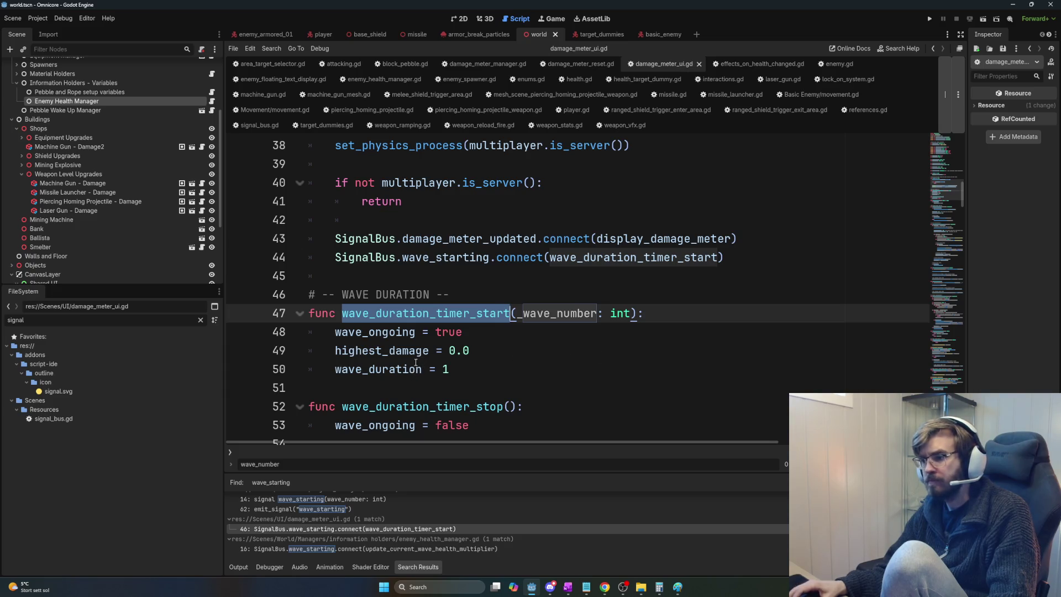
left_click_drag(335, 331, 462, 332)
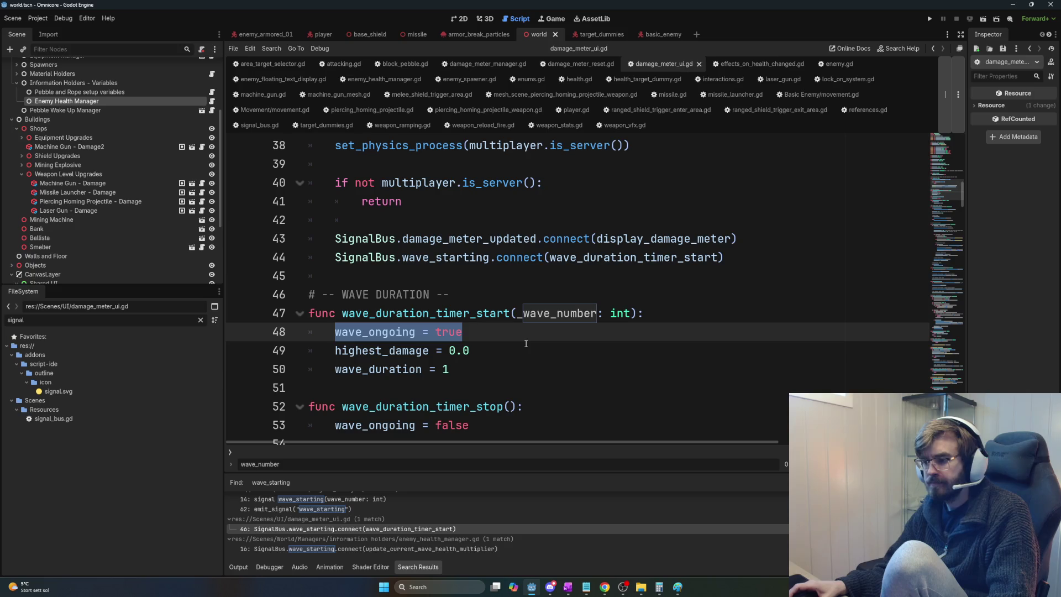
scroll(526, 344, "up", 1)
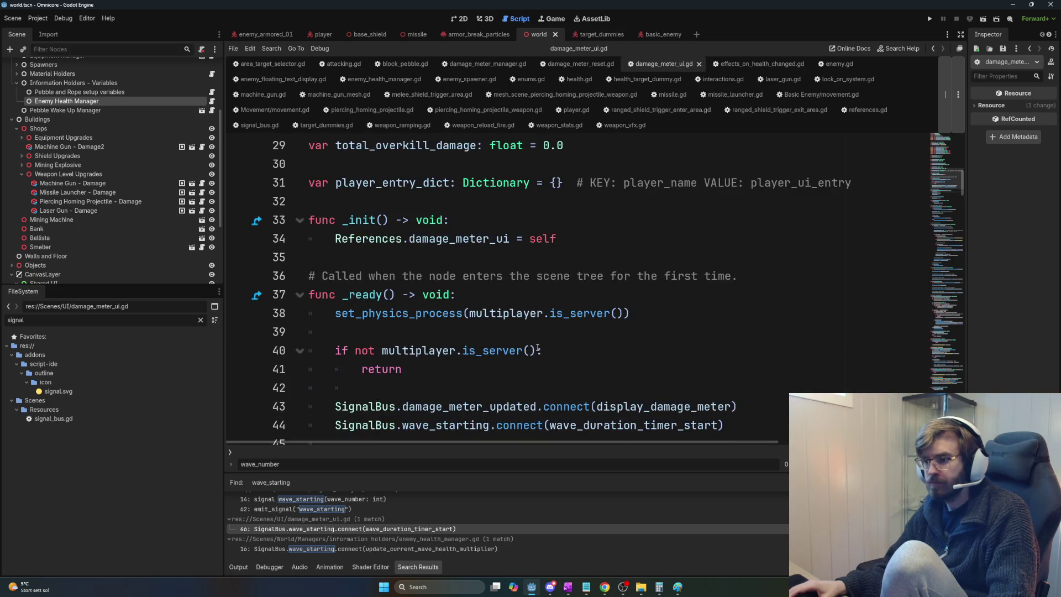
scroll(538, 348, "down", 2)
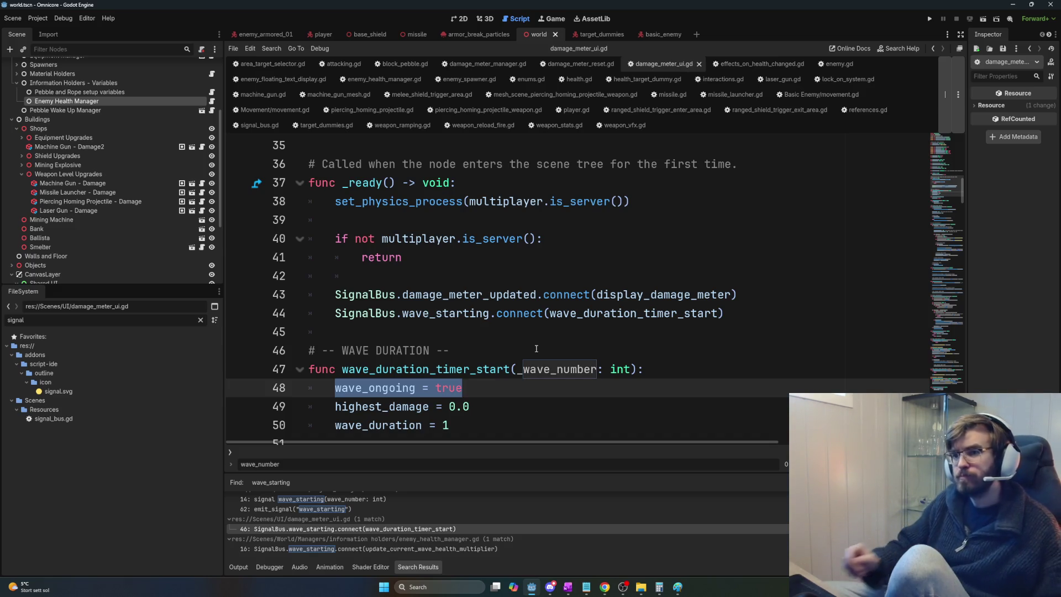
scroll(536, 348, "down", 2)
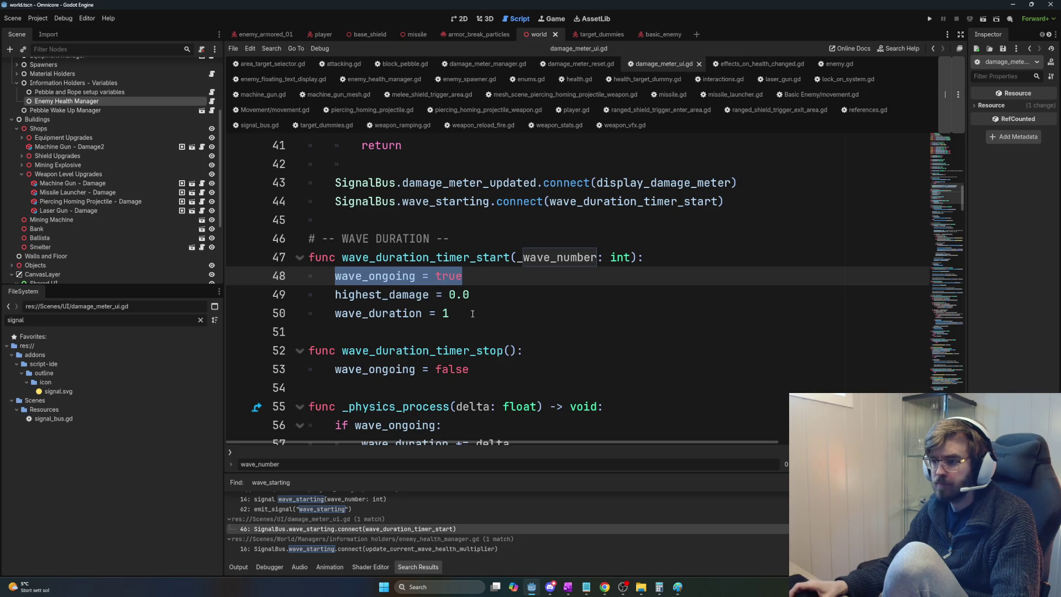
scroll(481, 322, "up", 2)
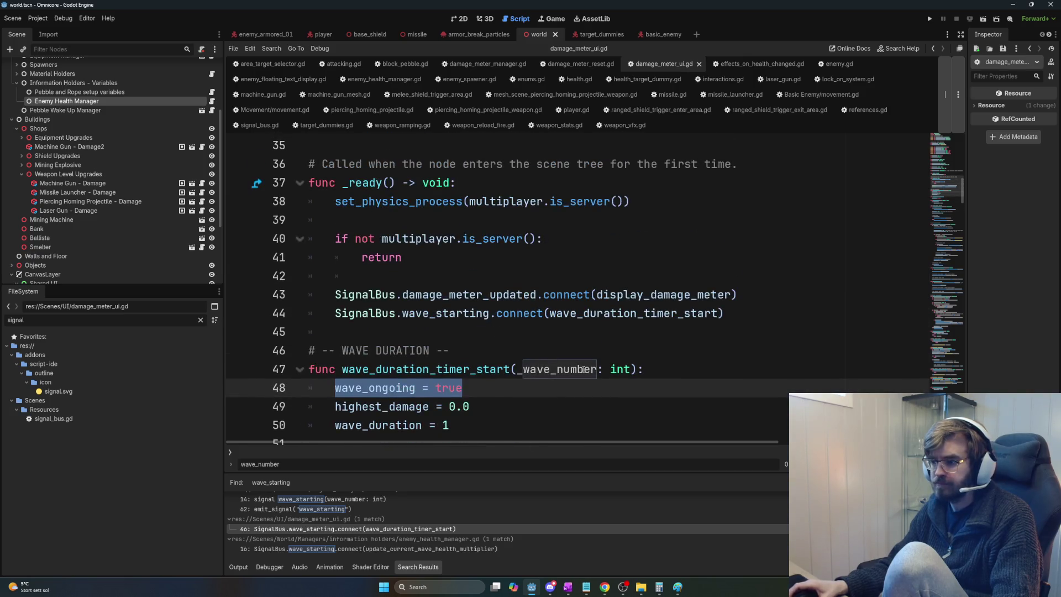
scroll(584, 370, "up", 1)
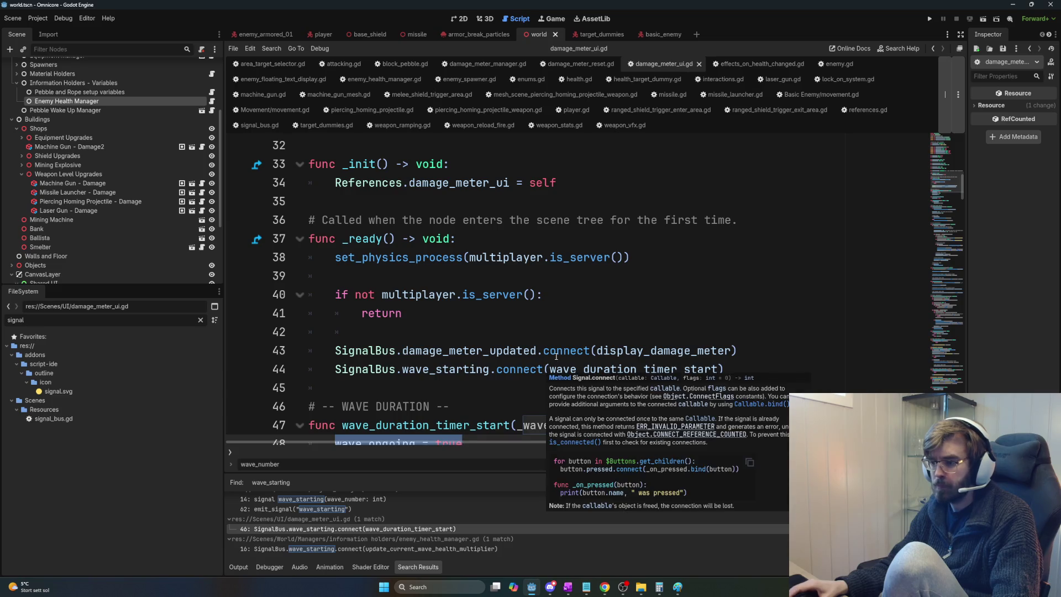
key("F5")
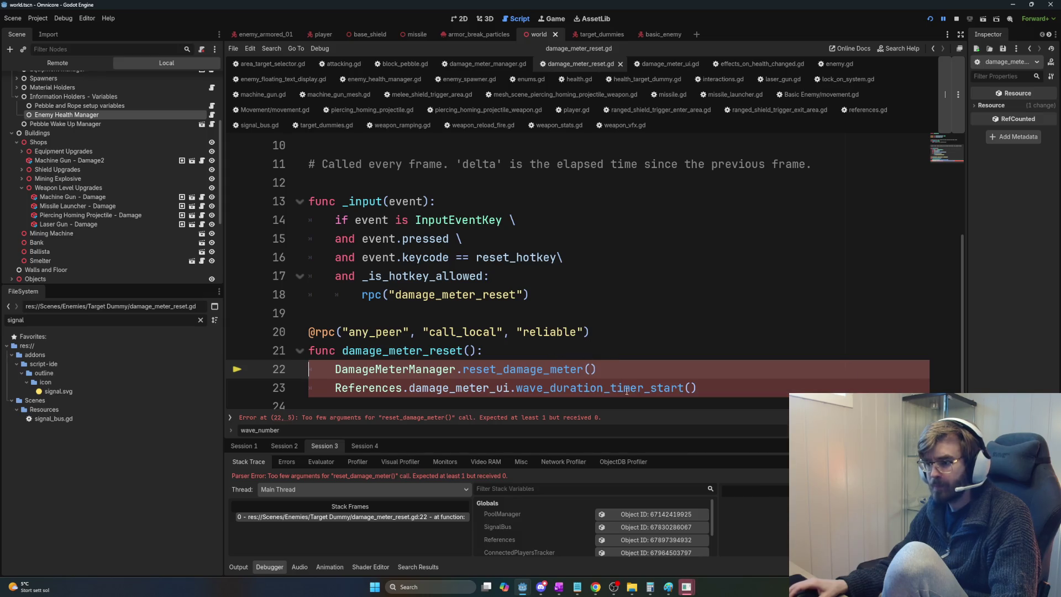
Step: Try passing _wave_number to wave_duration_timer_start() on line 23, erase it, and return to damage_meter_ui.gd
left_click(331, 518)
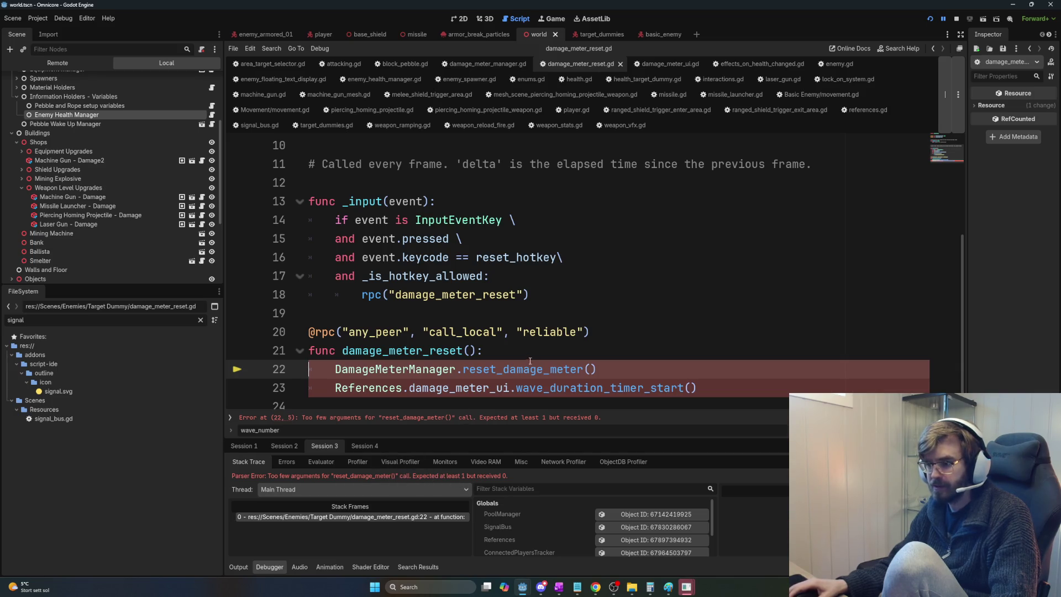
left_click(552, 352)
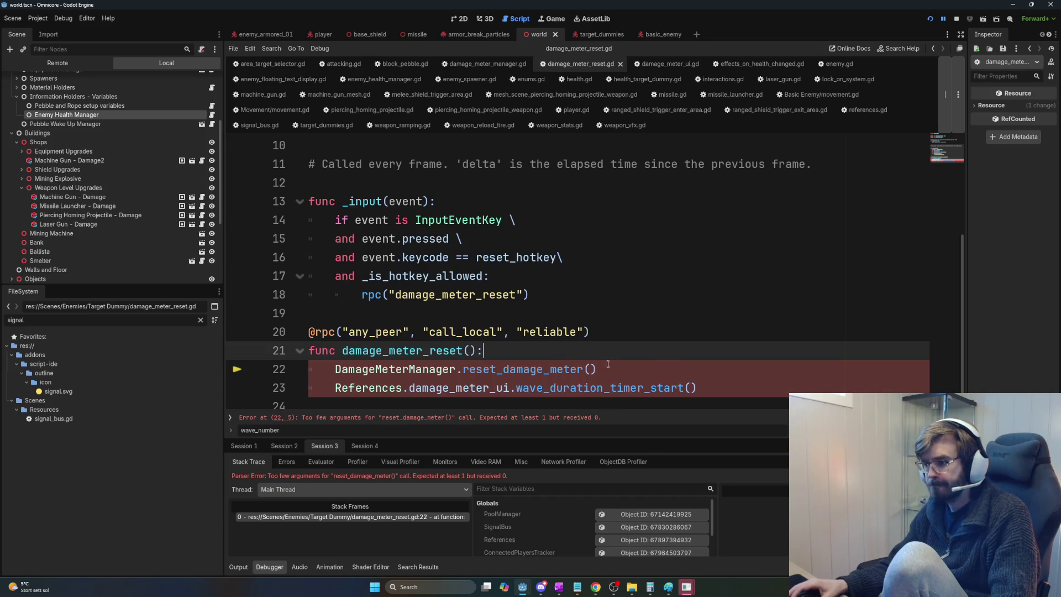
left_click(687, 387)
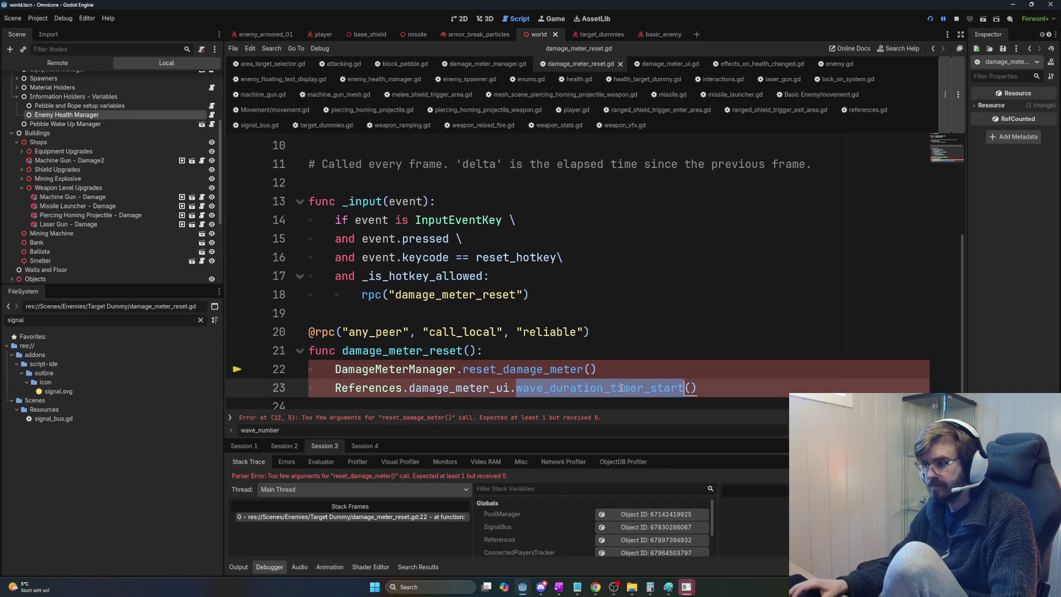
key("Right")
type("_w")
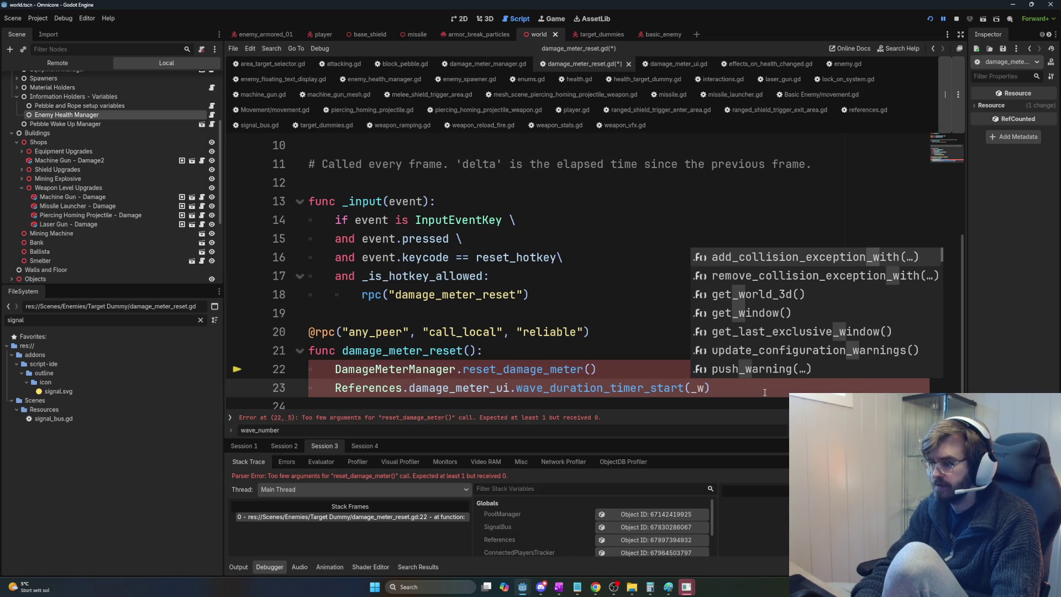
type("ave_")
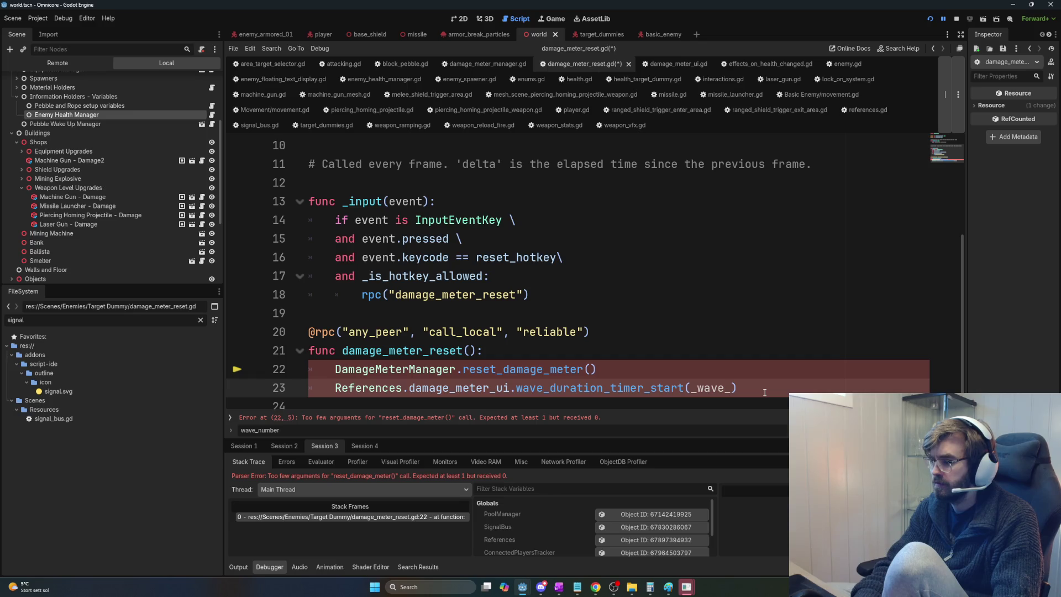
type("number")
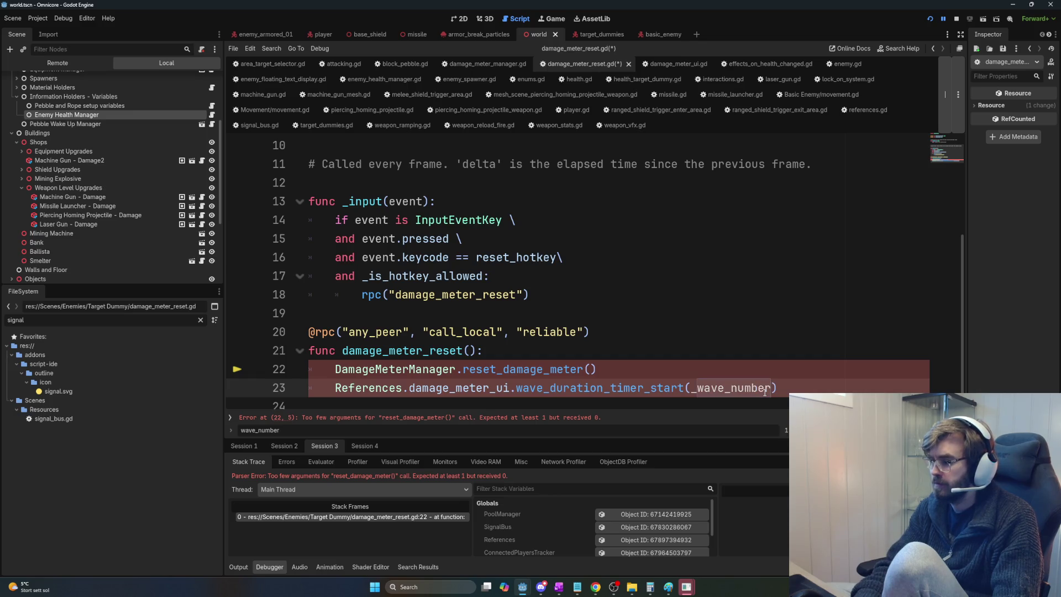
key("BackSpace")
key("BackSpace")
key("BackSpace")
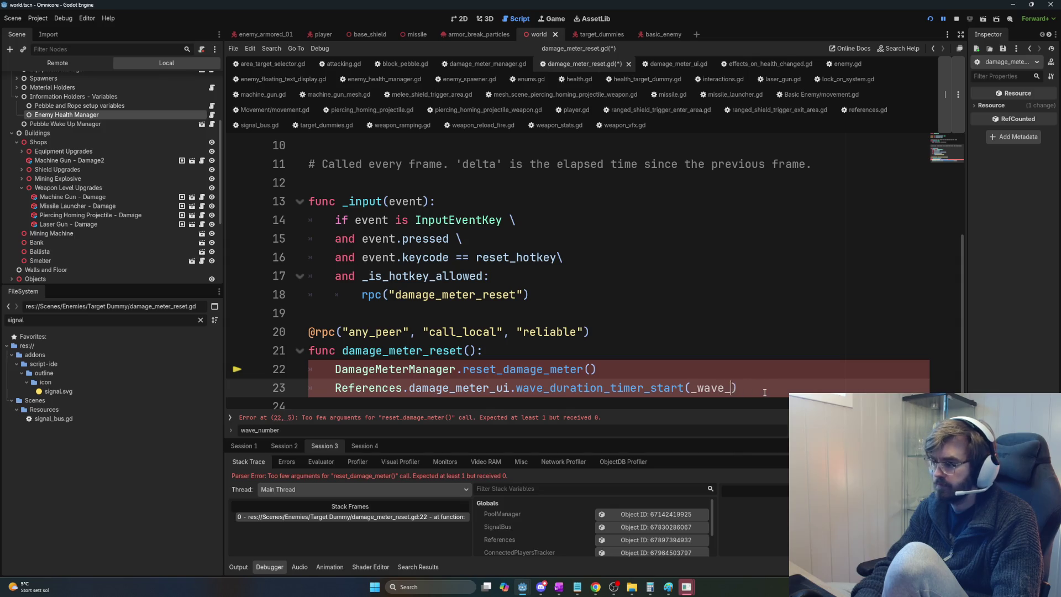
type("wave")
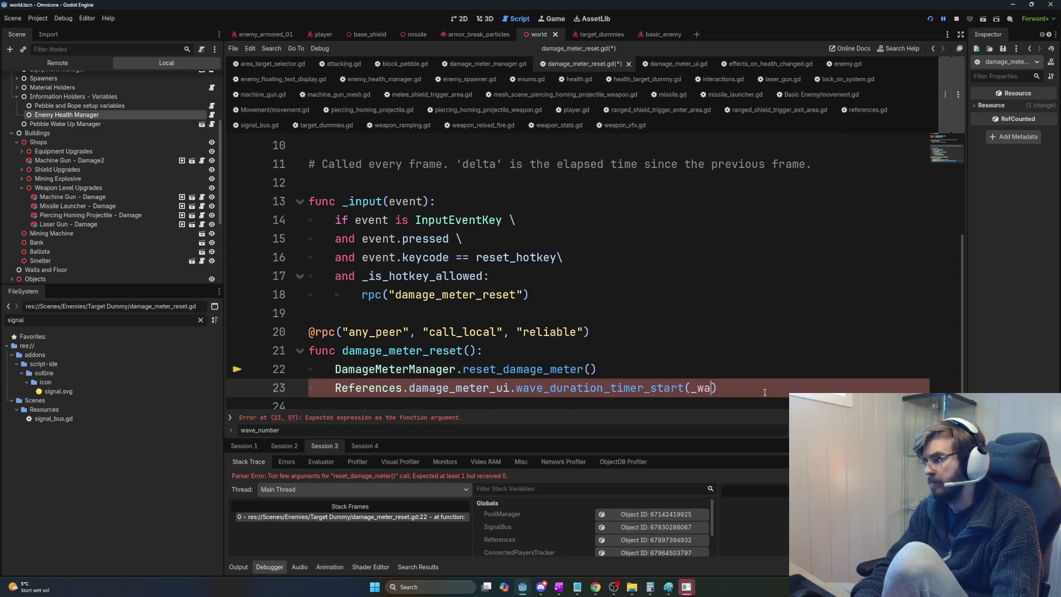
key("BackSpace")
key("BackSpace")
key("BackSpace")
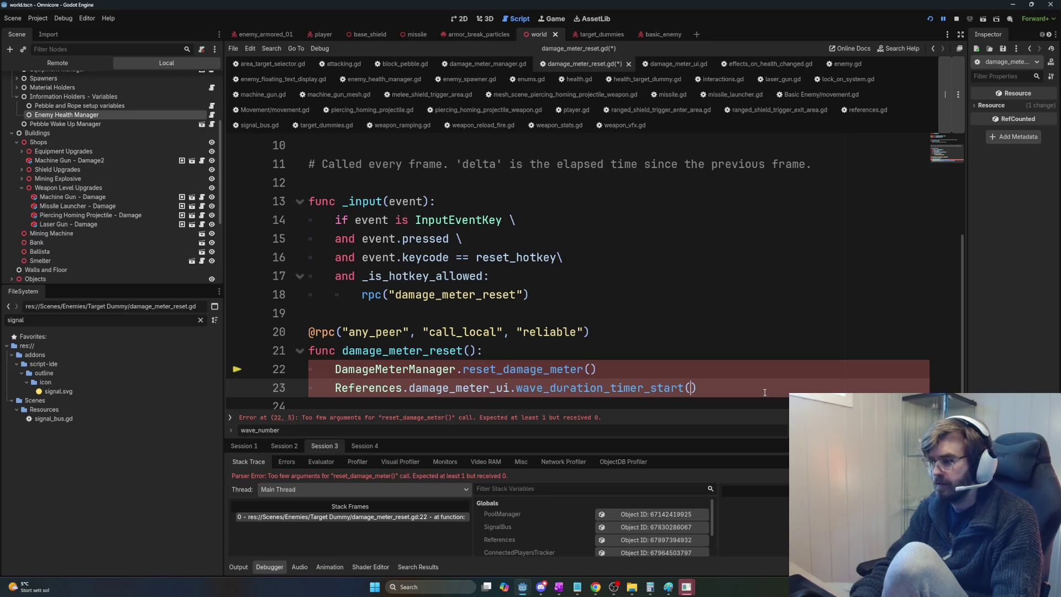
scroll(733, 366, "up", 1)
key("alt+Left")
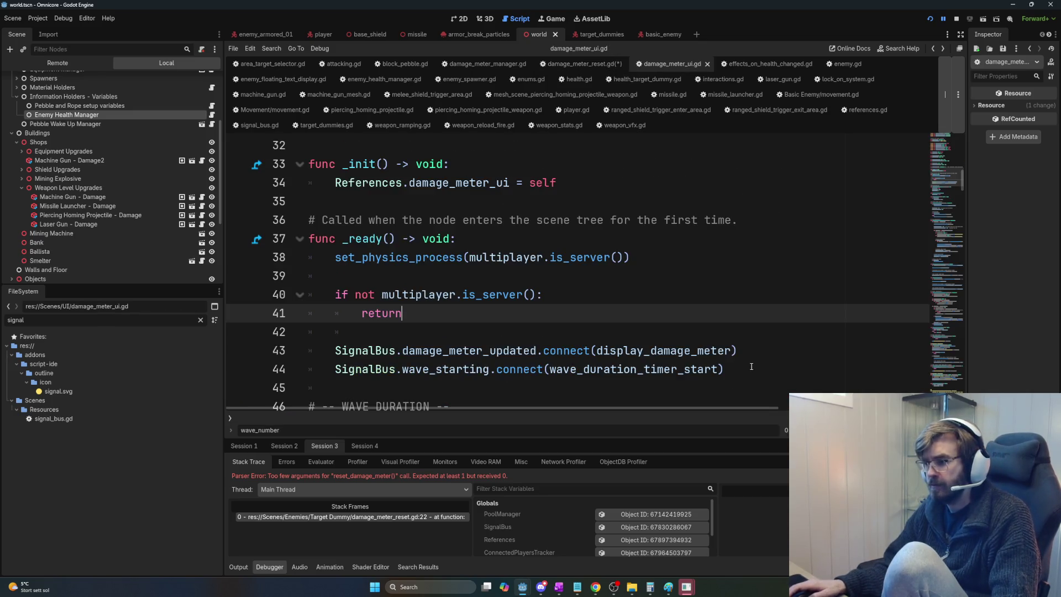
Step: Delete the _wave_number: int parameter on line 47, save past the error dialog, and rerun the game
key("alt+Left")
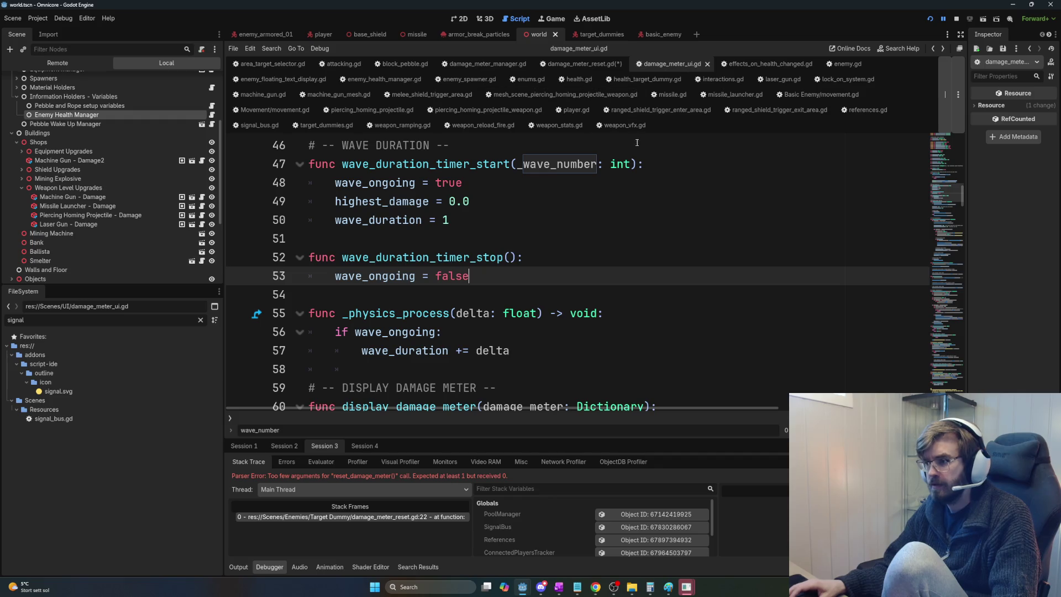
mouse_move(627, 164)
left_mouse_down()
mouse_move(497, 164)
mouse_move(518, 165)
left_mouse_up()
key("BackSpace")
key("ctrl+s")
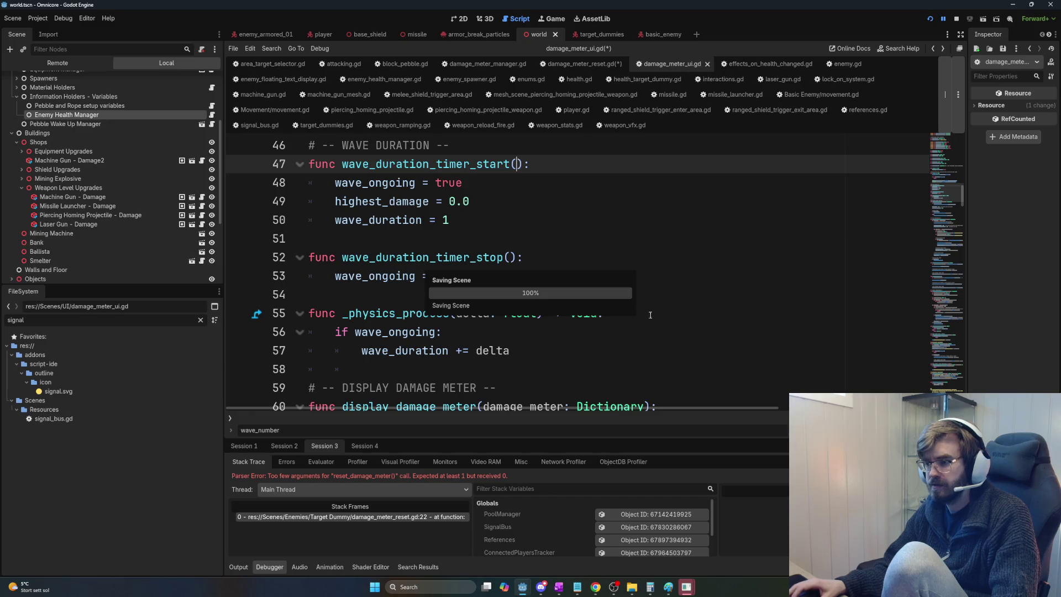
key("Return")
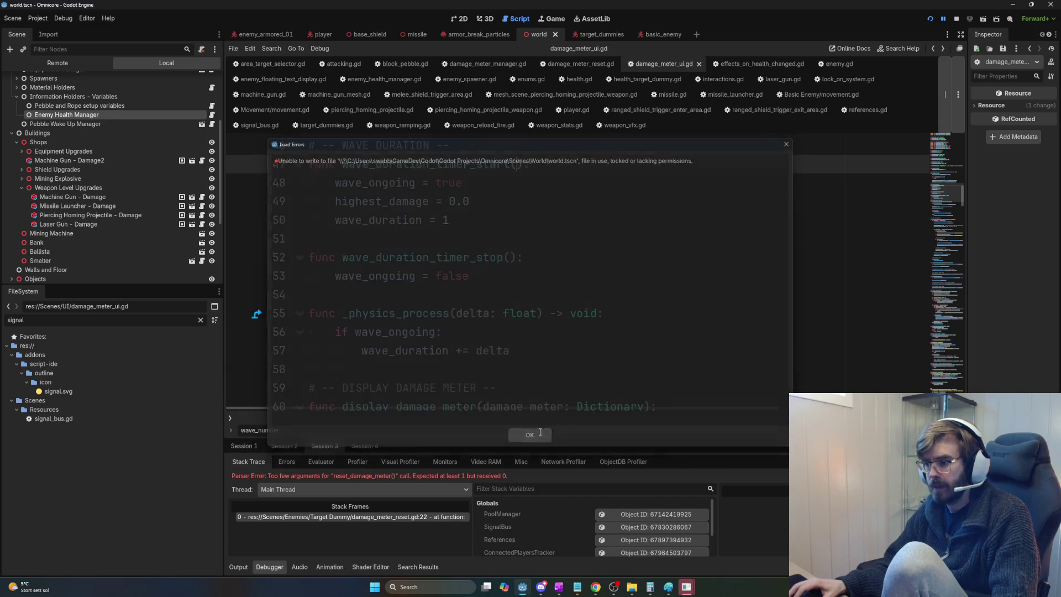
key("F5")
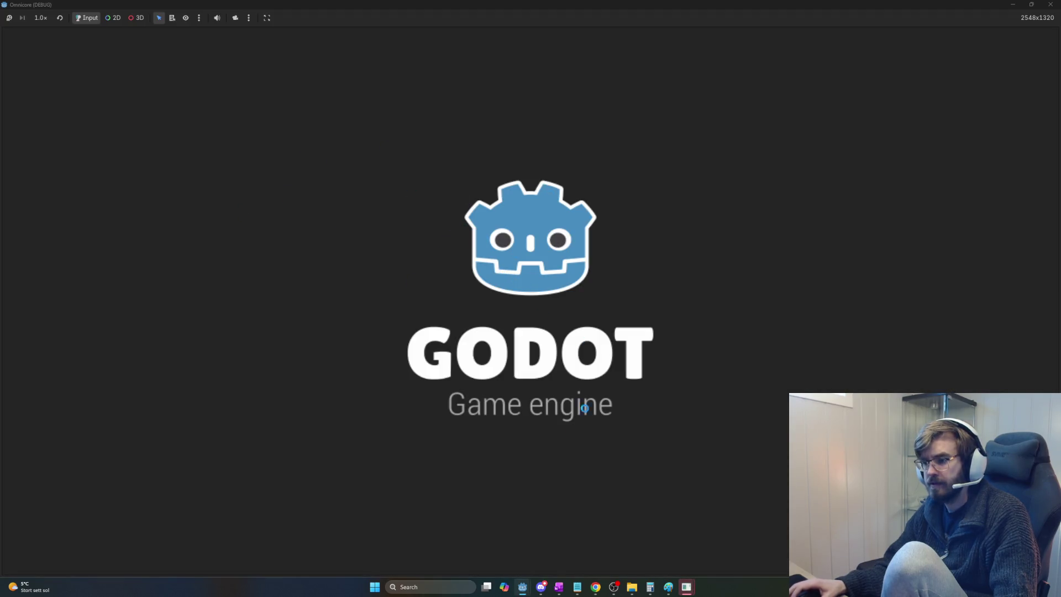
Step: Bring the Omnicore (DEBUG) game window forward, then switch back to the editor at line 22
mouse_move(686, 587)
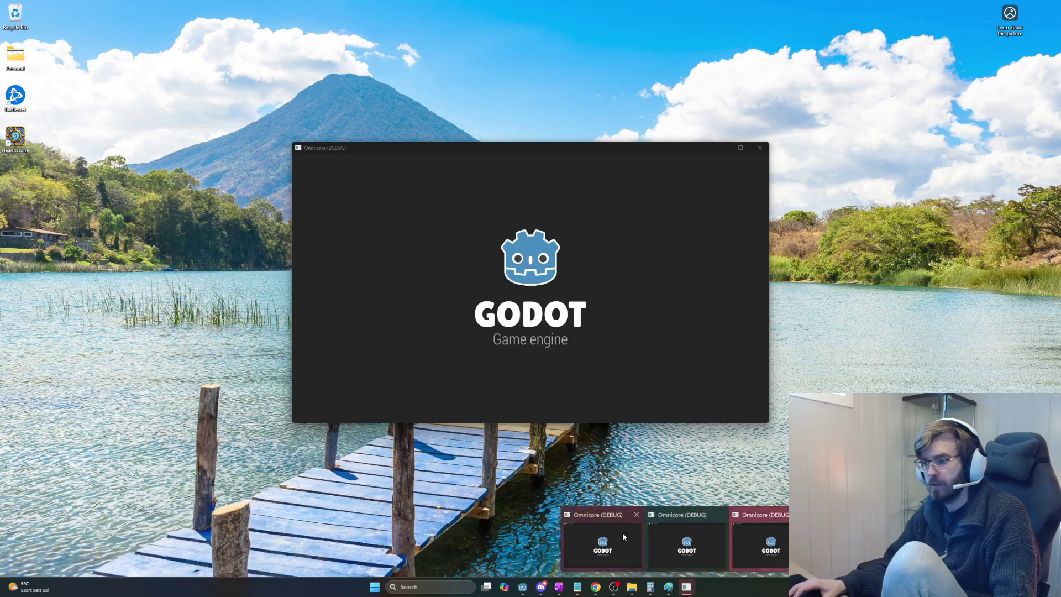
left_click(622, 532)
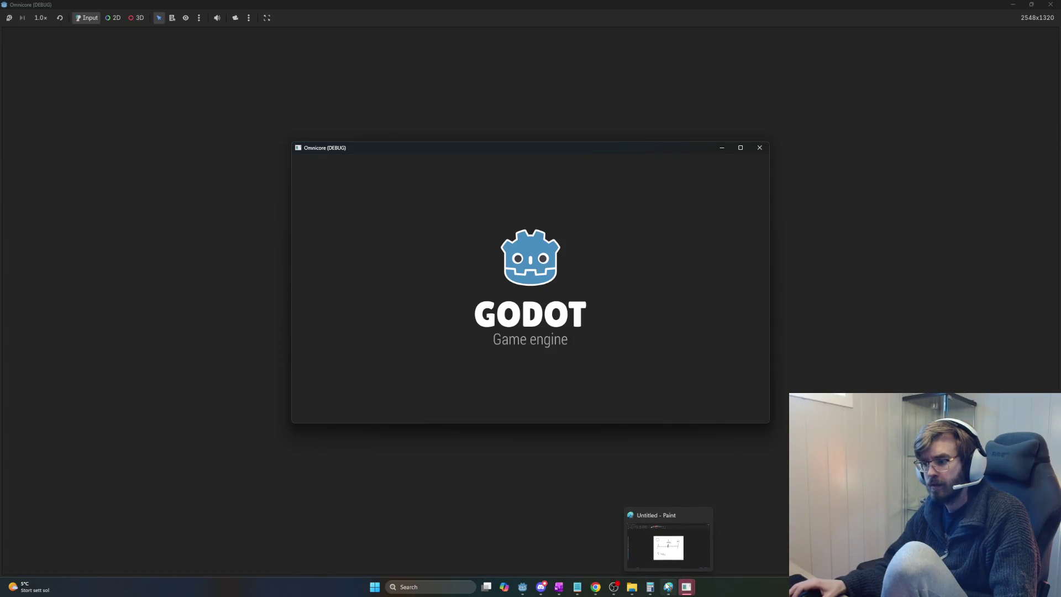
mouse_move(523, 586)
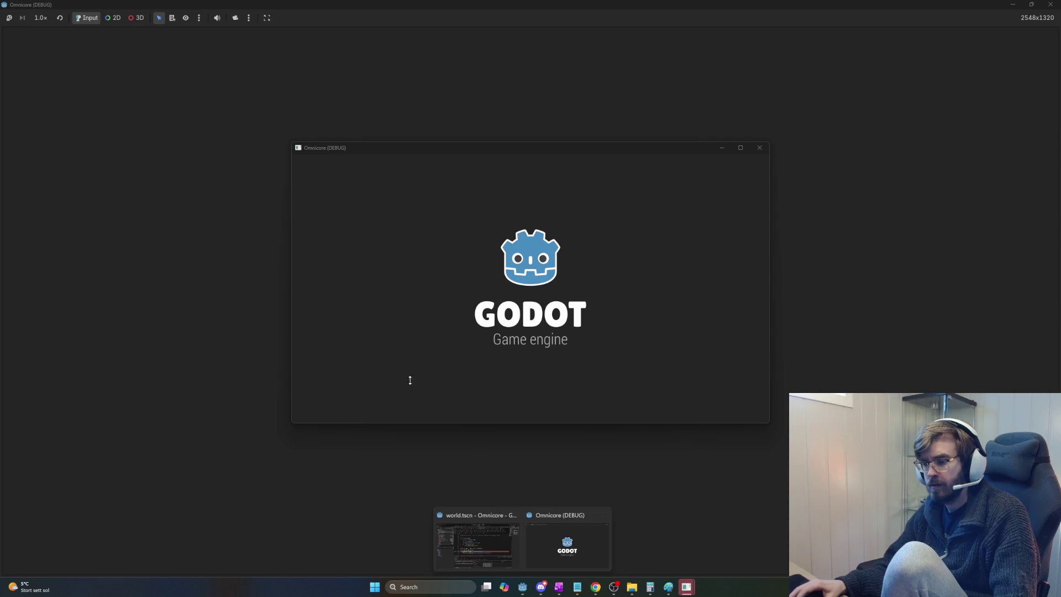
left_click(492, 542)
left_click(554, 321)
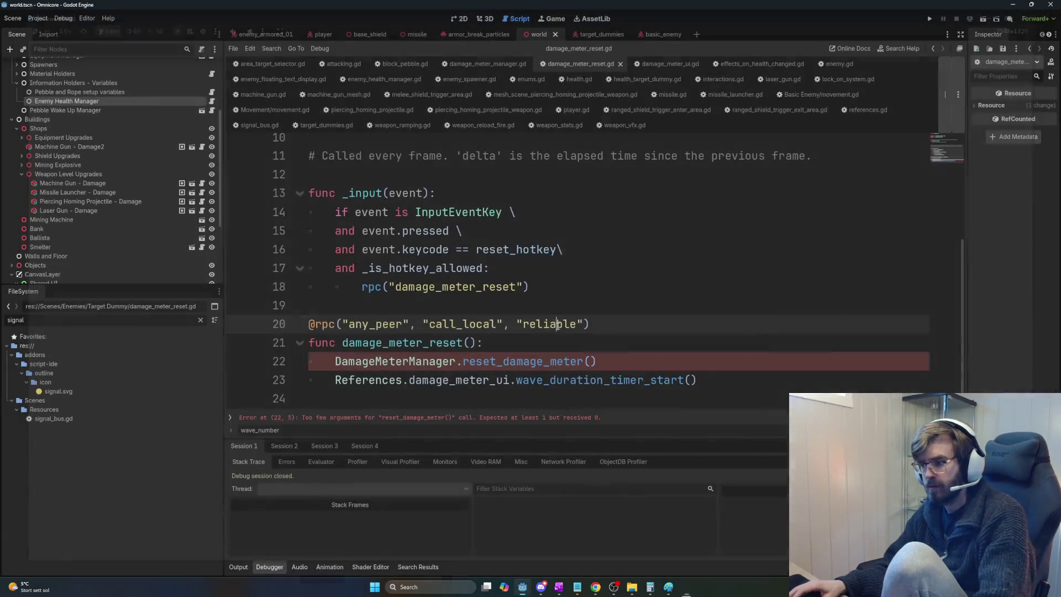
Step: Delete _wave_number: int from the reset_damage_meter signature on line 53 of damage_meter_manager.gd
left_click(617, 360)
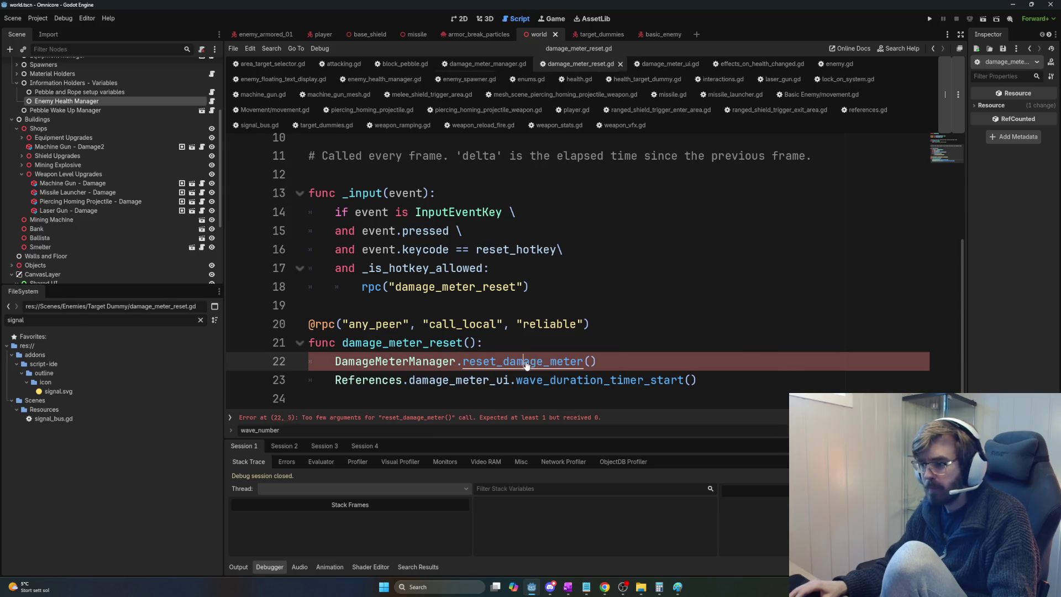
left_click(536, 361, "ctrl")
left_click_drag(582, 295, 475, 294)
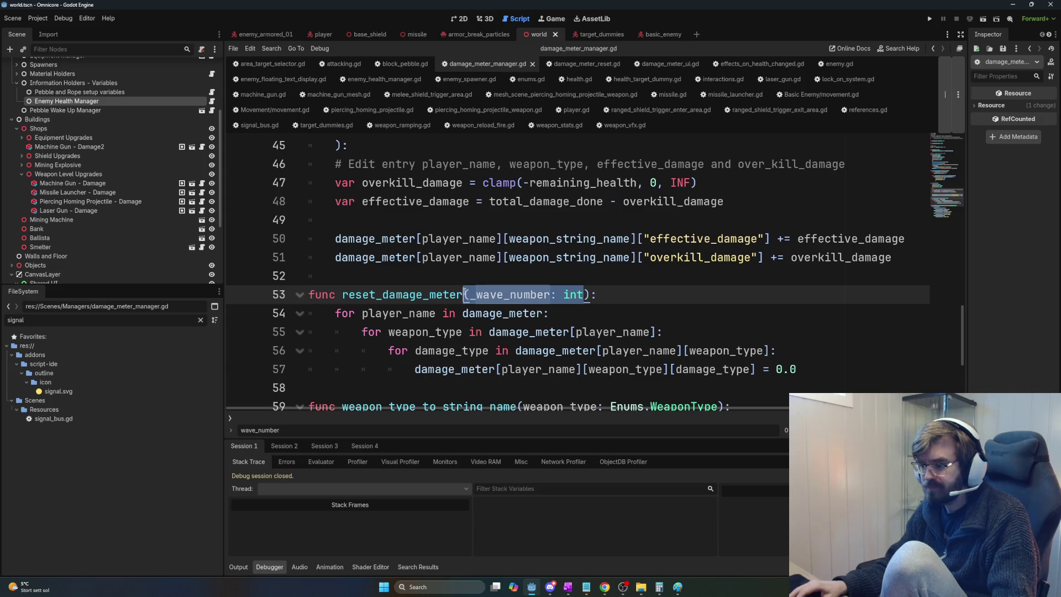
key("BackSpace")
left_click(646, 314)
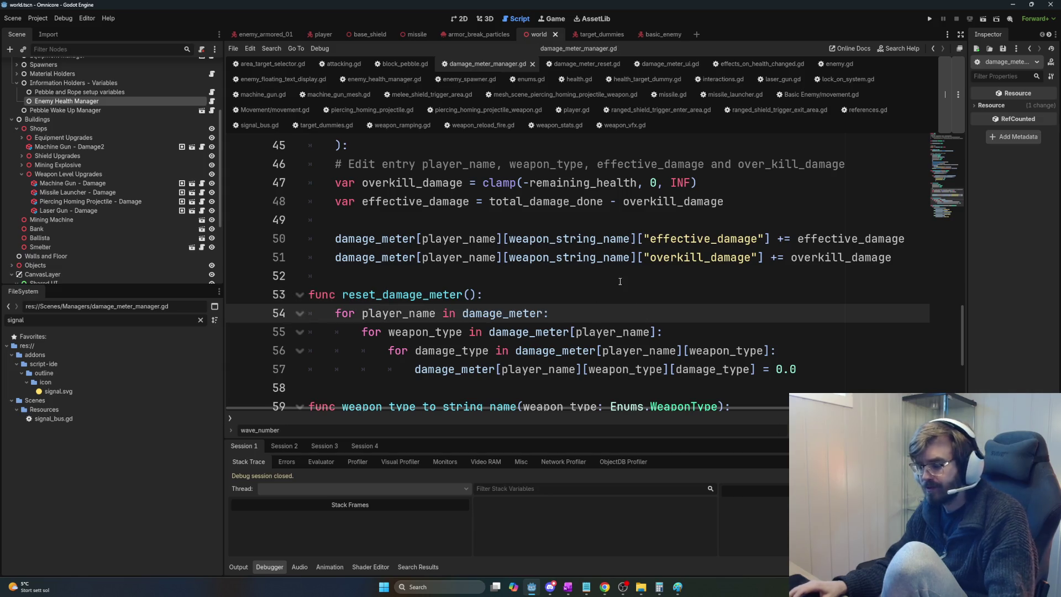
Step: Launch a Direct session and buy three Jetpack - Speed upgrades
key("F5")
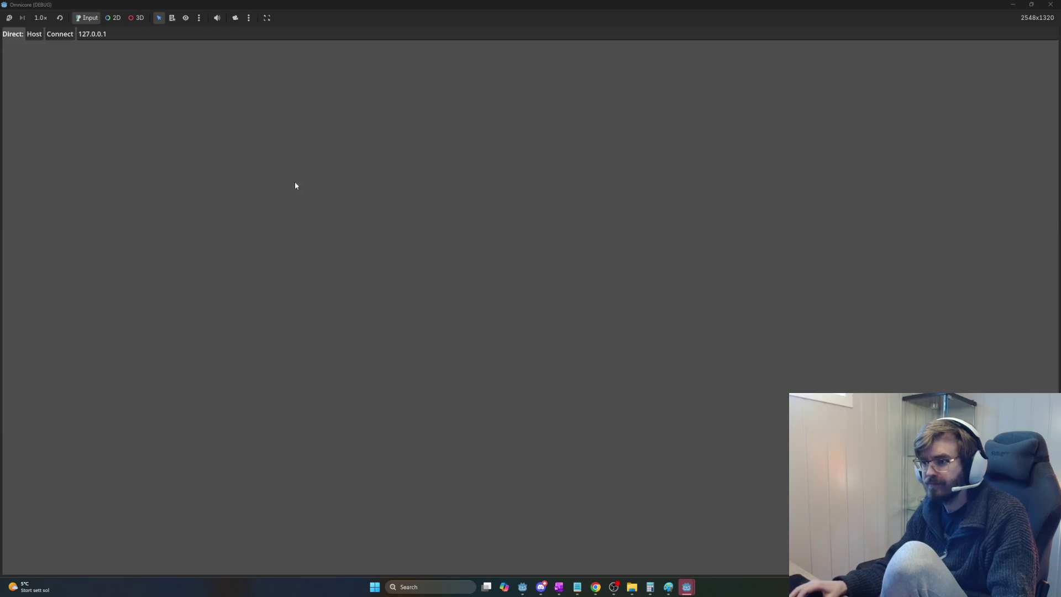
left_click(34, 41)
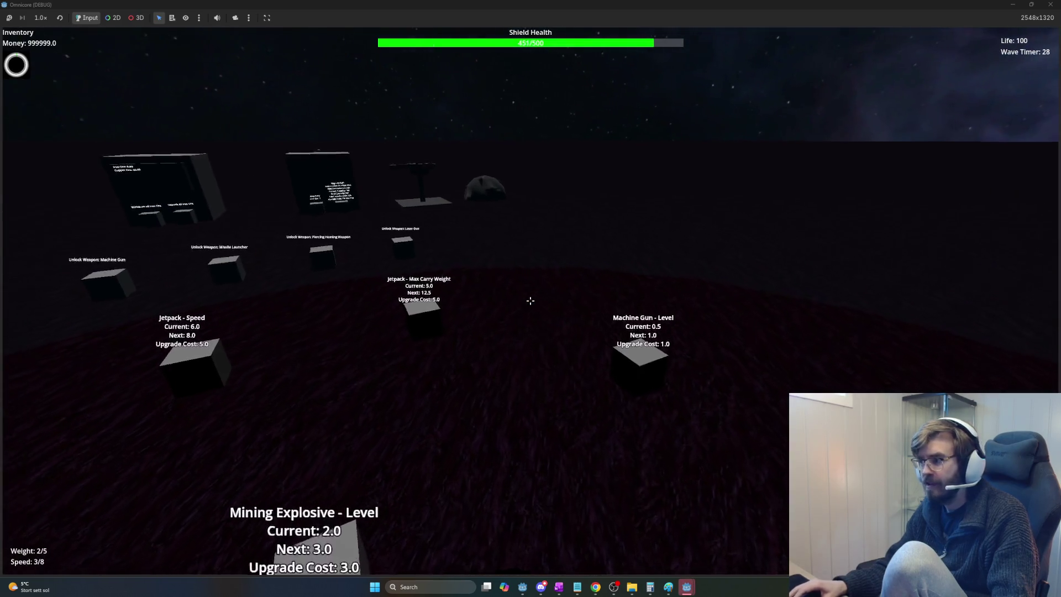
key("w")
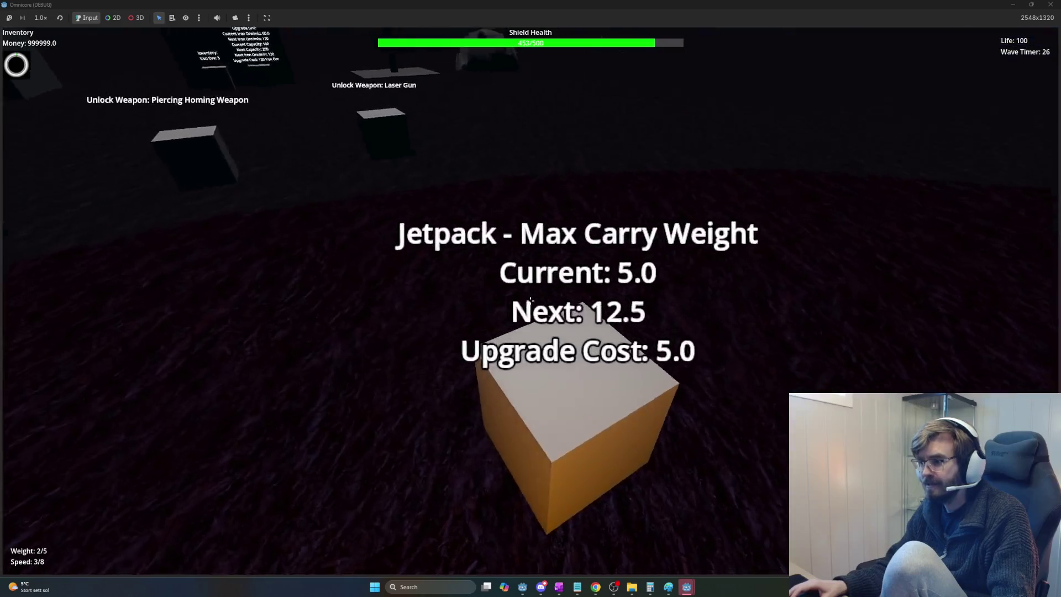
left_click(531, 301)
left_click(530, 300)
left_click(530, 300)
left_click(530, 301)
left_click(531, 300)
left_click(531, 300)
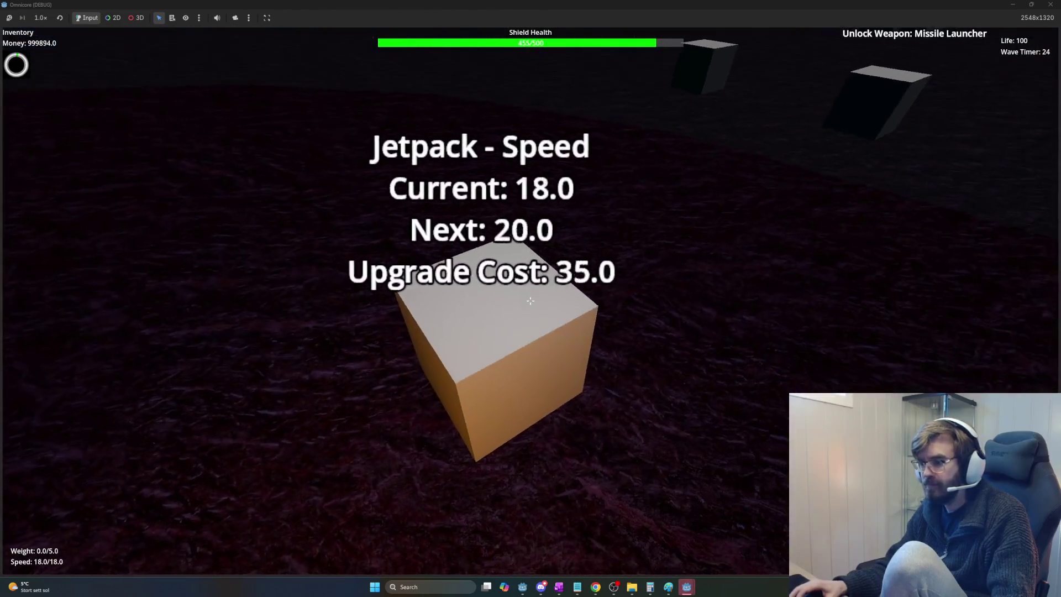
left_click(530, 300)
left_click(530, 300)
Step: Buy weapon upgrades, unlocking the Machine Gun and upgrading it further
key("w")
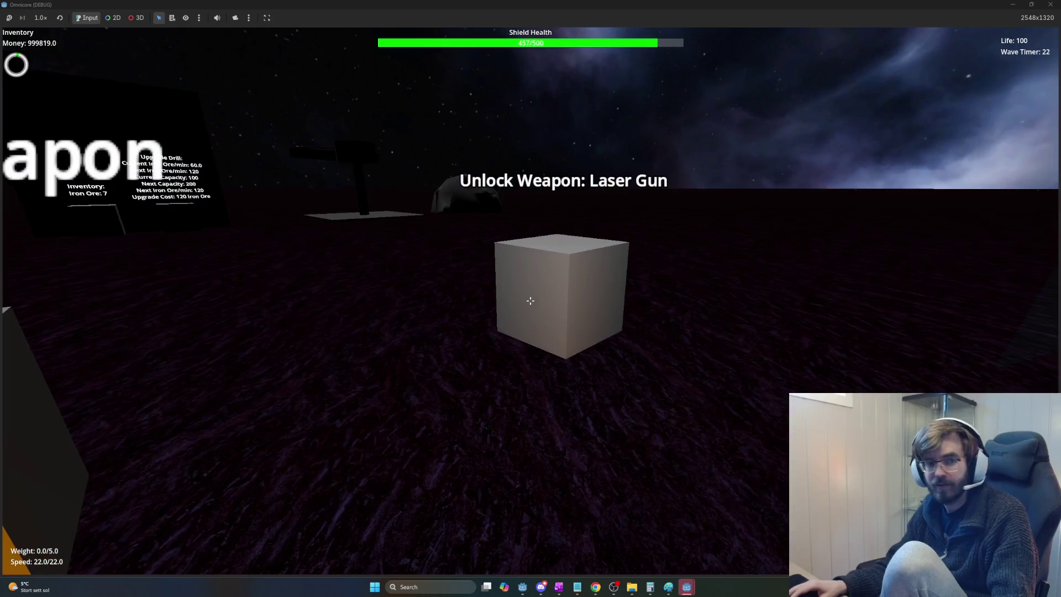
key("s")
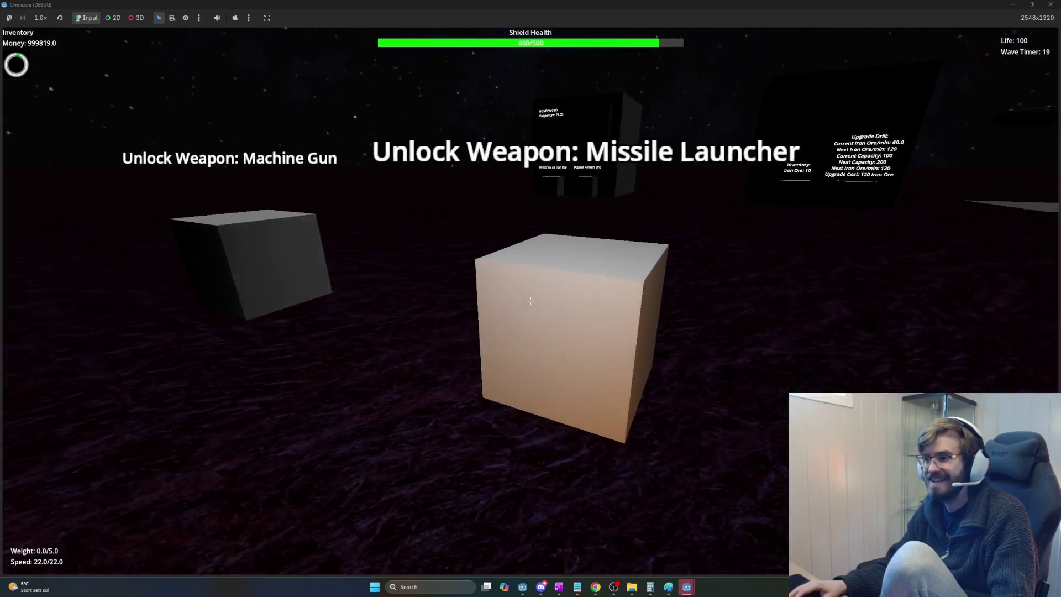
left_click(531, 300)
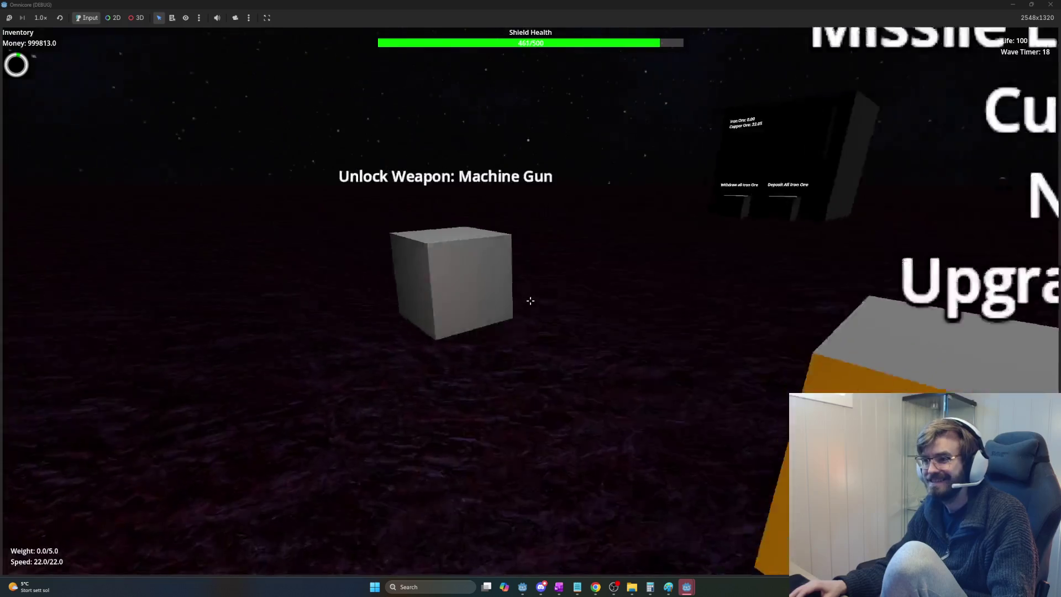
left_click(531, 300)
left_click(531, 300)
left_click(531, 300)
left_click(531, 300)
left_click(531, 300)
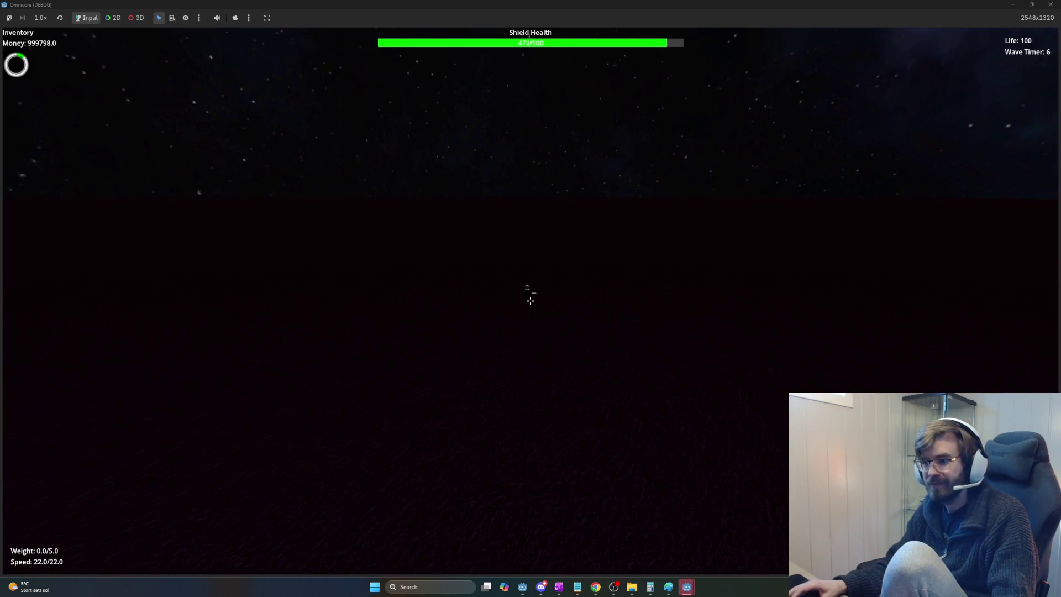
Step: Advance on the domed base firing at the new wave's enemies, then return to the Godot editor
left_click(531, 301)
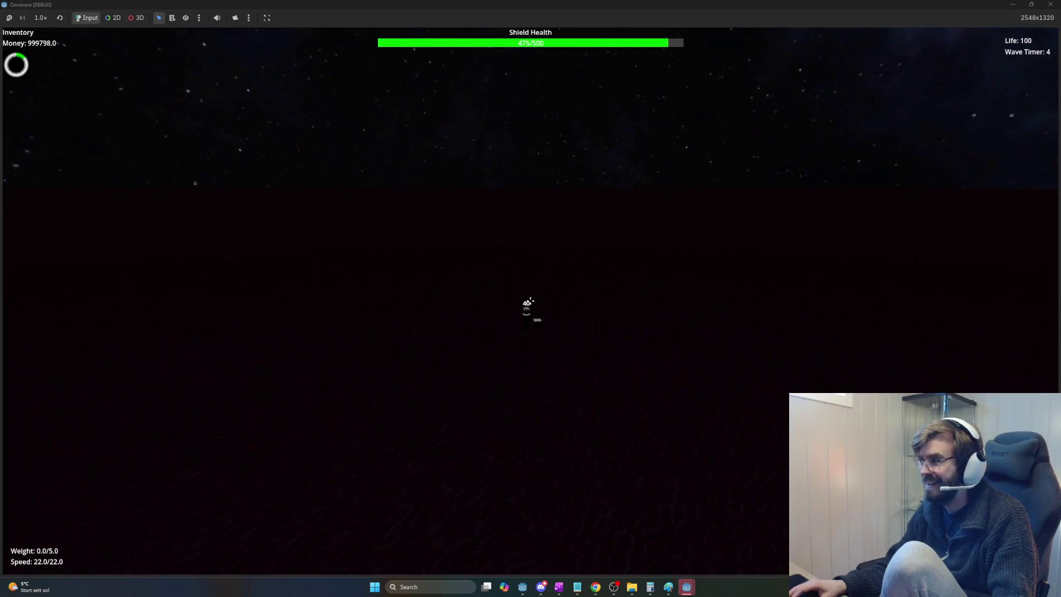
key("w")
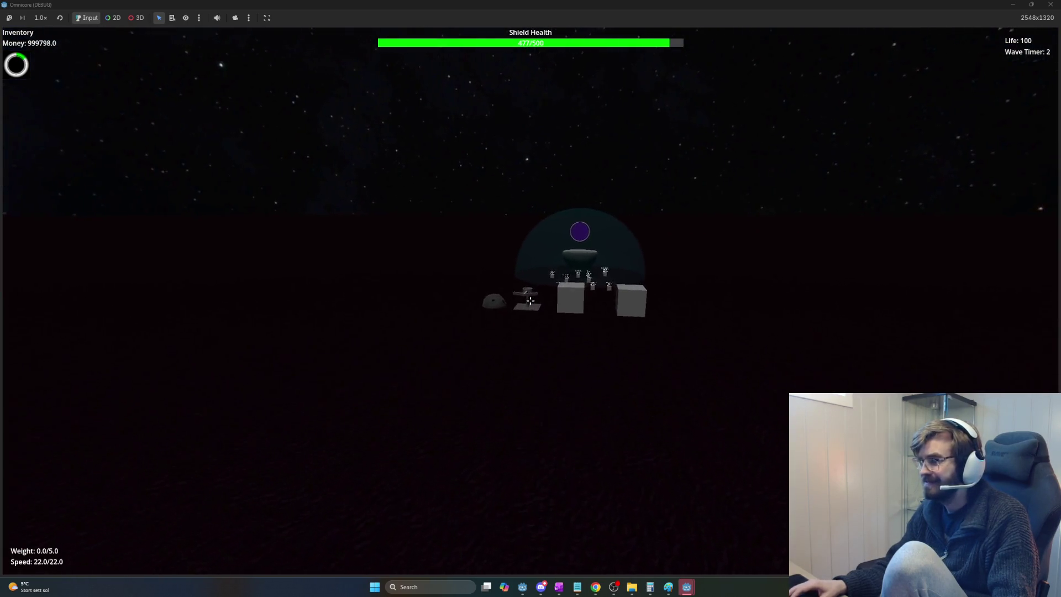
key("w")
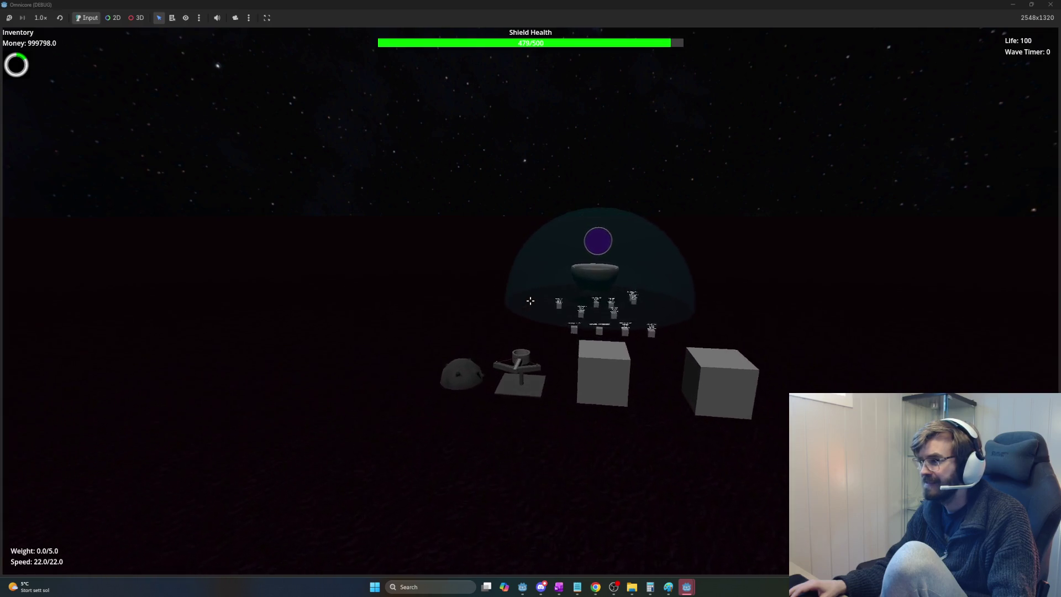
key("w")
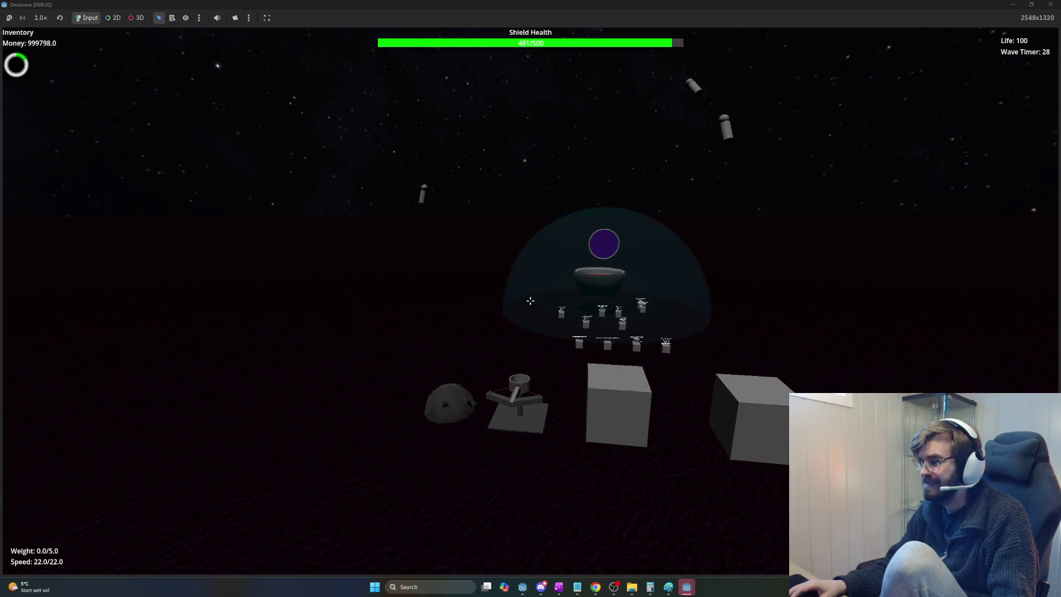
key("w")
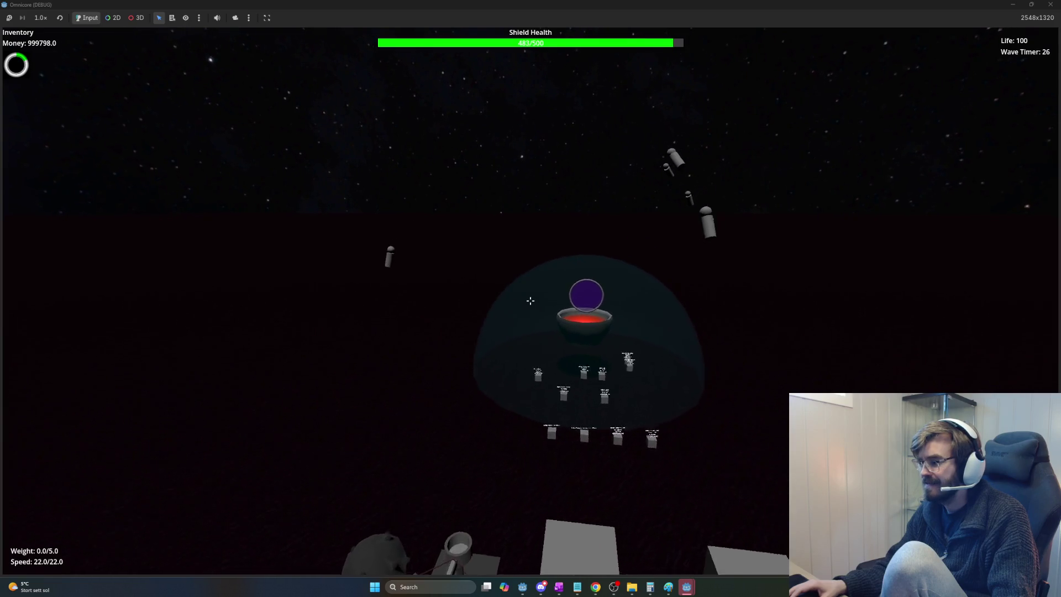
left_click(531, 301)
key("w")
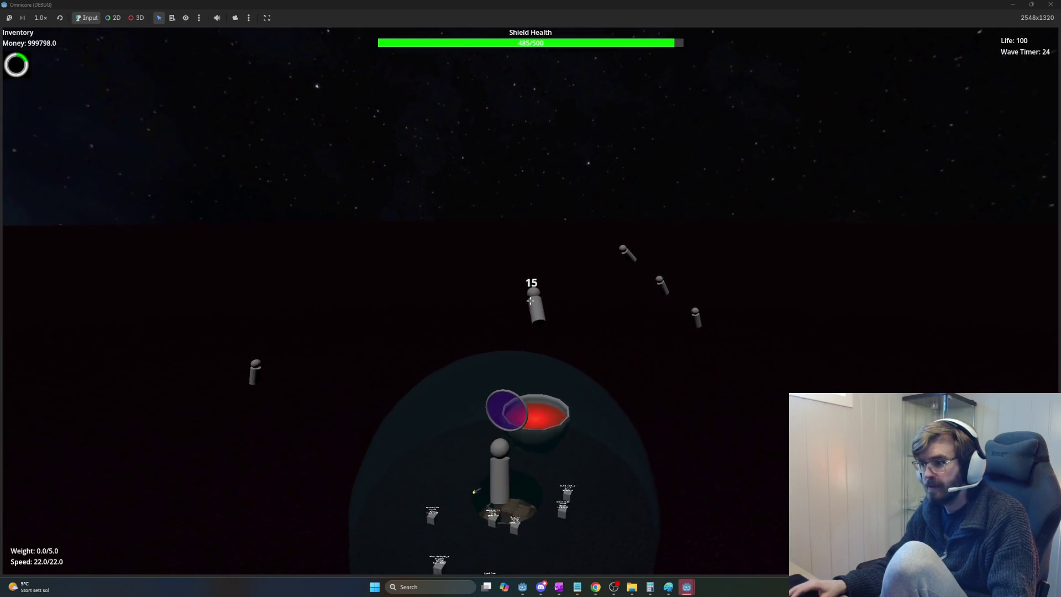
left_click(531, 300)
key("w")
left_click(530, 300)
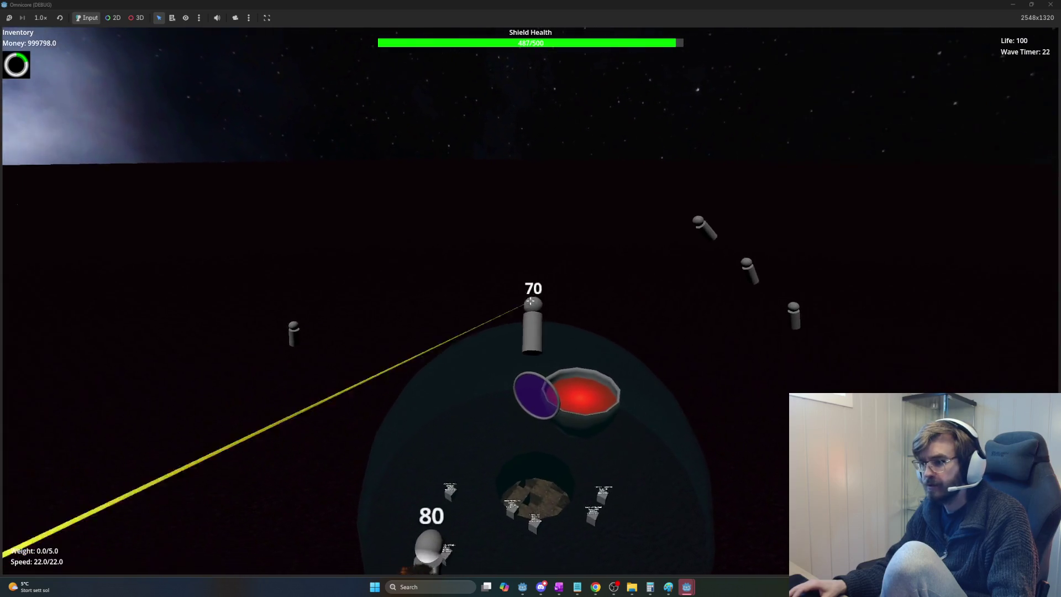
key("s")
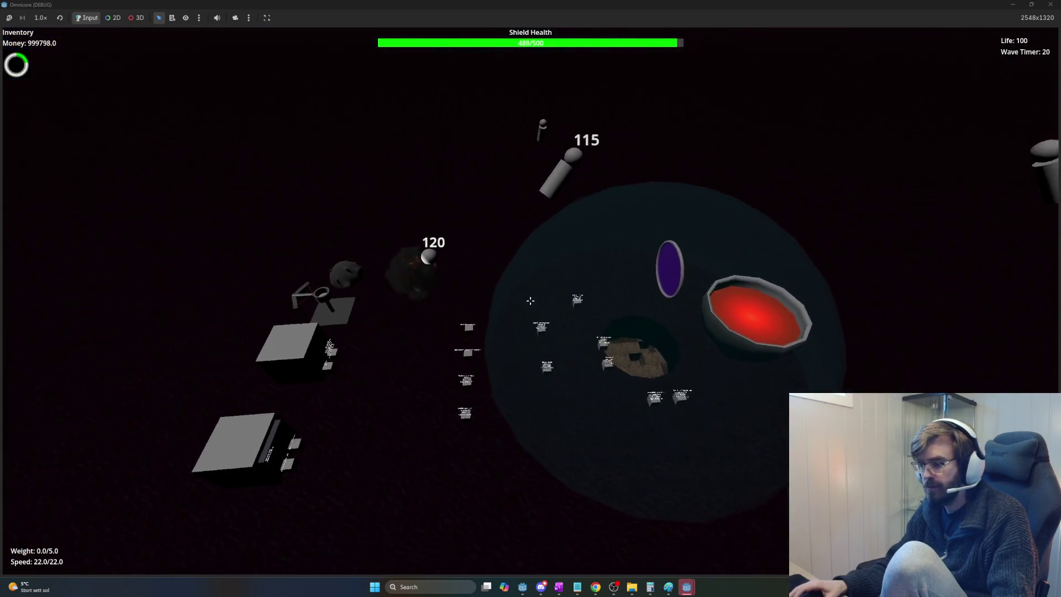
key("alt+Tab")
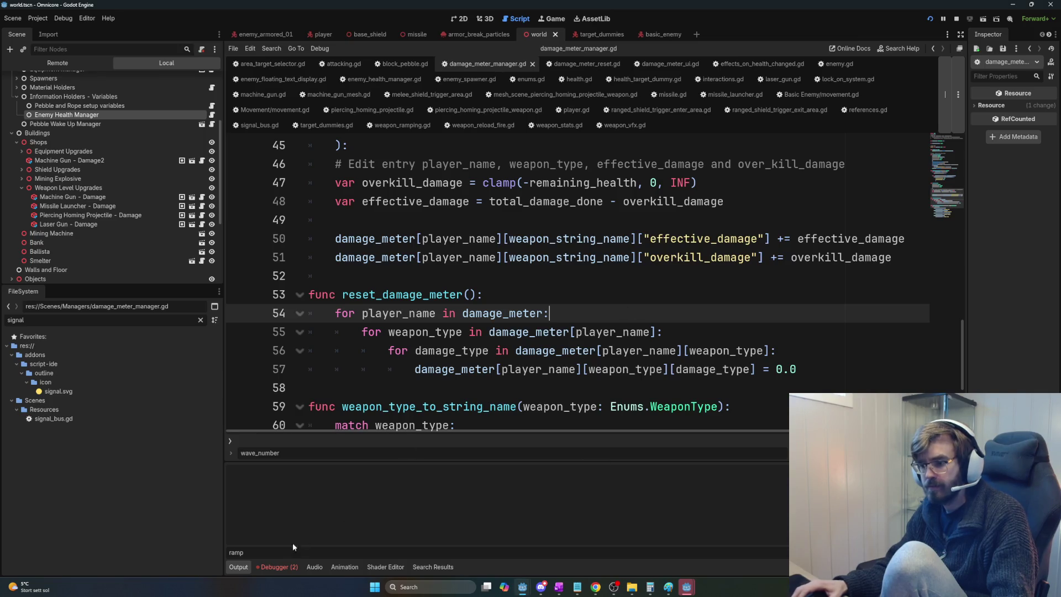
Step: Open the Debugger's Errors list and jump to the wave_starting emit on enemy_spawner.gd line 125
left_click(284, 567)
left_click(294, 462)
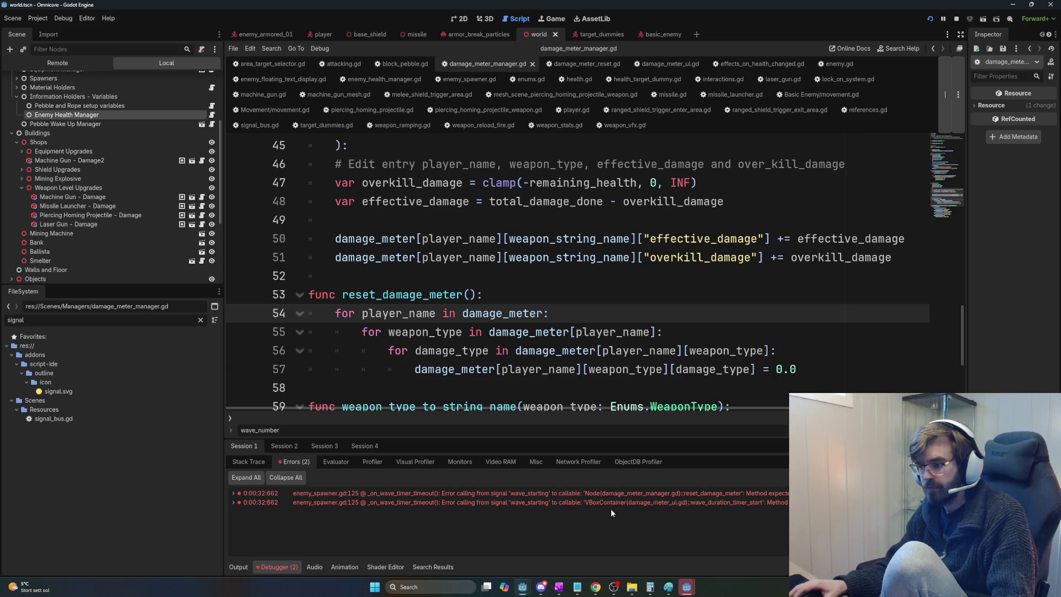
double_click(669, 501)
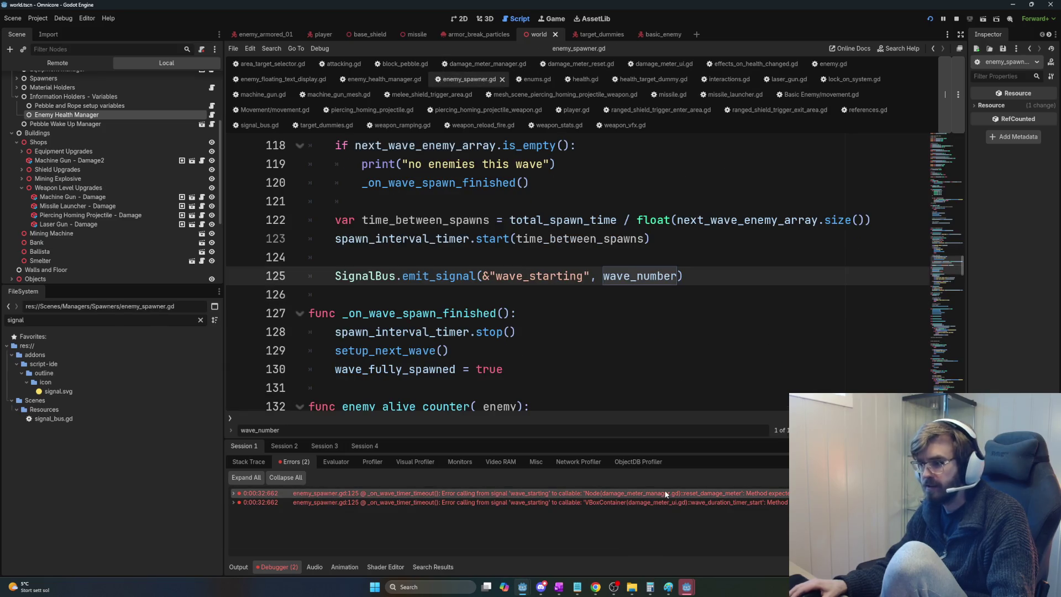
Step: Watch the wave in the running game, then close it with F8
key("alt+Tab")
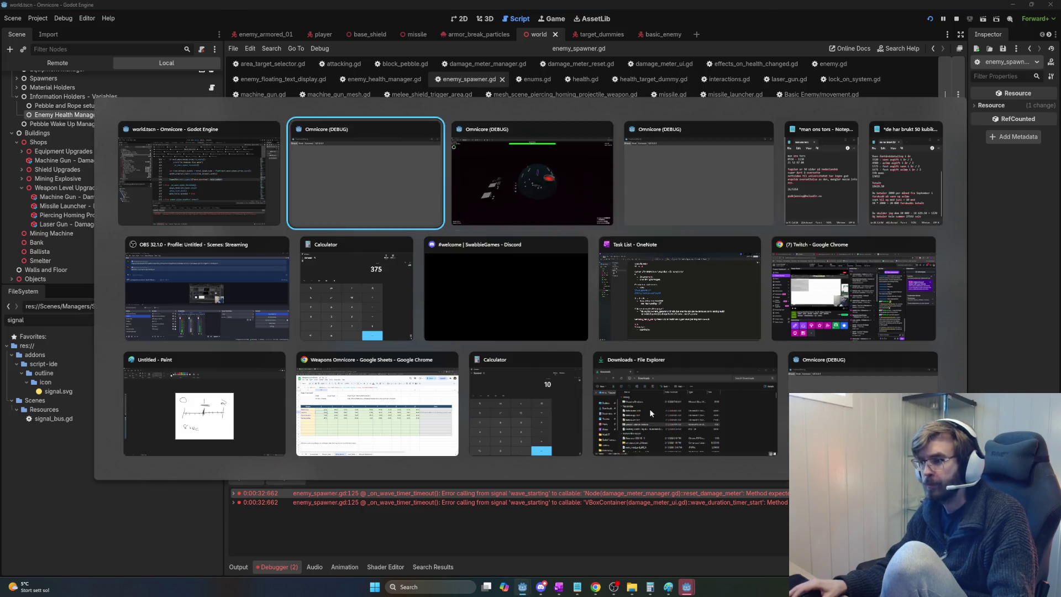
scroll(529, 302, "up", 3)
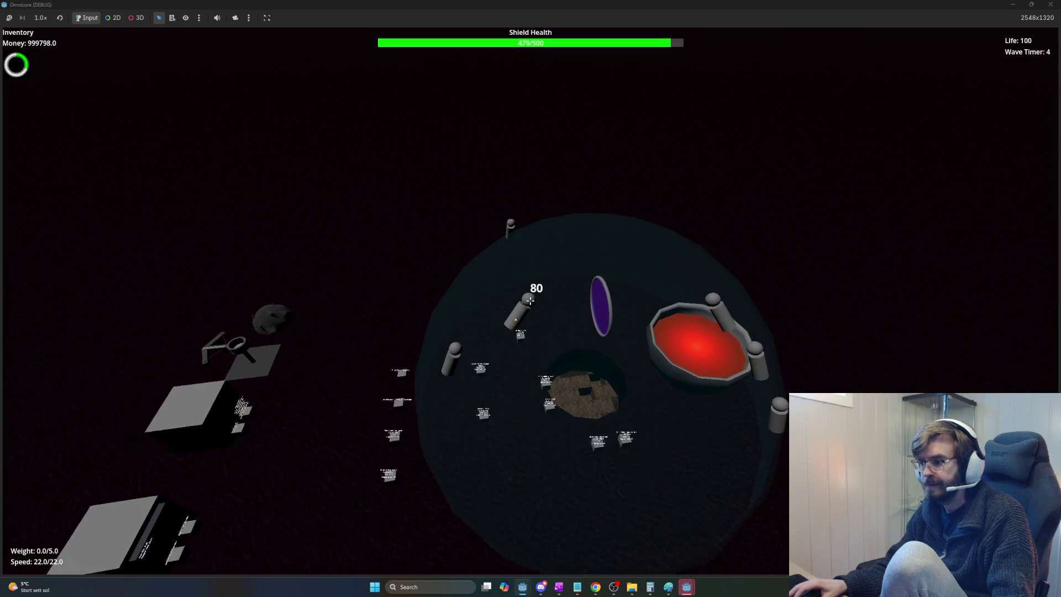
scroll(530, 302, "up", 2)
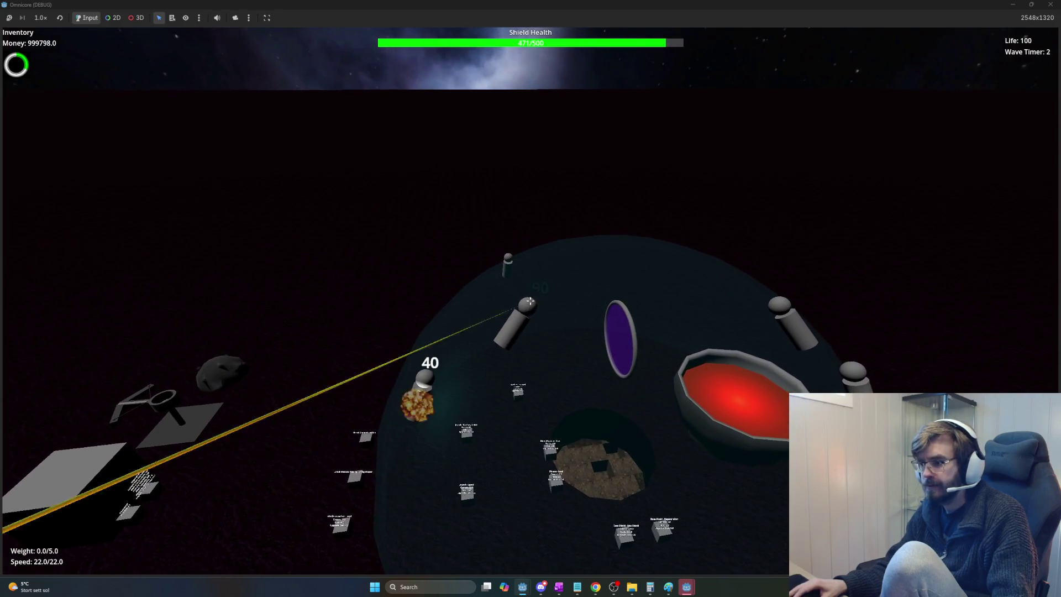
key("a")
key("d")
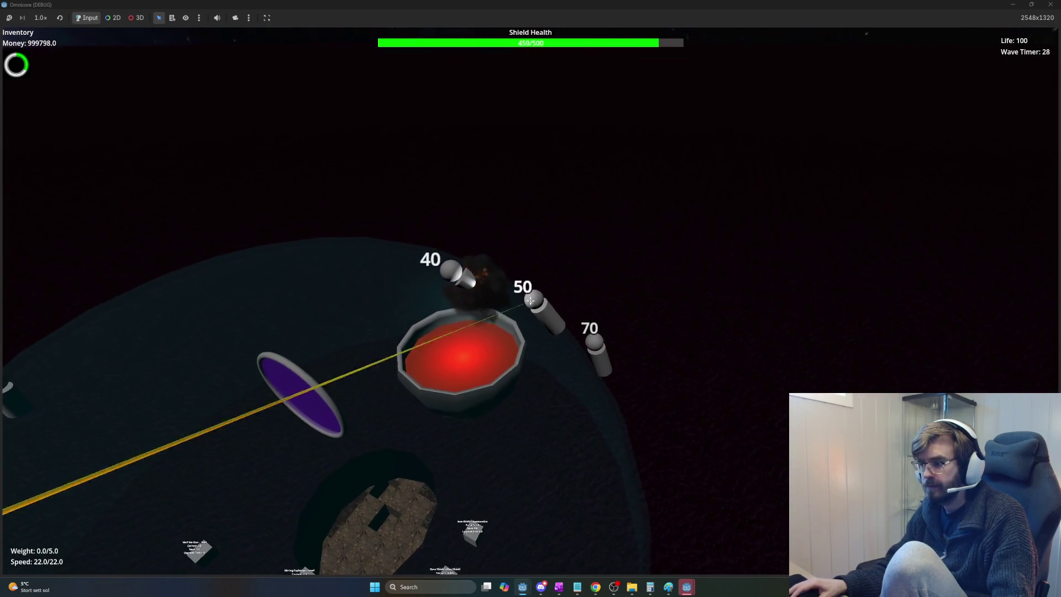
key("a")
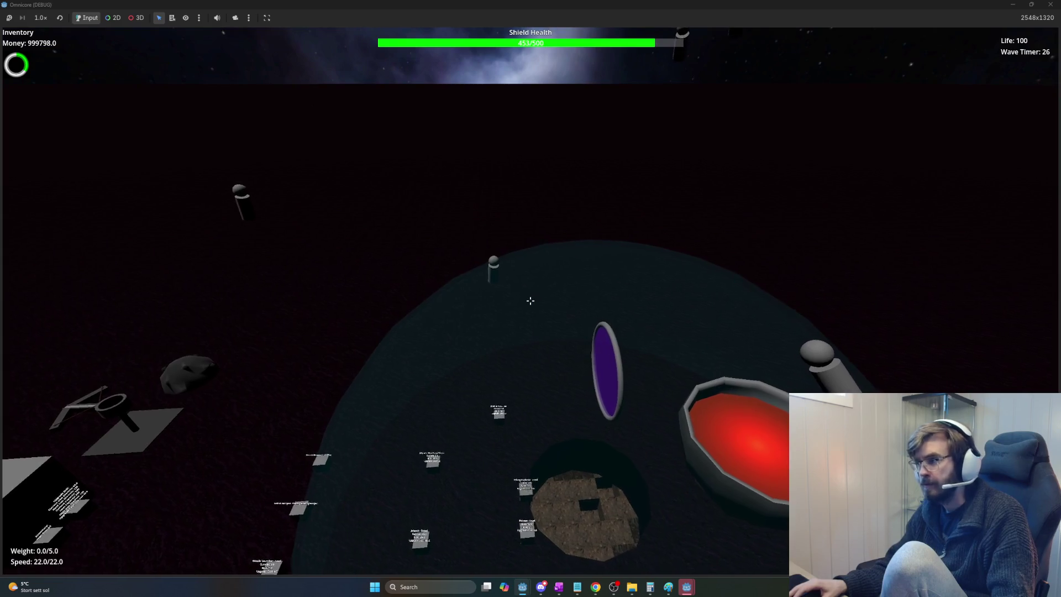
key("F8")
left_click(525, 276)
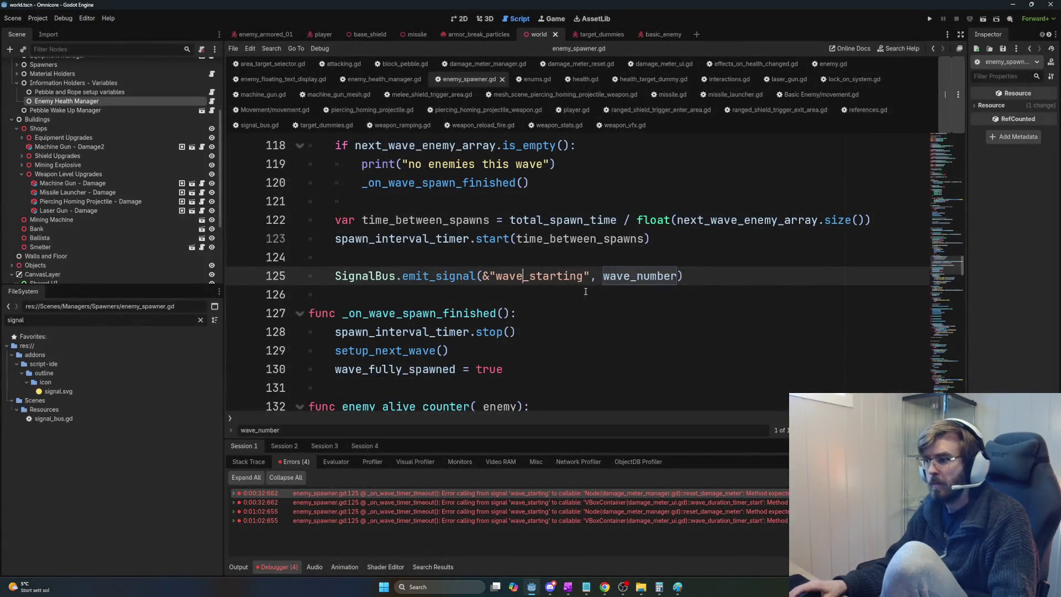
left_click(486, 495)
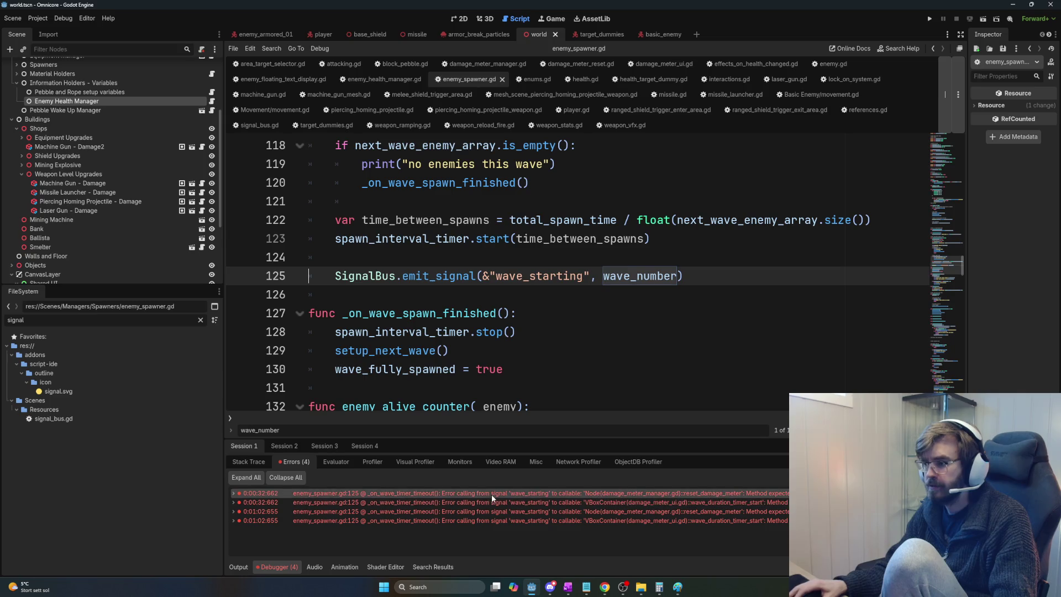
left_click(636, 294)
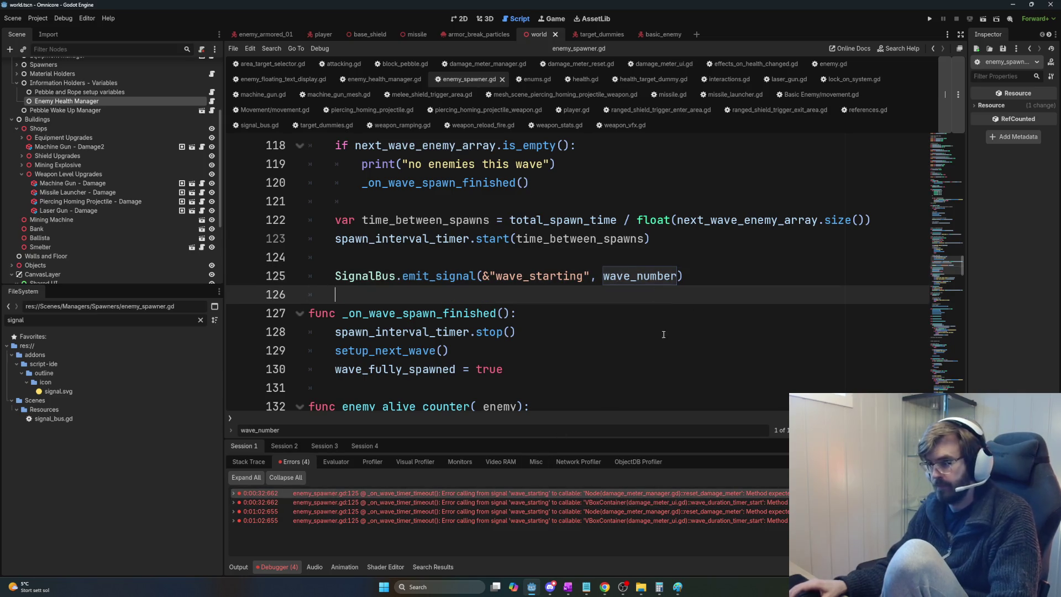
left_click(547, 503)
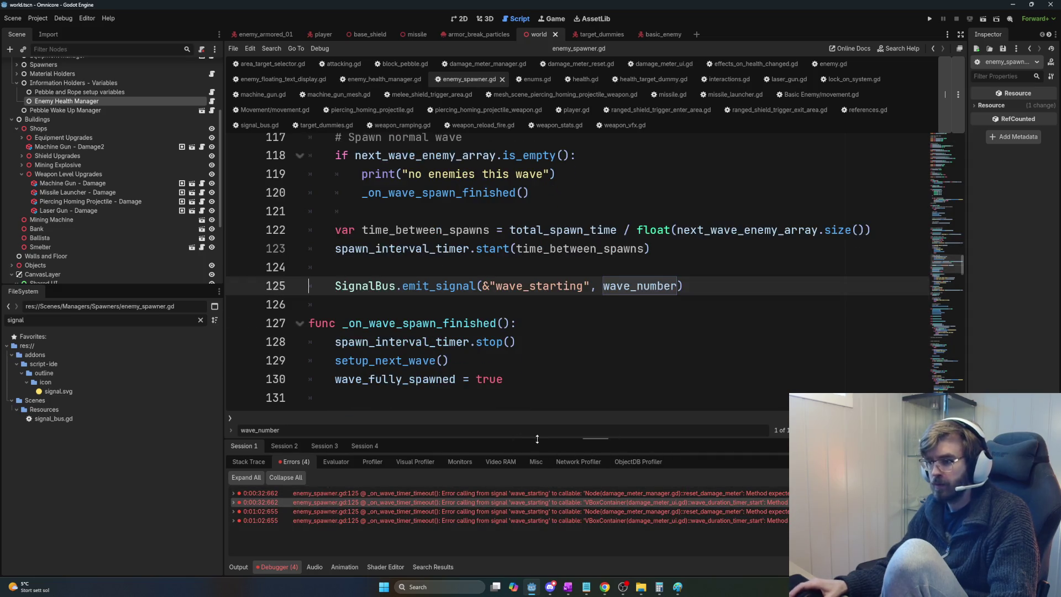
scroll(526, 383, "down", 3)
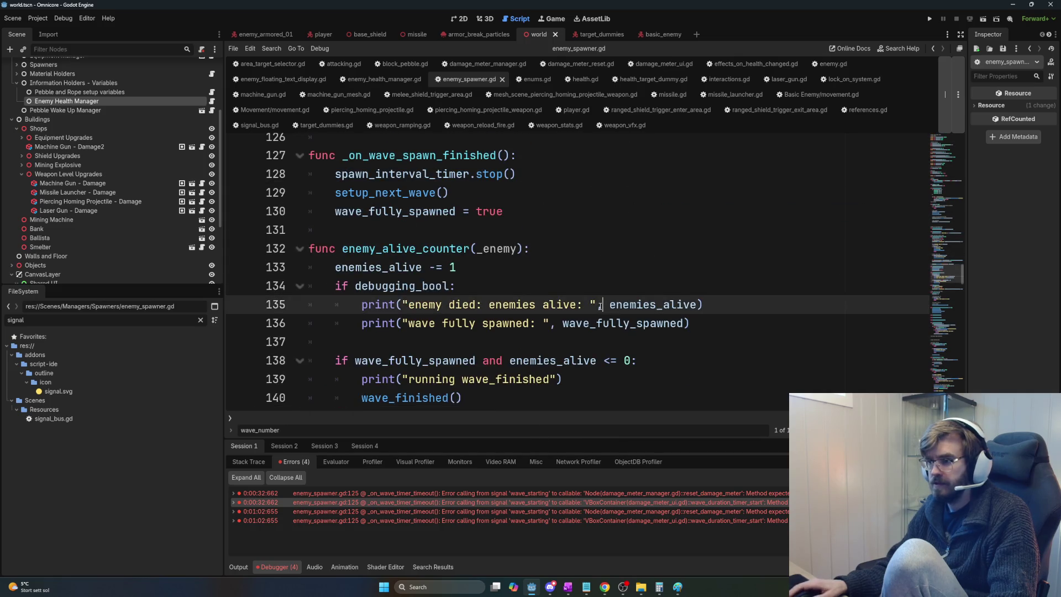
scroll(607, 315, "up", 3)
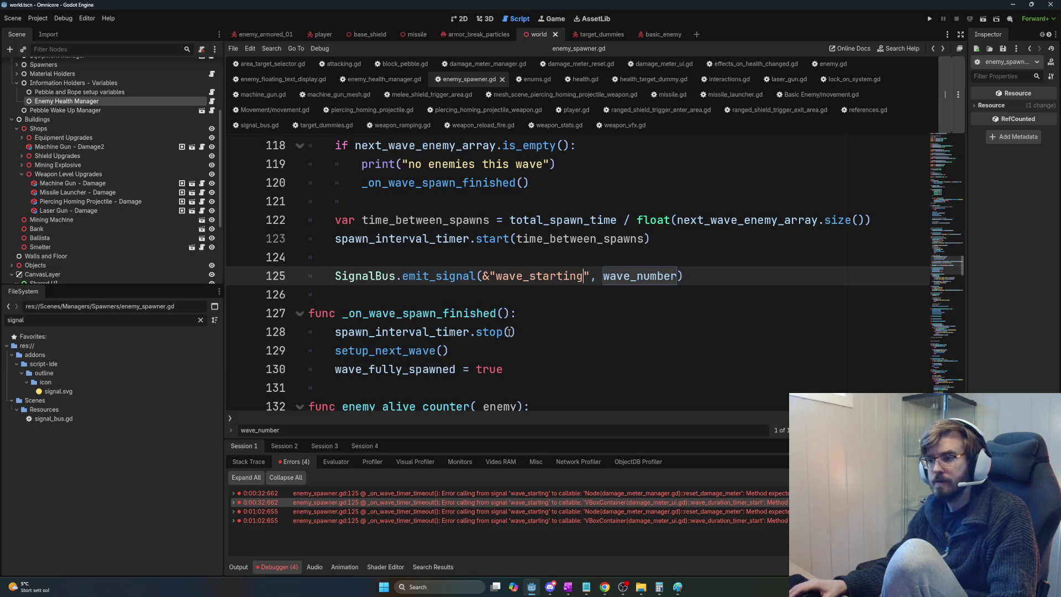
key("ctrl+u")
type("damasg")
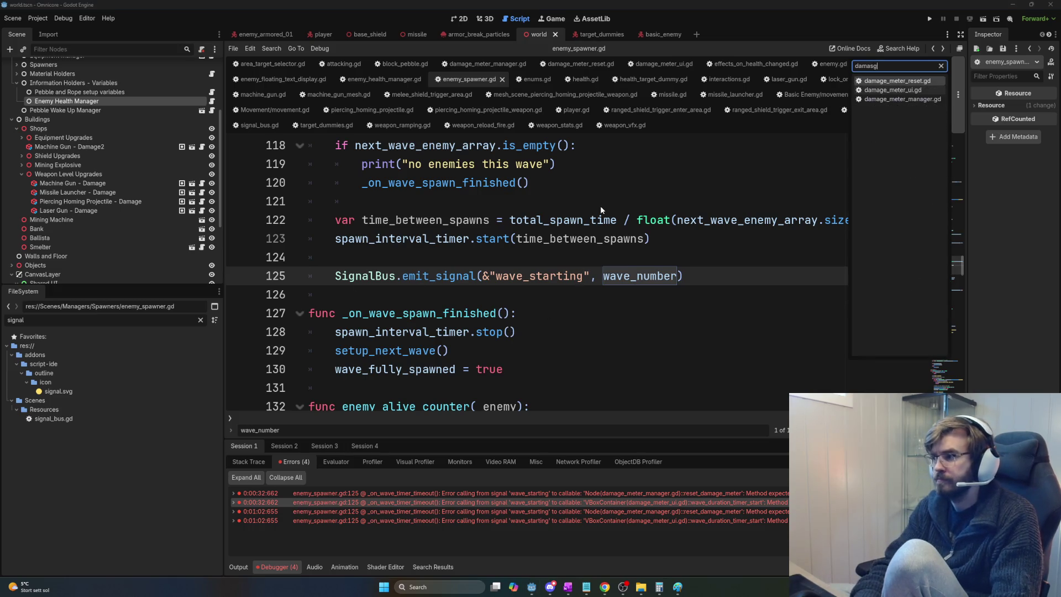
Step: Open damage_meter_ui.gd, give wave_duration_timer_start a _wave_number: int parameter, and save
key("Down")
key("Return")
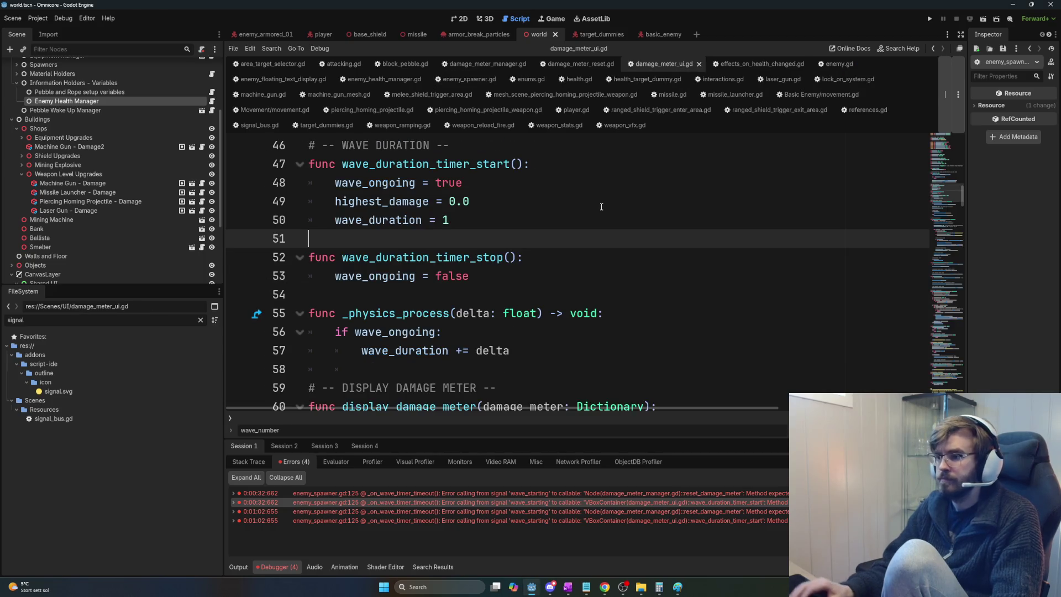
mouse_move(962, 193)
left_mouse_down()
mouse_move(966, 138)
mouse_move(963, 188)
left_mouse_up()
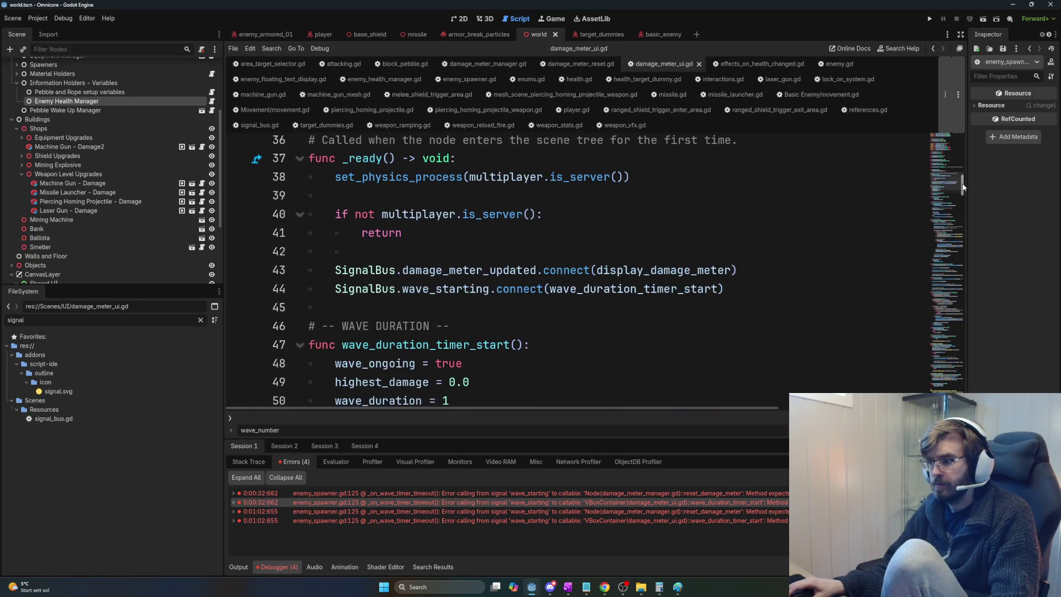
left_click(638, 289)
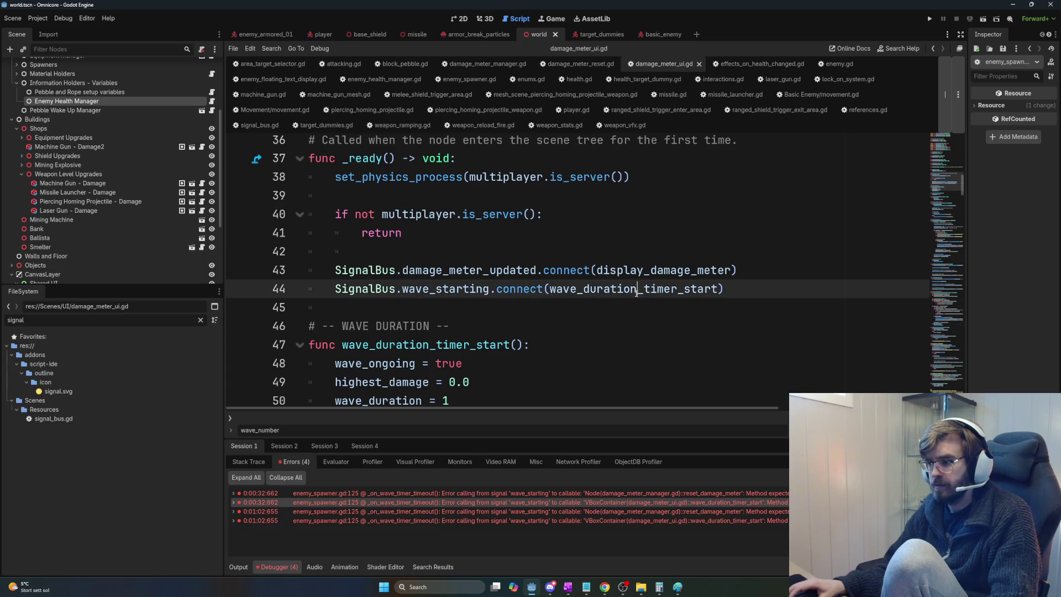
key("ctrl+d")
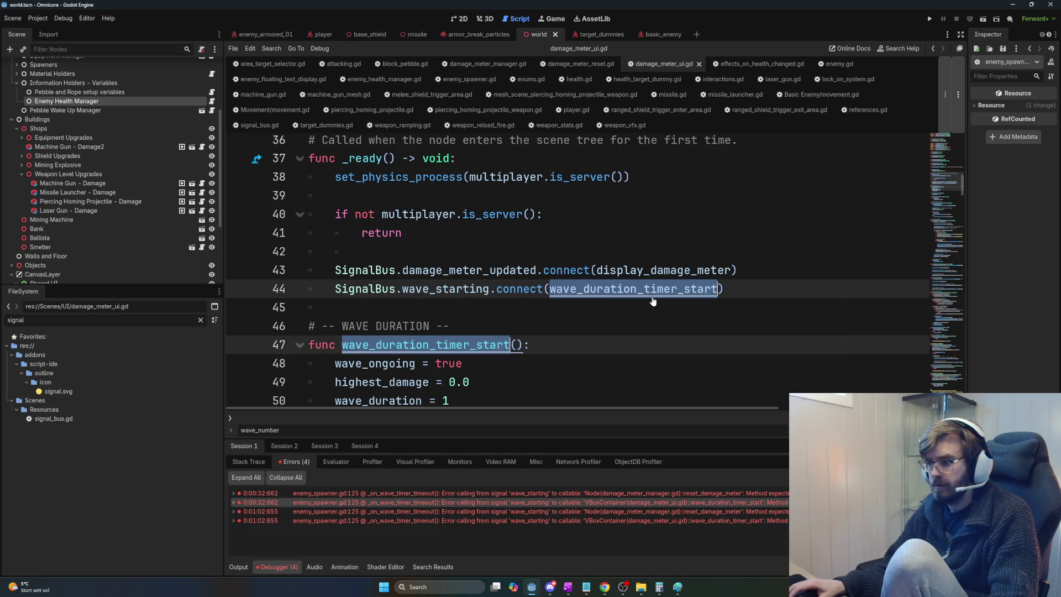
key("ctrl+d")
left_click(518, 289)
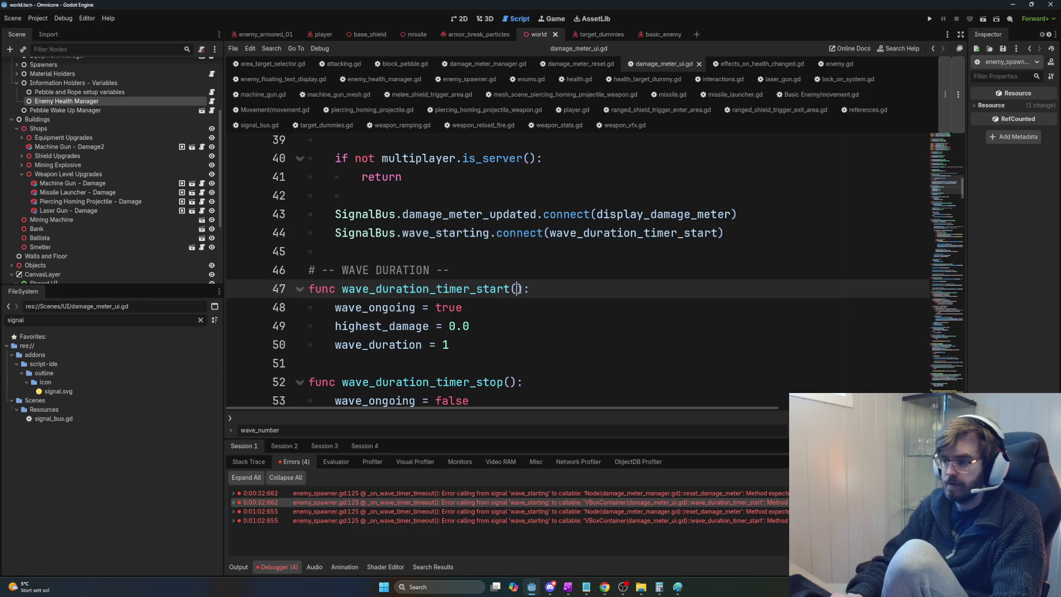
type("wave")
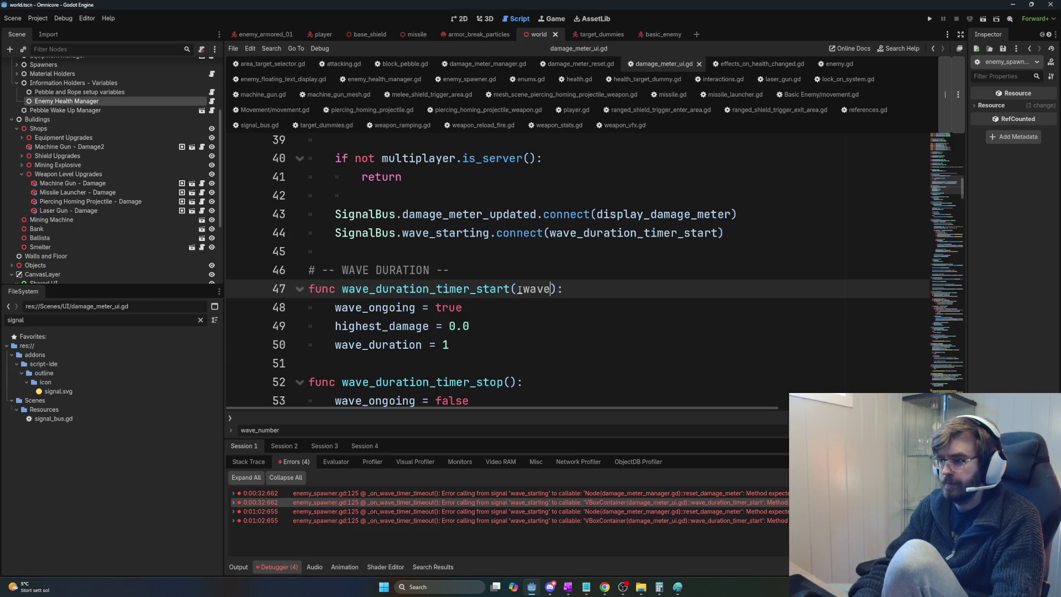
type("_number")
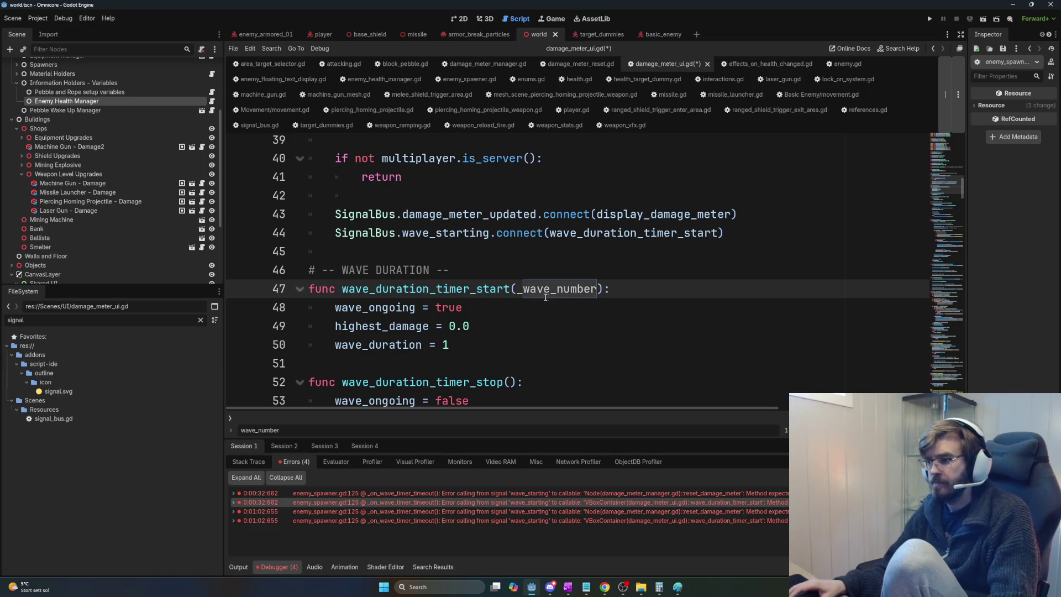
key("ctrl+s")
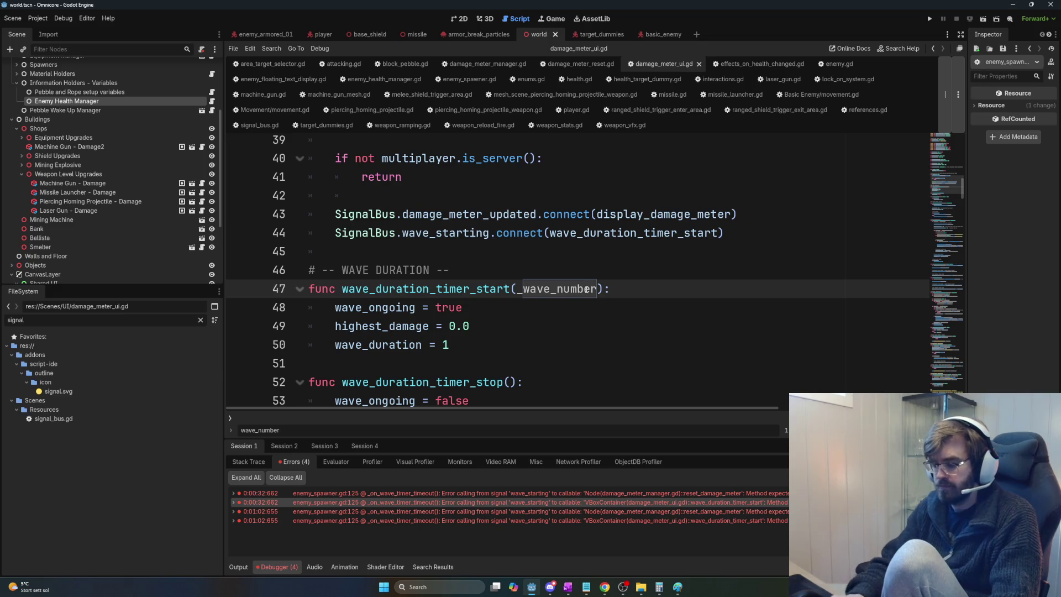
type(": int")
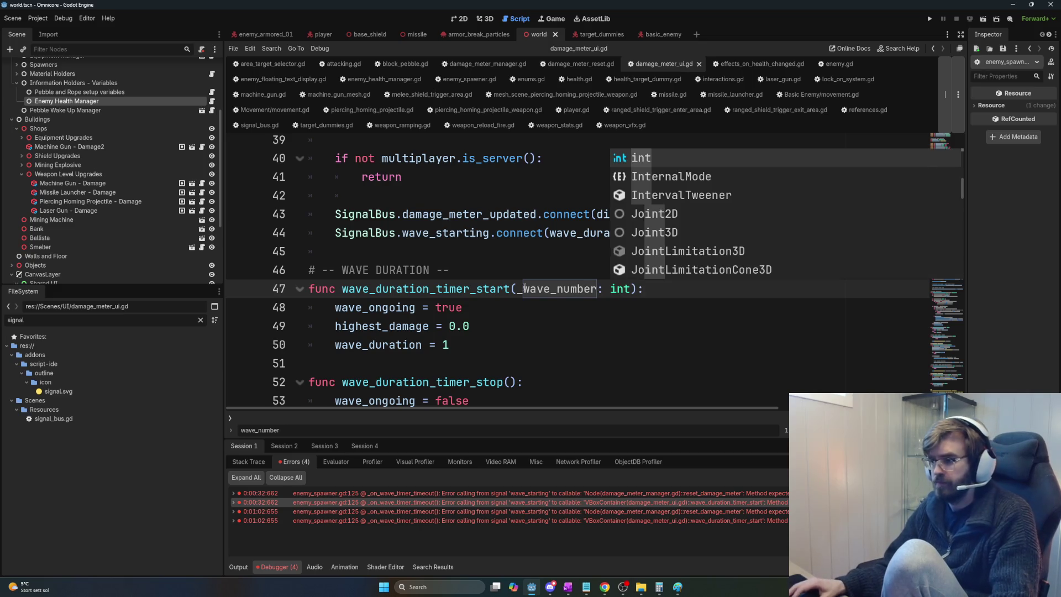
key("Escape")
left_click(607, 326)
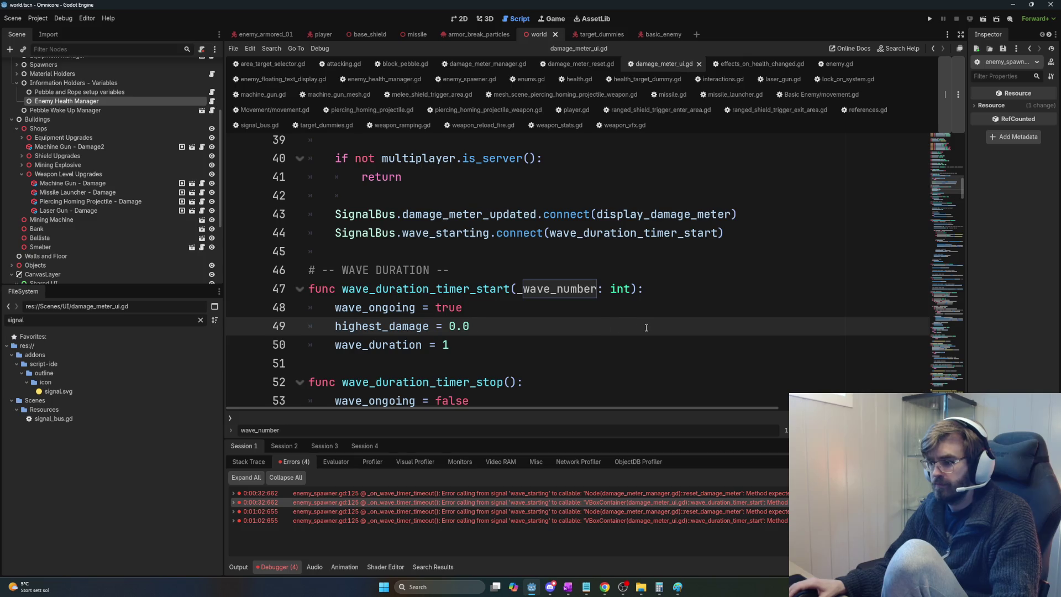
Step: Search all project files for 'wave_starting'
key("ctrl+shift+f")
type("wav")
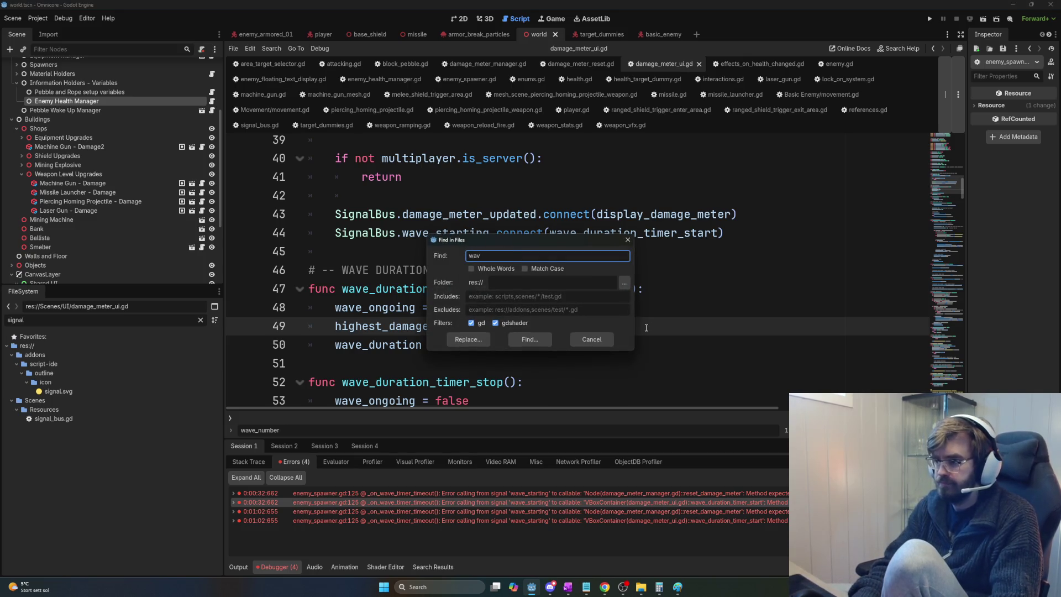
type("e_starting")
key("Return")
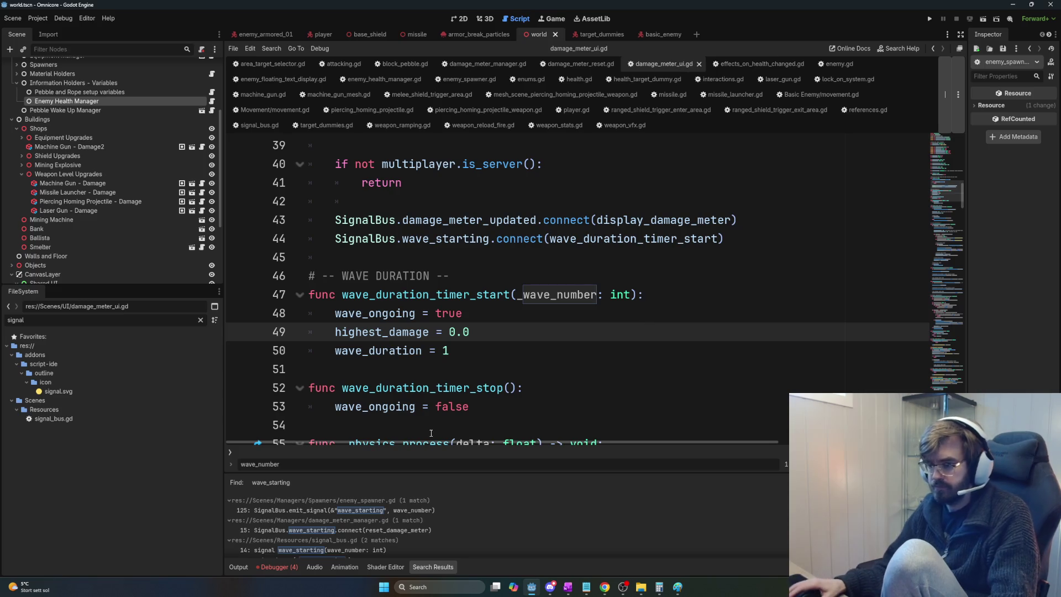
Step: Give reset_damage_meter in damage_meter_manager.gd a '_wave_number: int' parameter
left_click(424, 513)
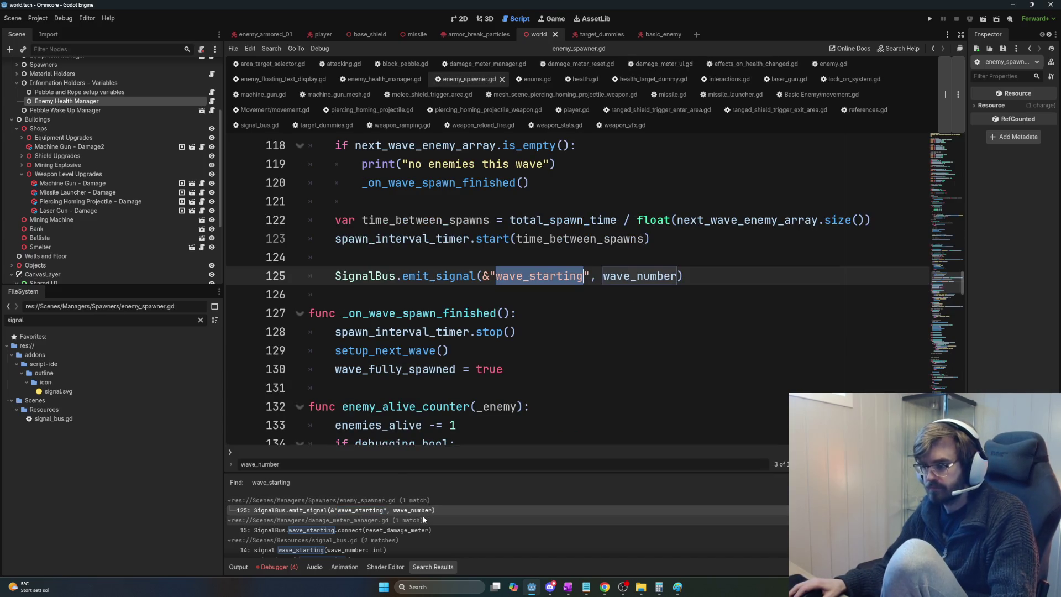
left_click(411, 530)
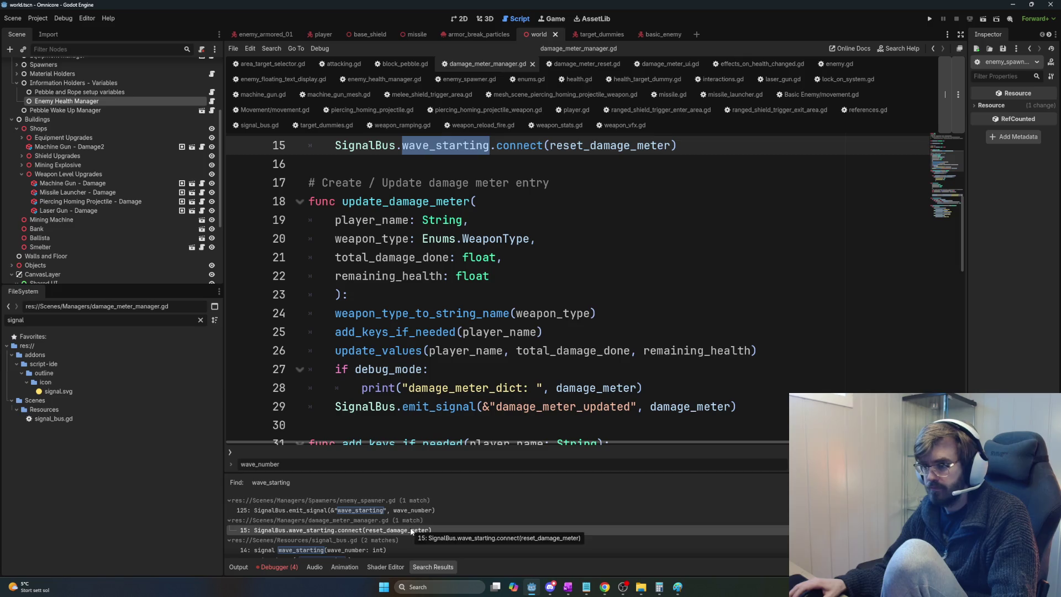
left_click(608, 145, "ctrl")
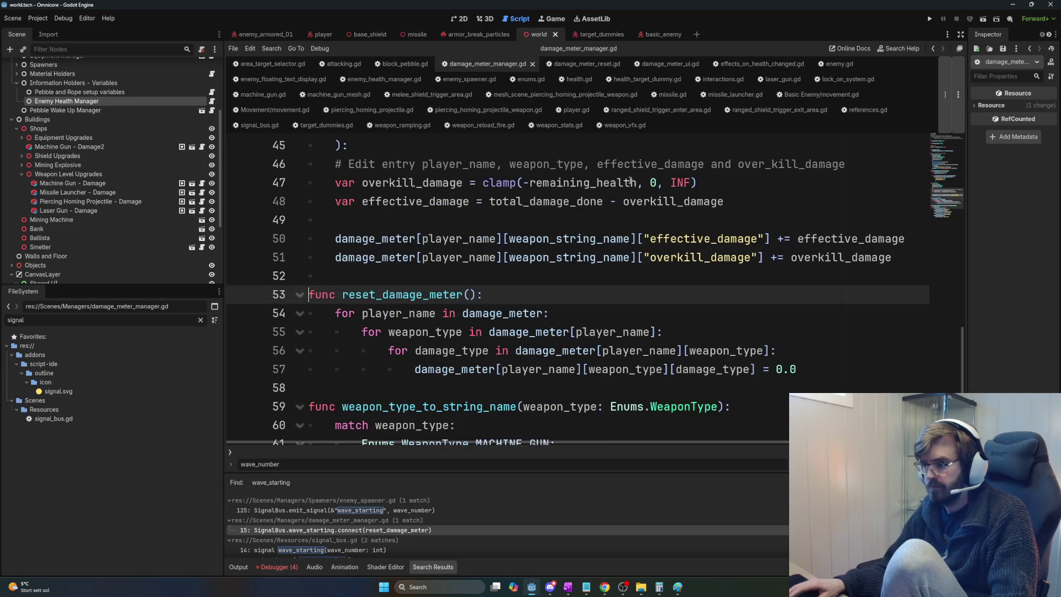
left_click(469, 295)
type("_wave_number: int")
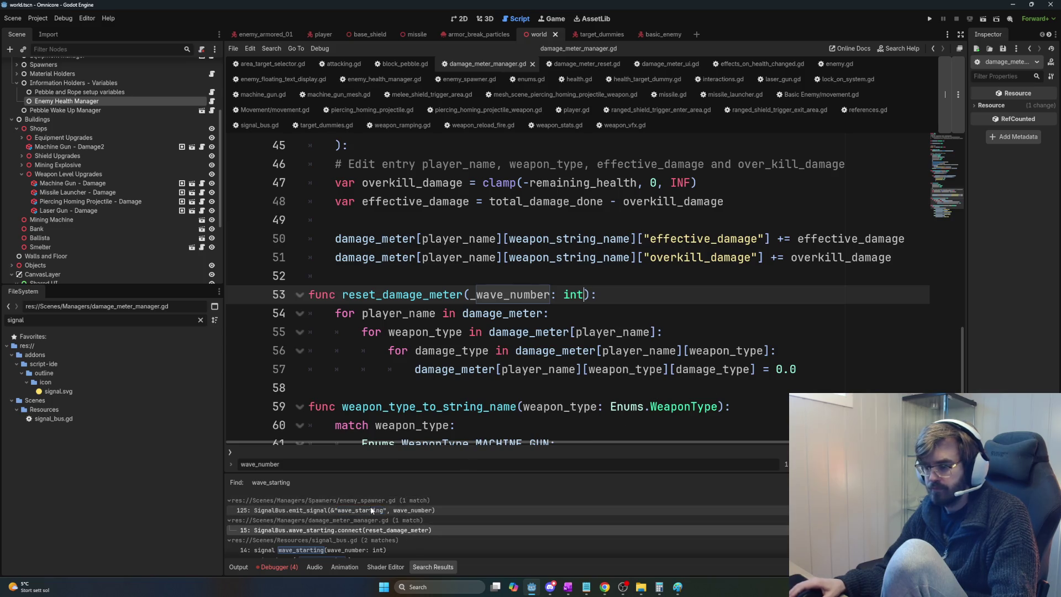
scroll(396, 538, "down", 1)
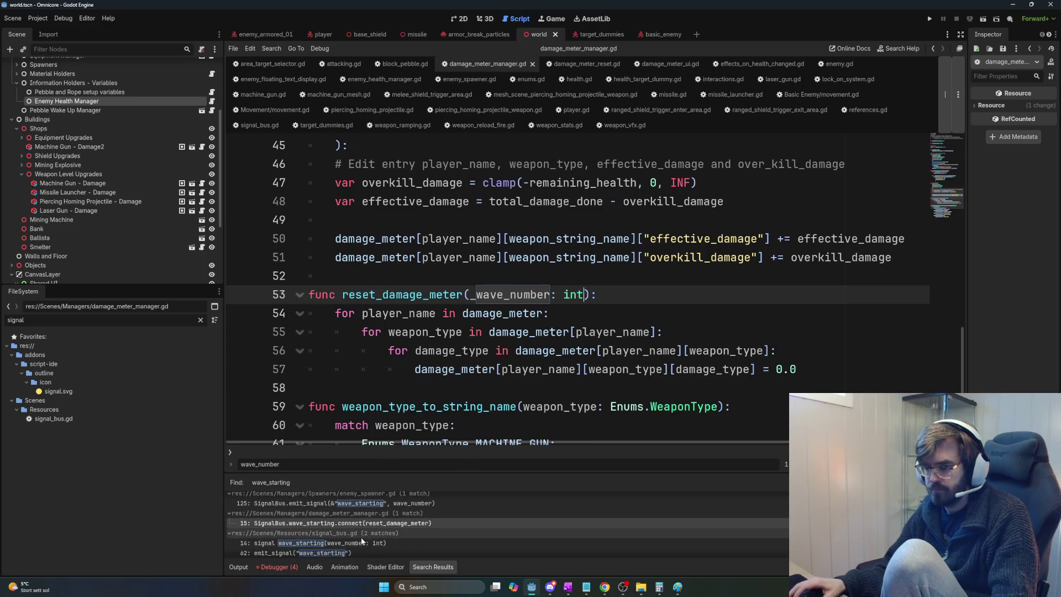
Step: Check the wave_starting declaration and emit in signal_bus.gd and the connection in damage_meter_ui.gd
left_click(342, 544)
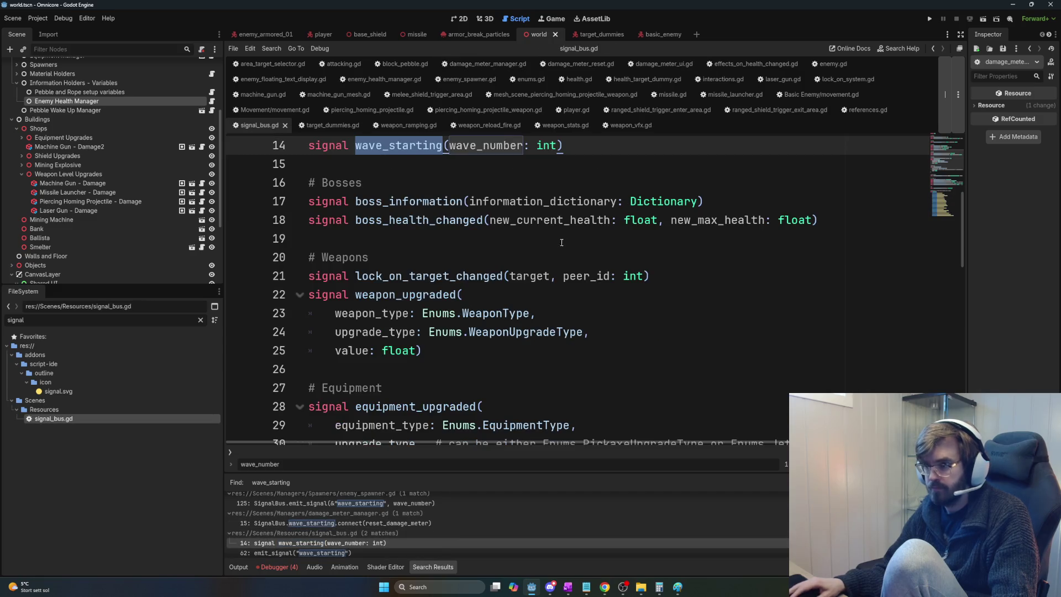
scroll(404, 407, "down", 1)
scroll(356, 536, "down", 3)
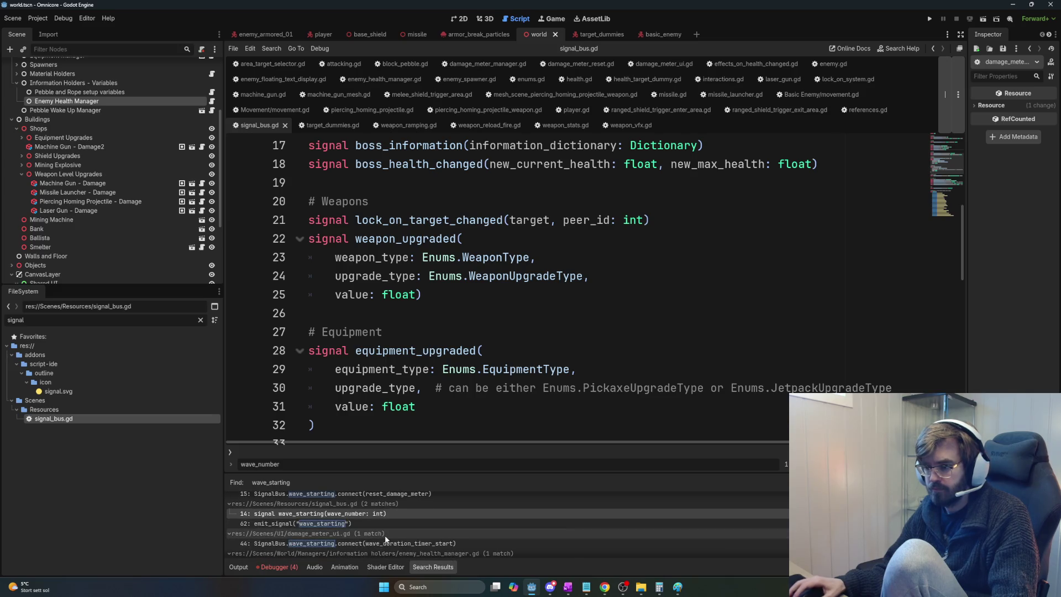
left_click(330, 524)
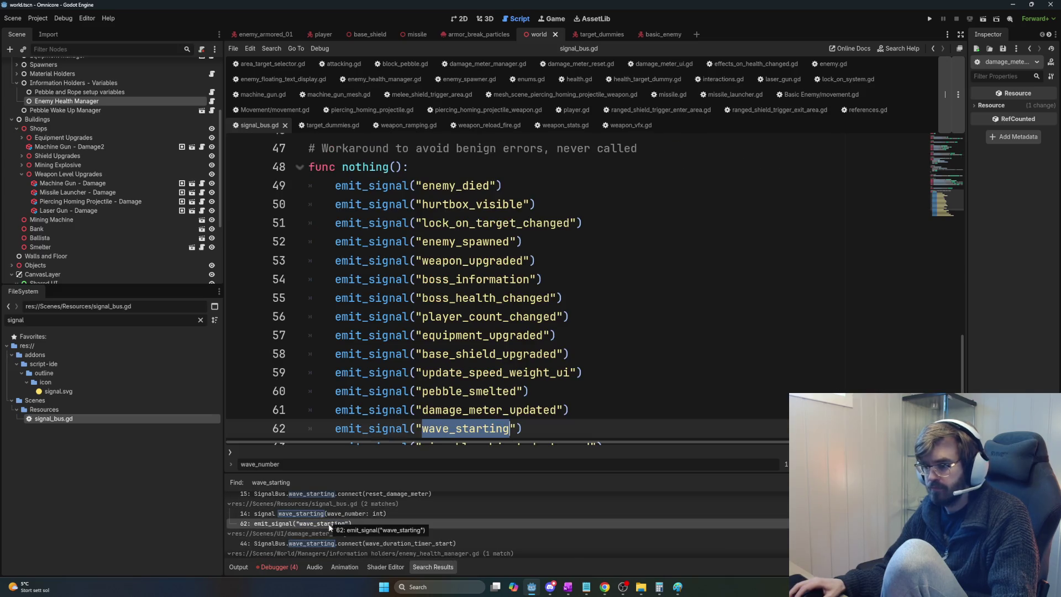
left_click(337, 544)
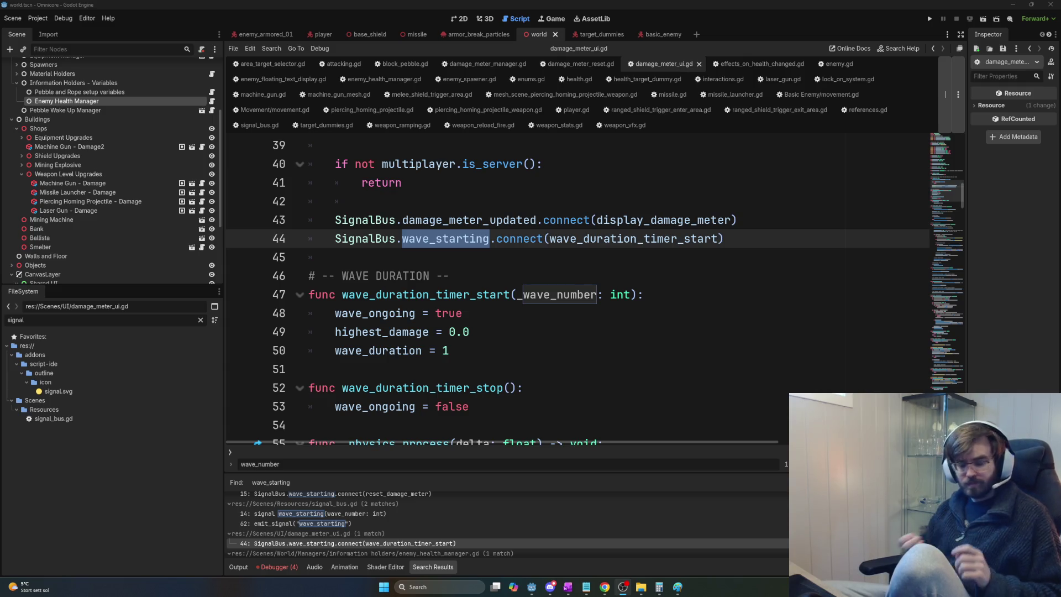
key("super")
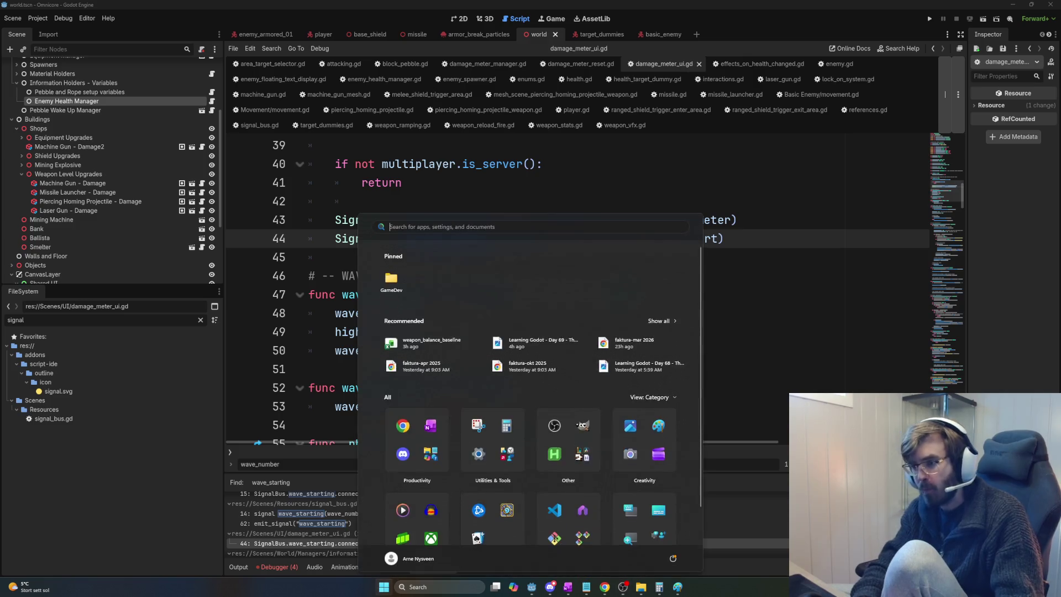
Step: In Notepad, write 'Black jack' notes: modifier for the round, win or lose, next round, modifier round
type("note")
key("Return")
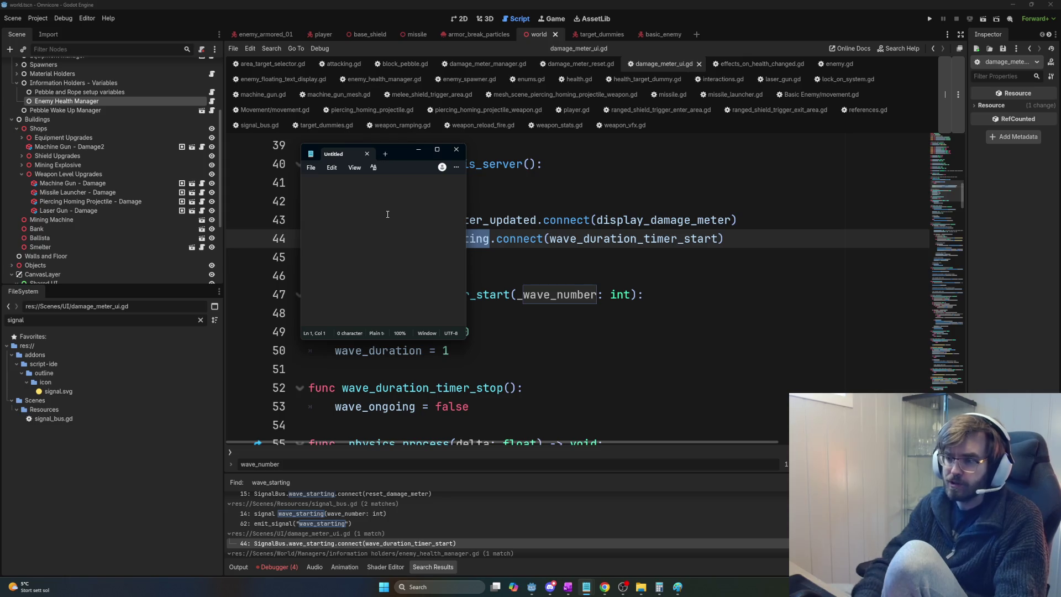
type("B")
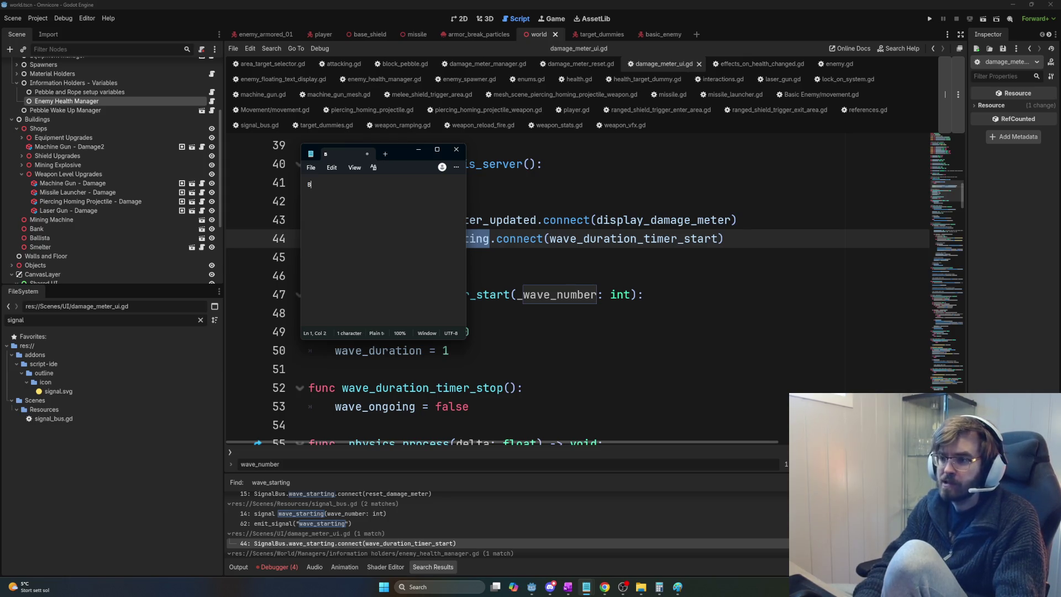
type("lack jack")
key("Return")
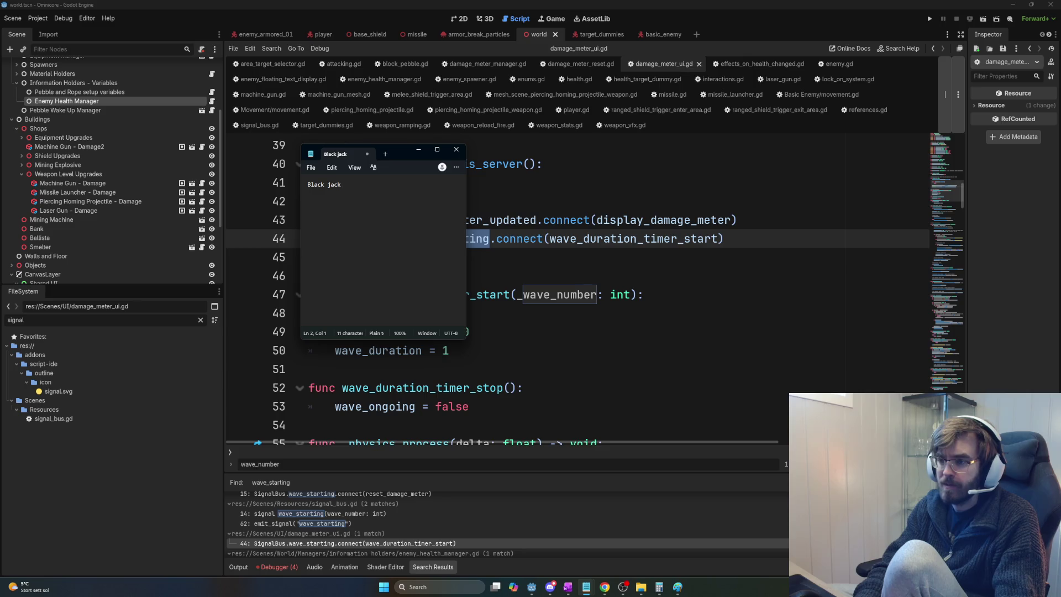
type("-> ")
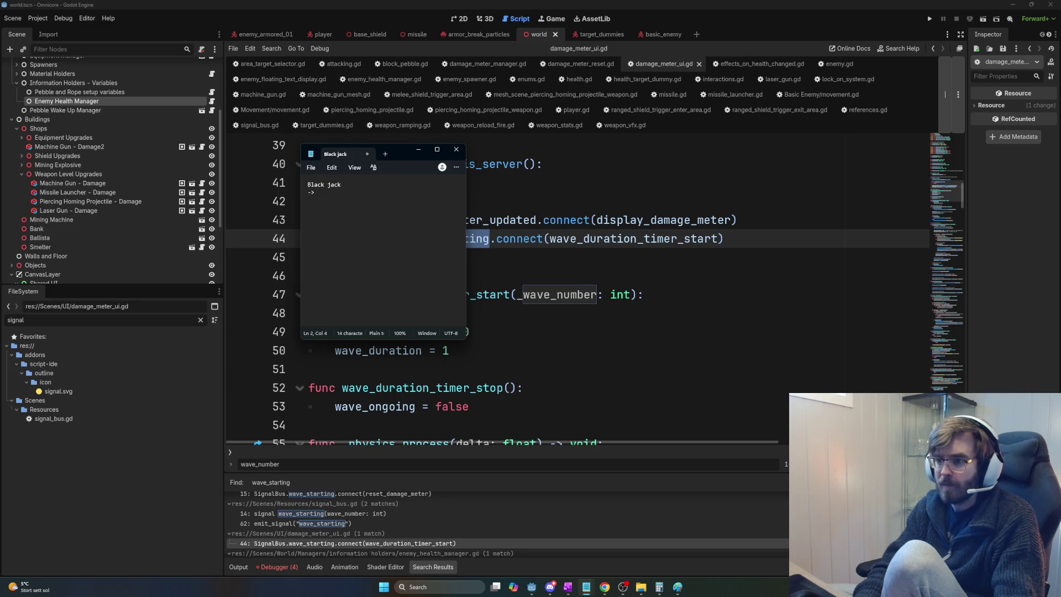
type("modifier for the round")
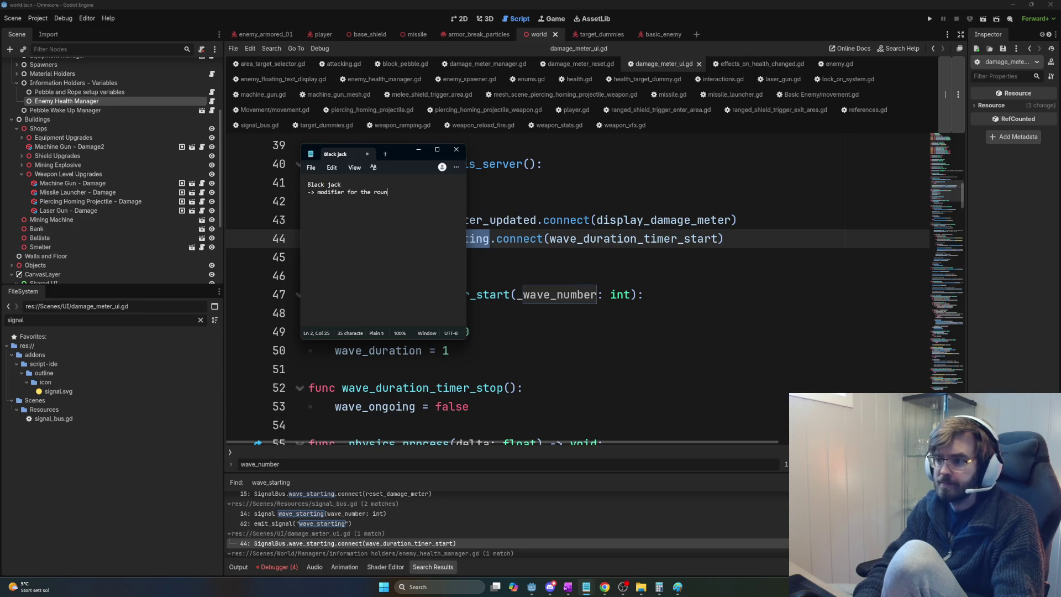
key("Return")
type("win or lose")
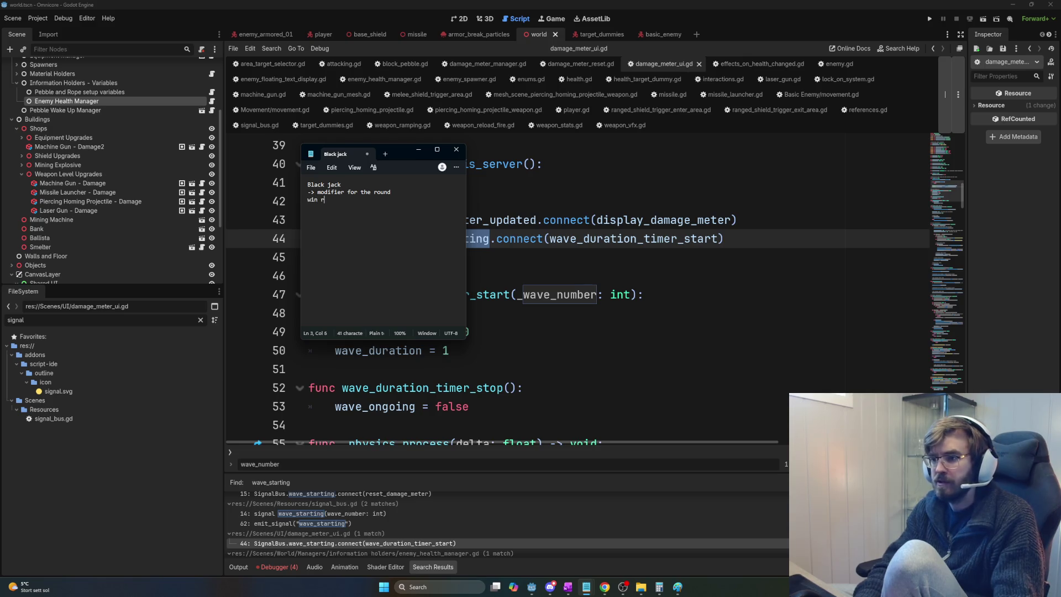
key("Return")
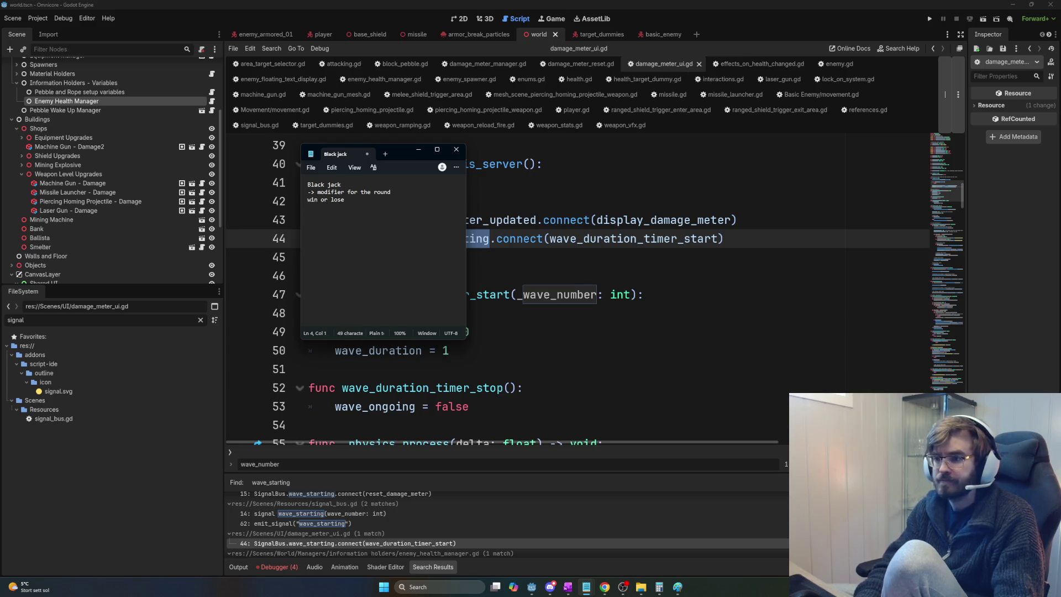
type("next round")
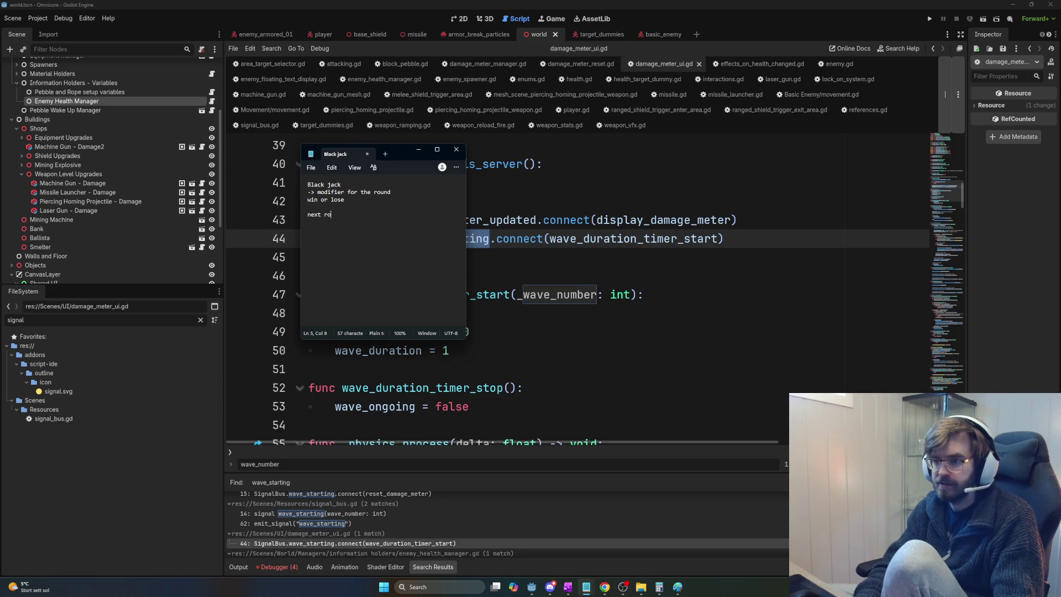
key("Return")
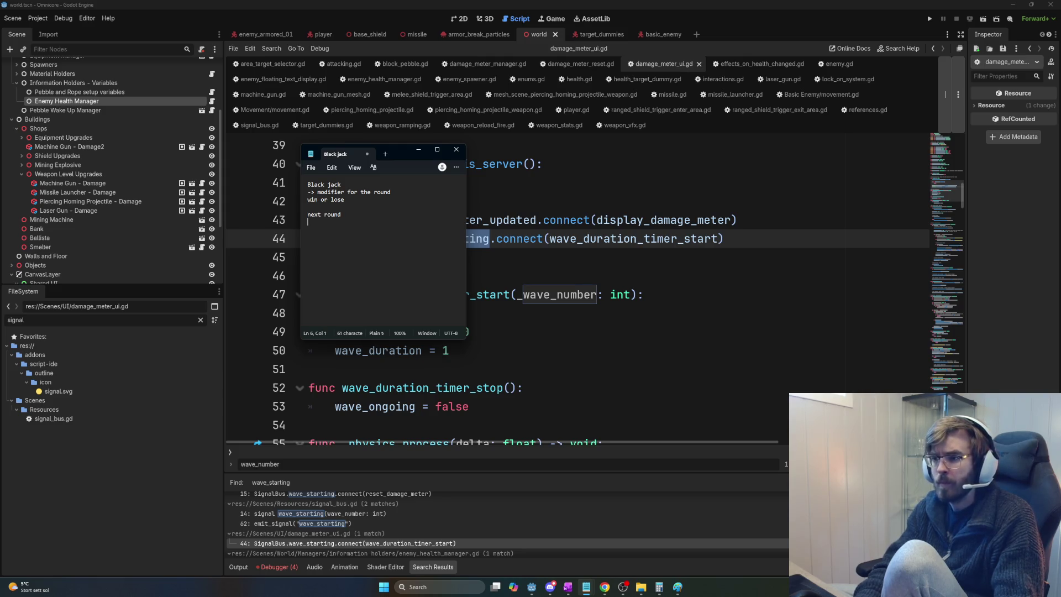
type("-> modifier round")
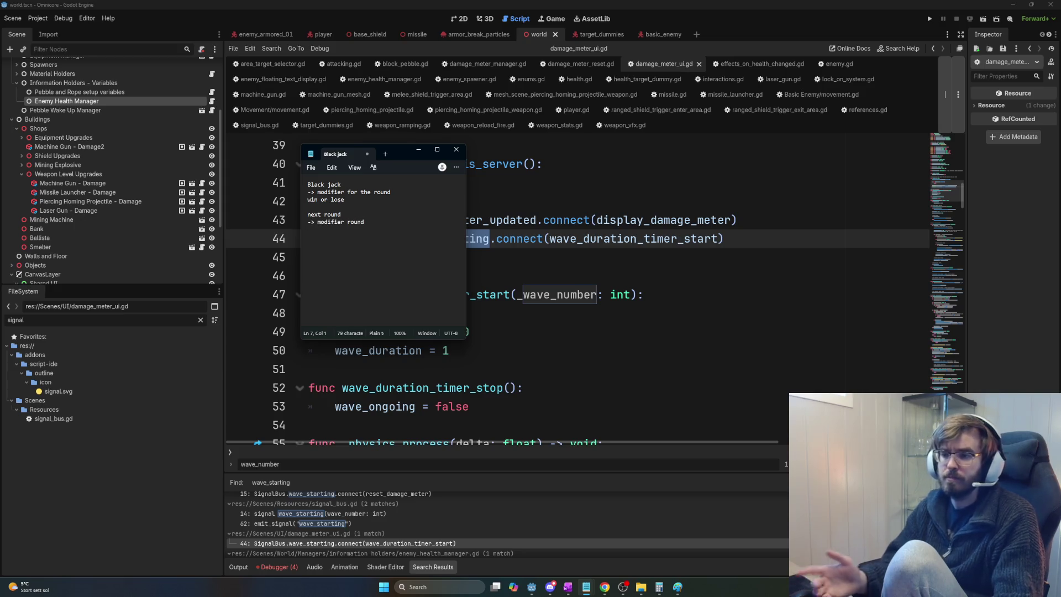
Step: Insert '-> Lost after round' under the round-modifier line, select it, and minimize Notepad
key("Up")
key("Up")
left_click(402, 192)
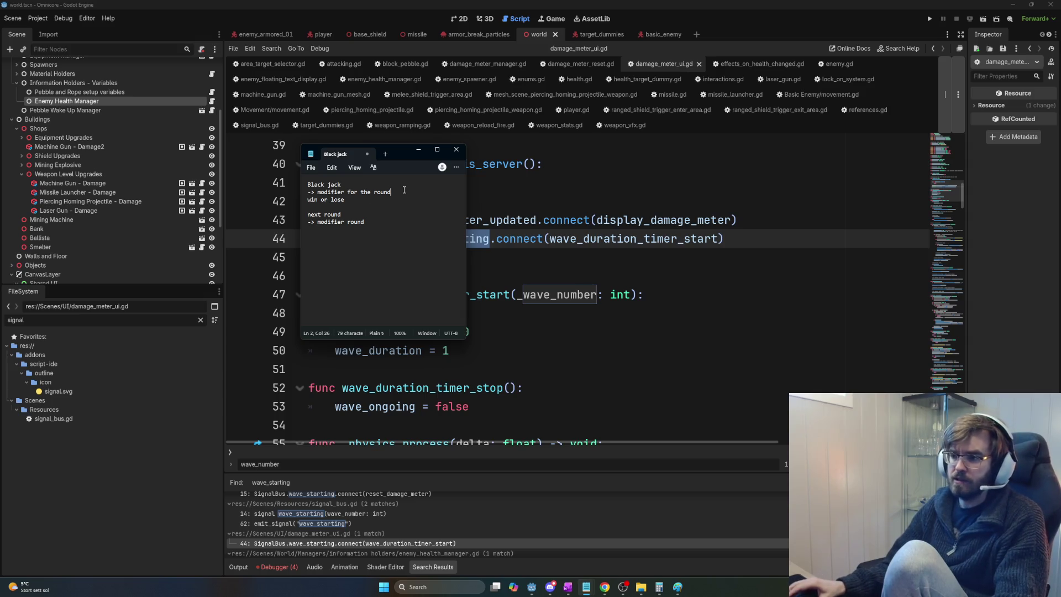
key("Return")
type("X")
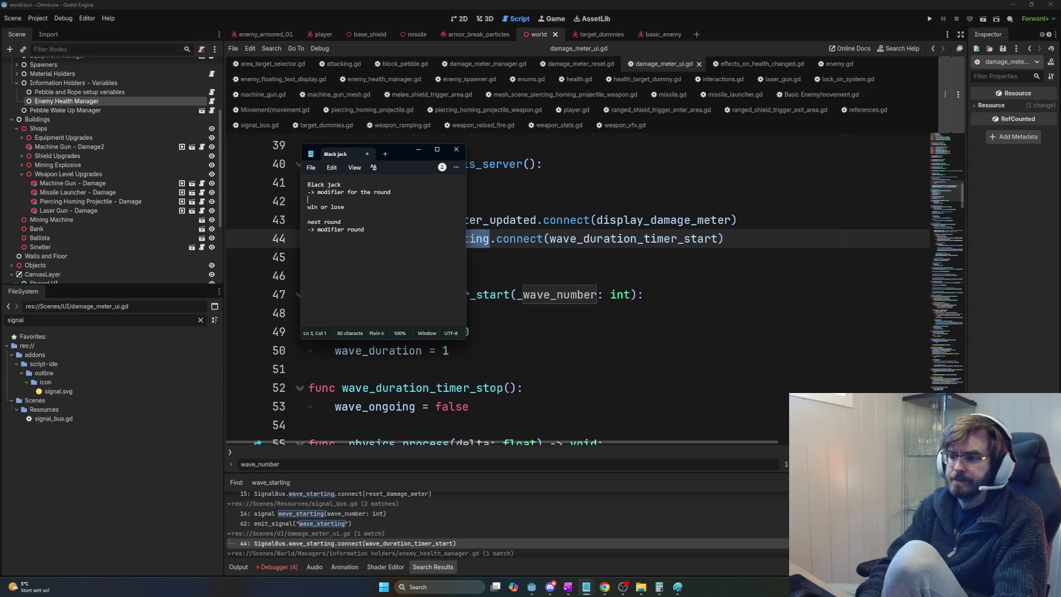
key("BackSpace")
type("-> Lost after round")
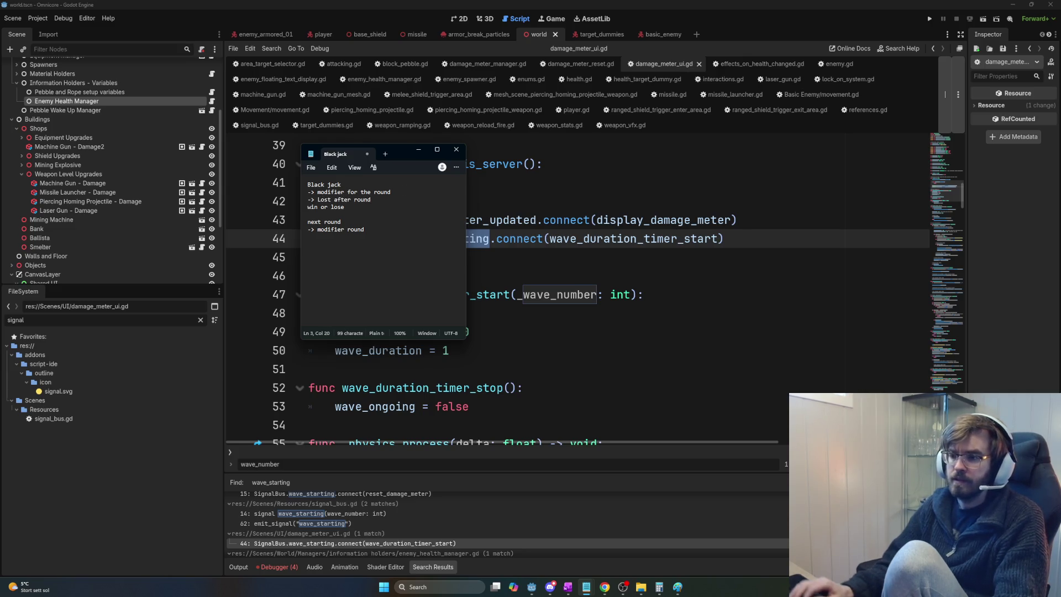
left_click_drag(371, 199, 292, 196)
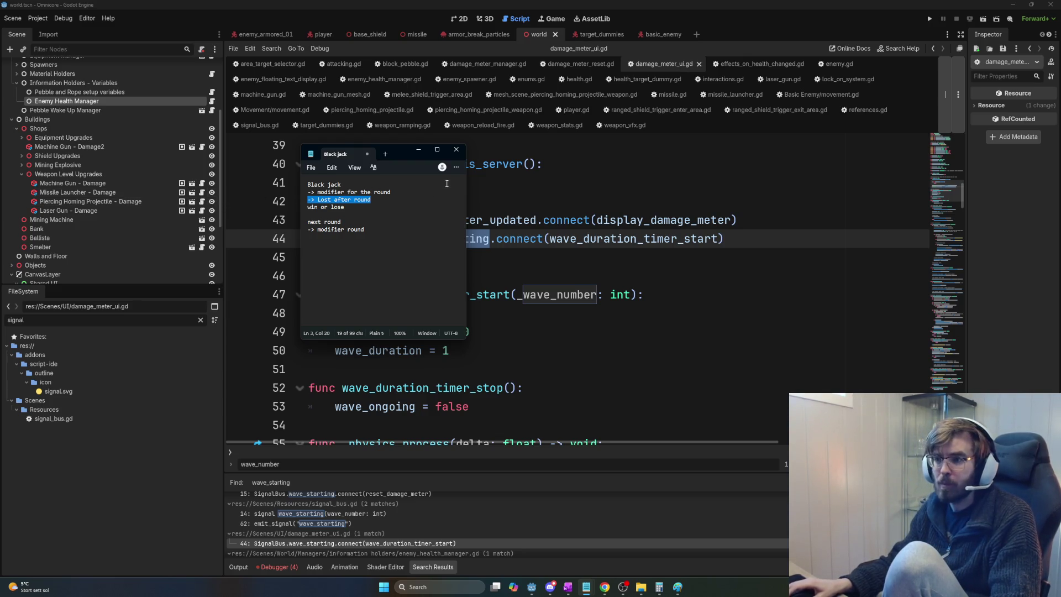
left_click(420, 151)
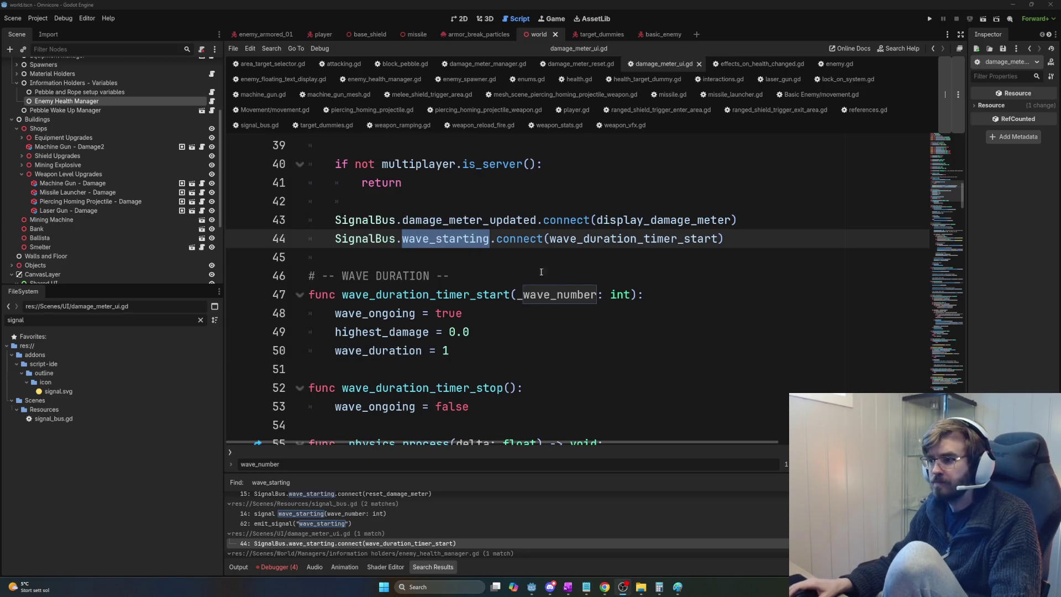
Step: Review the wave_duration_timer_start function and its WAVE DURATION block on lines 46–50
double_click(633, 239)
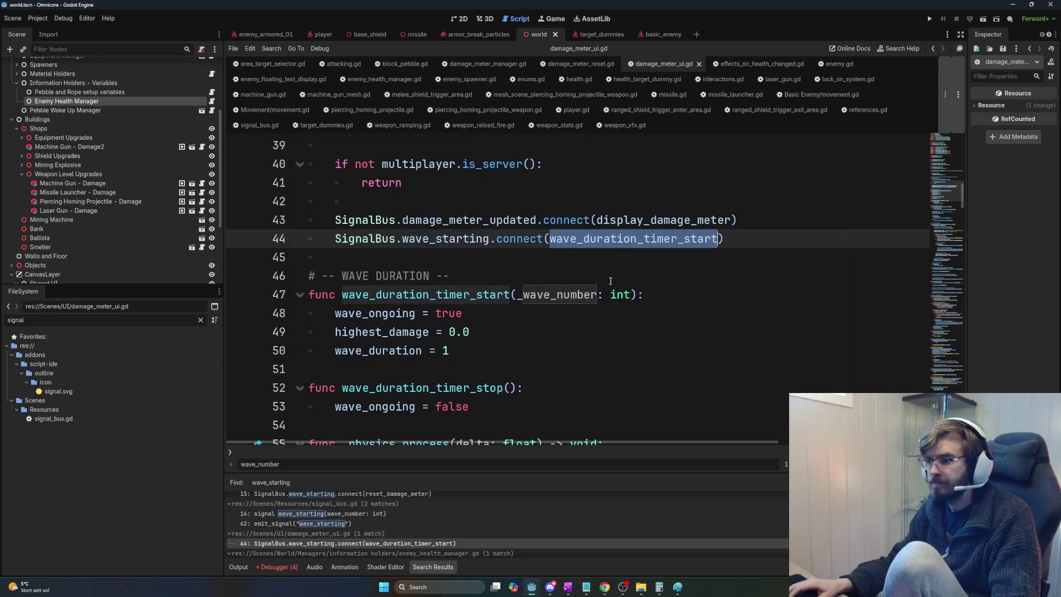
left_click_drag(558, 349, 259, 295)
left_click(331, 297)
mouse_move(331, 296)
left_mouse_down()
mouse_move(621, 360)
mouse_move(298, 283)
left_mouse_up()
left_click(620, 352)
left_click(555, 356)
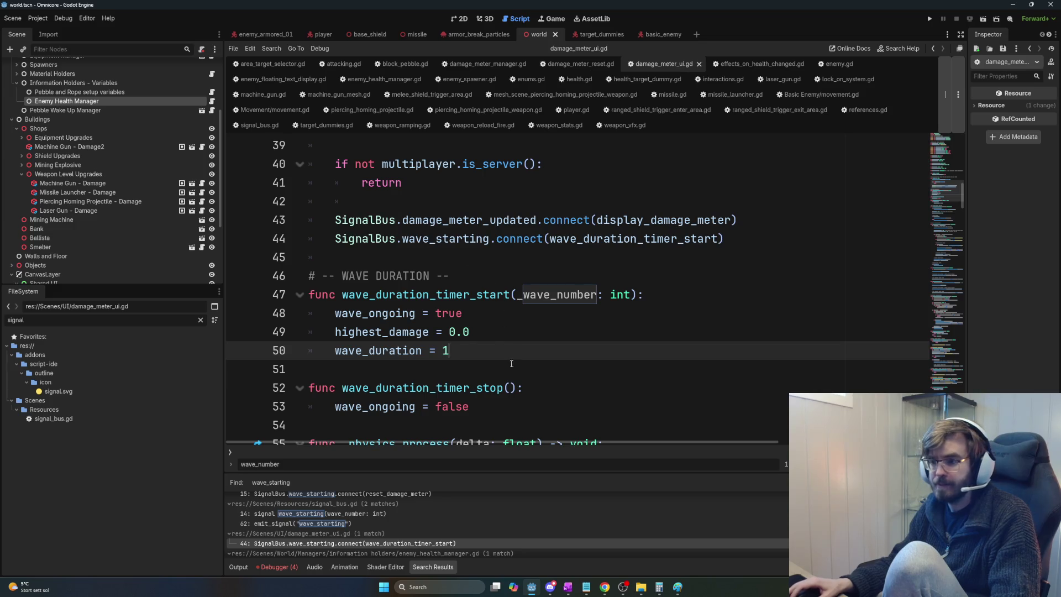
mouse_move(511, 363)
left_mouse_down()
mouse_move(310, 298)
mouse_move(309, 280)
left_mouse_up()
left_click(549, 340)
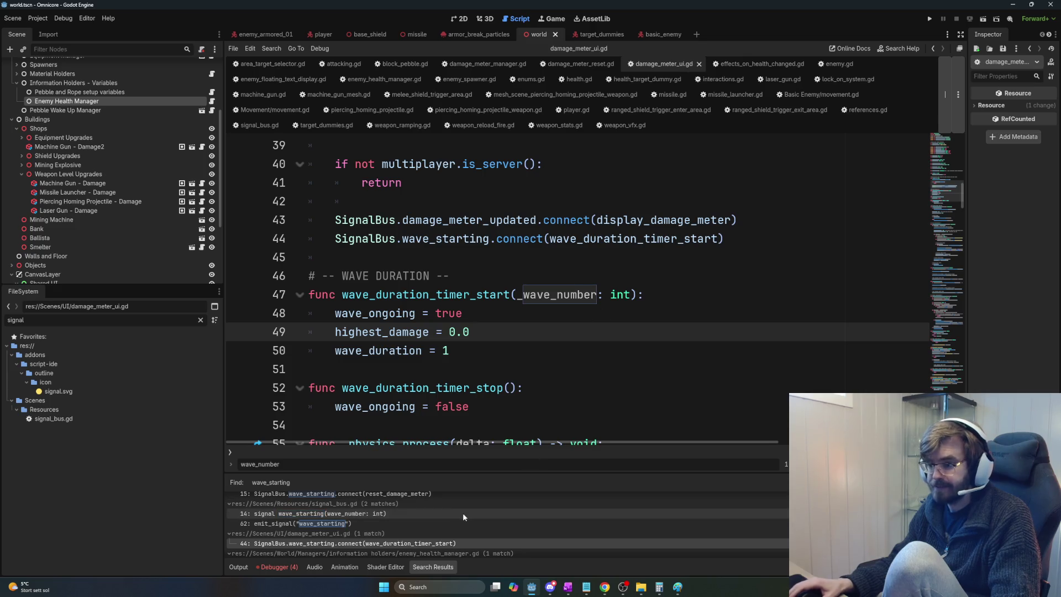
Step: Inspect update_current_wave_health_multiplier in enemy_health_manager.gd, then run the project with F5
scroll(463, 513, "down", 1)
left_click(356, 547)
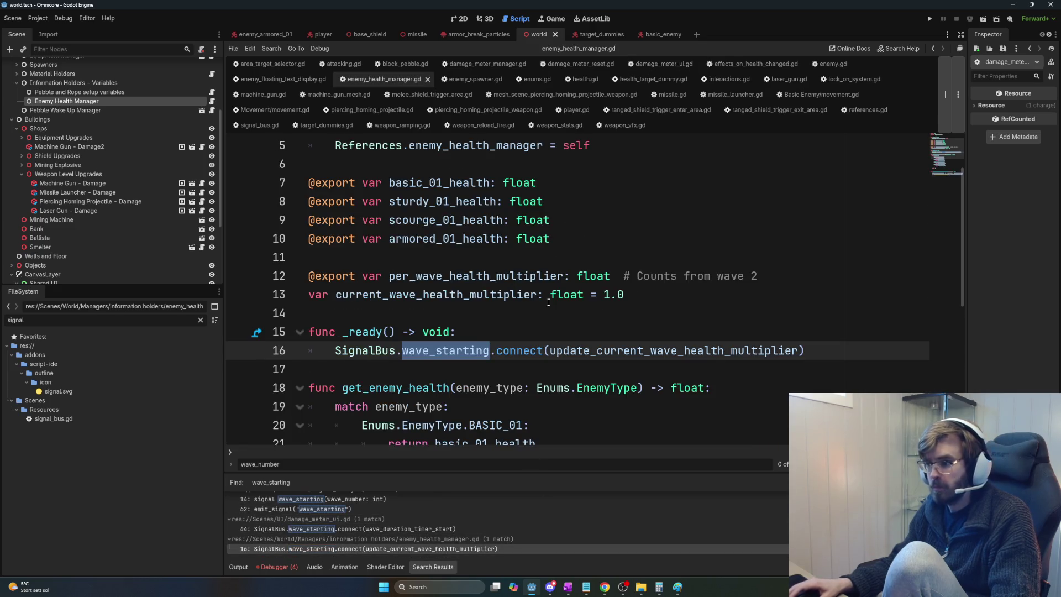
left_click(630, 350, "ctrl")
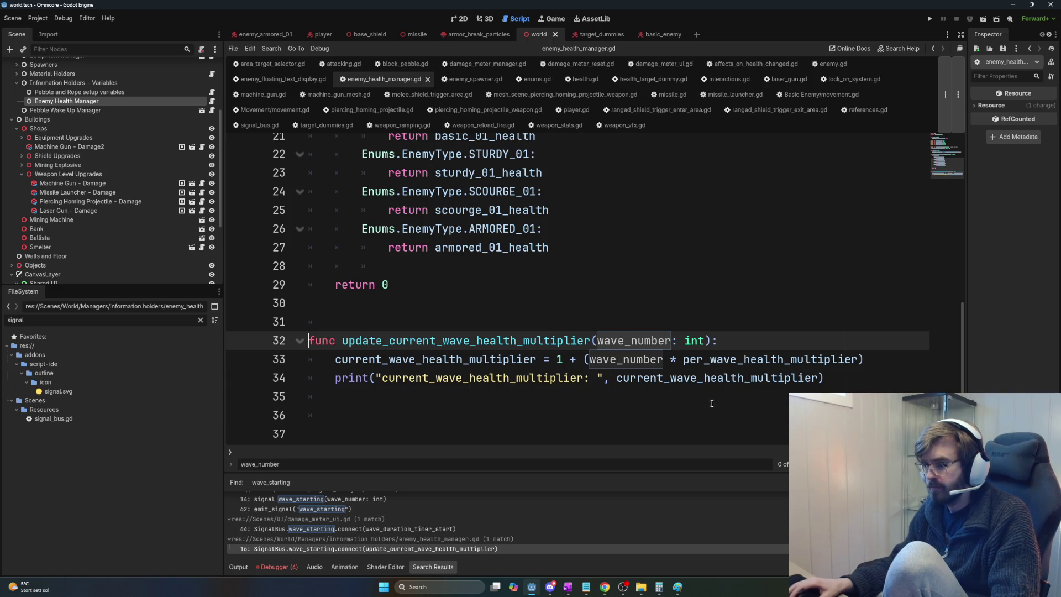
key("F5")
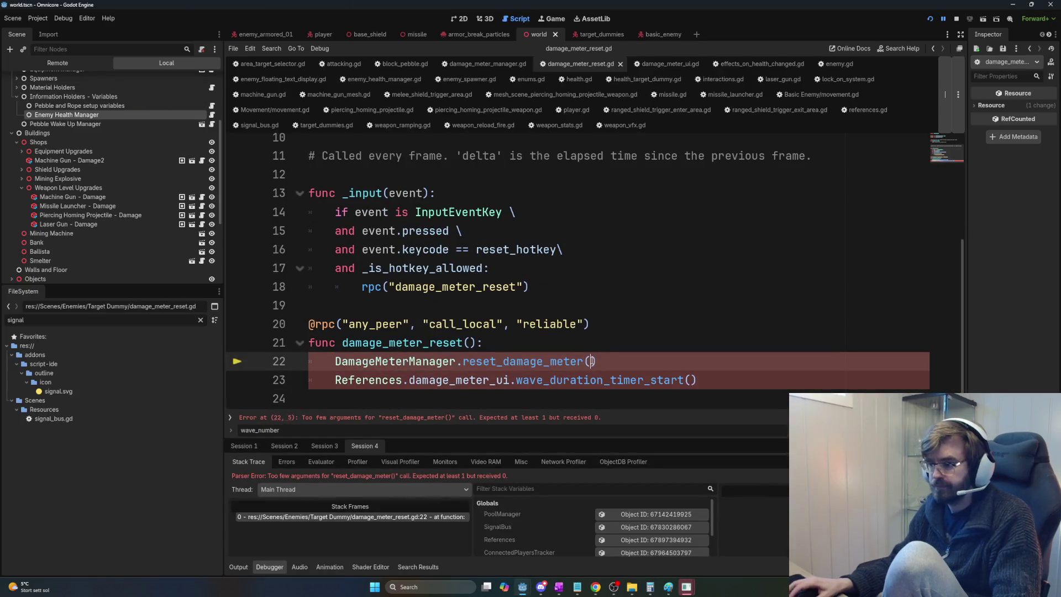
Step: Pass _wave_number as the argument to reset_damage_meter() and wave_duration_timer_start() on line 22
type("_")
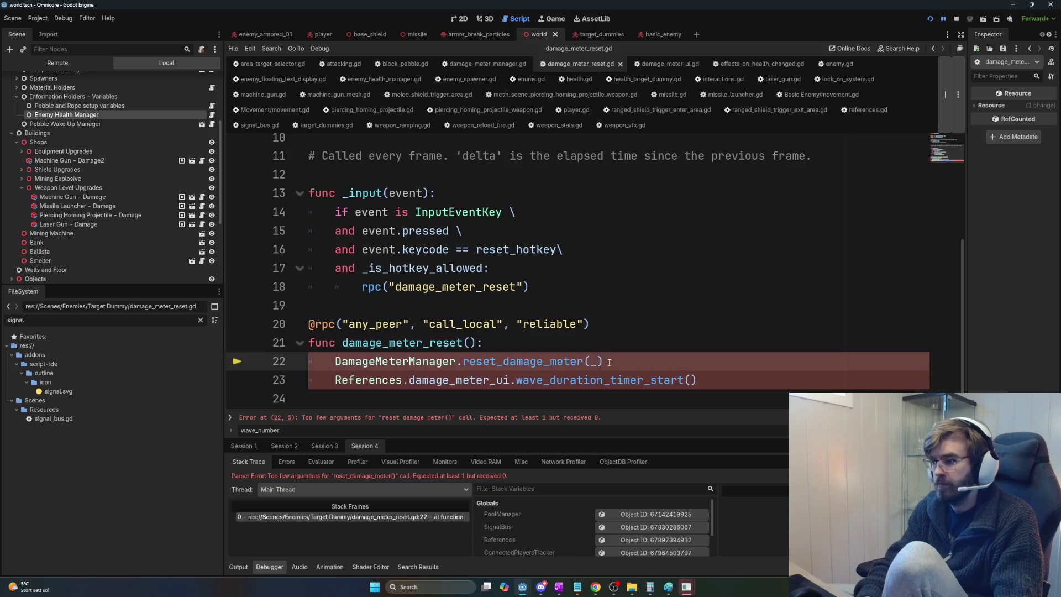
type("wave_number")
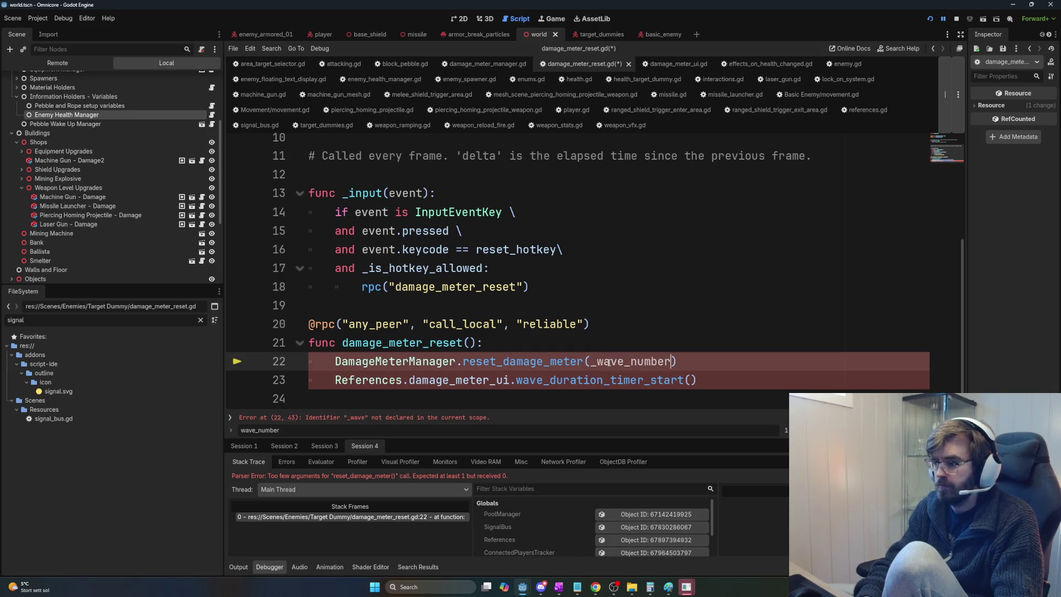
type(": int")
key("BackSpace")
key("BackSpace")
key("BackSpace")
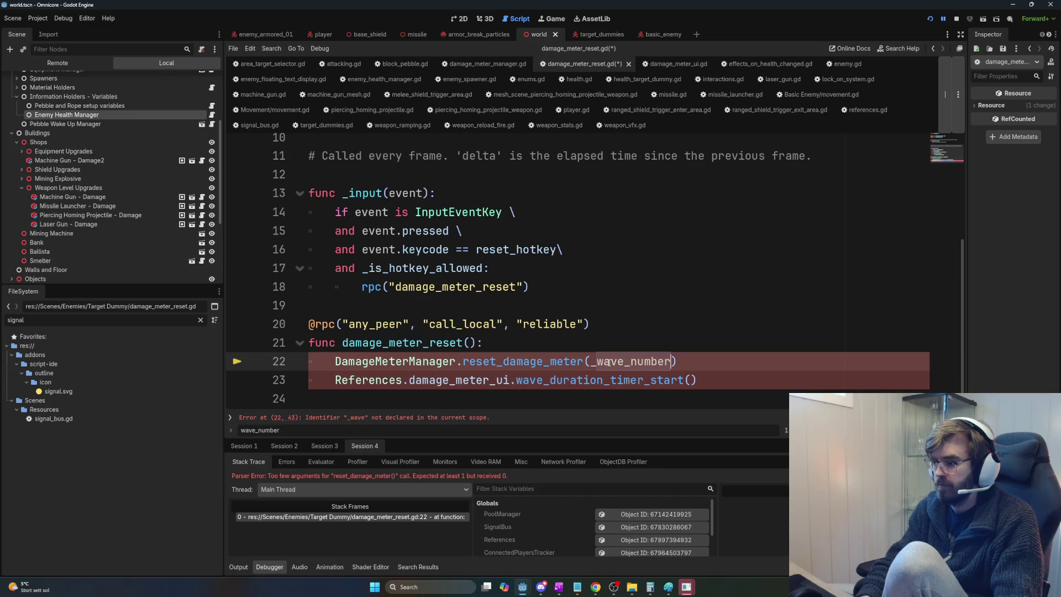
key("ctrl+c")
left_click(691, 380)
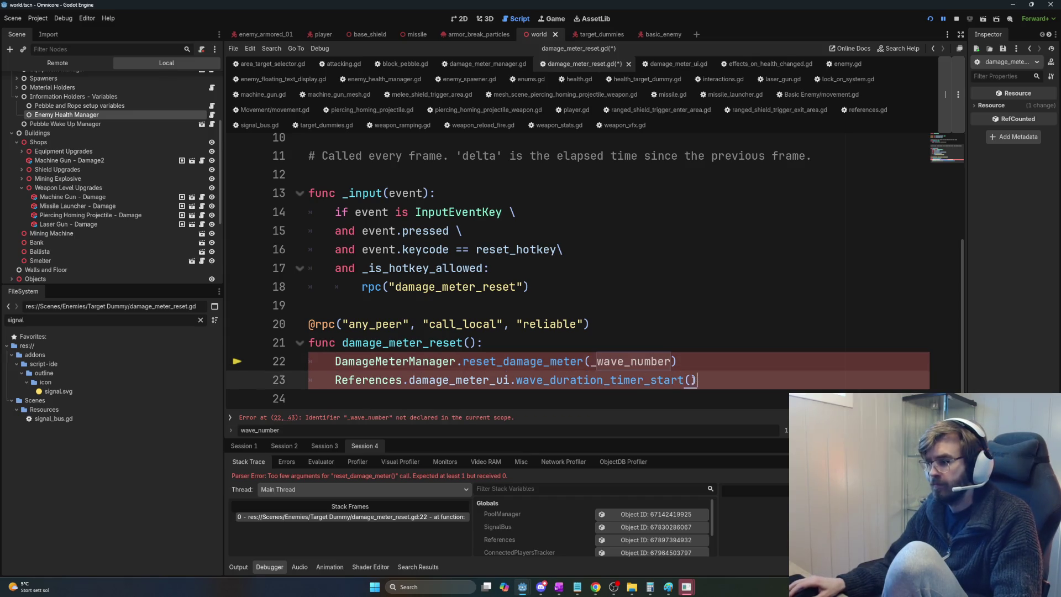
key("ctrl+v")
left_click(626, 325)
left_click(626, 344)
Step: Declare 'var _wave_number: int = References.enemy_spawner' at the top of damage_meter_reset
key("Return")
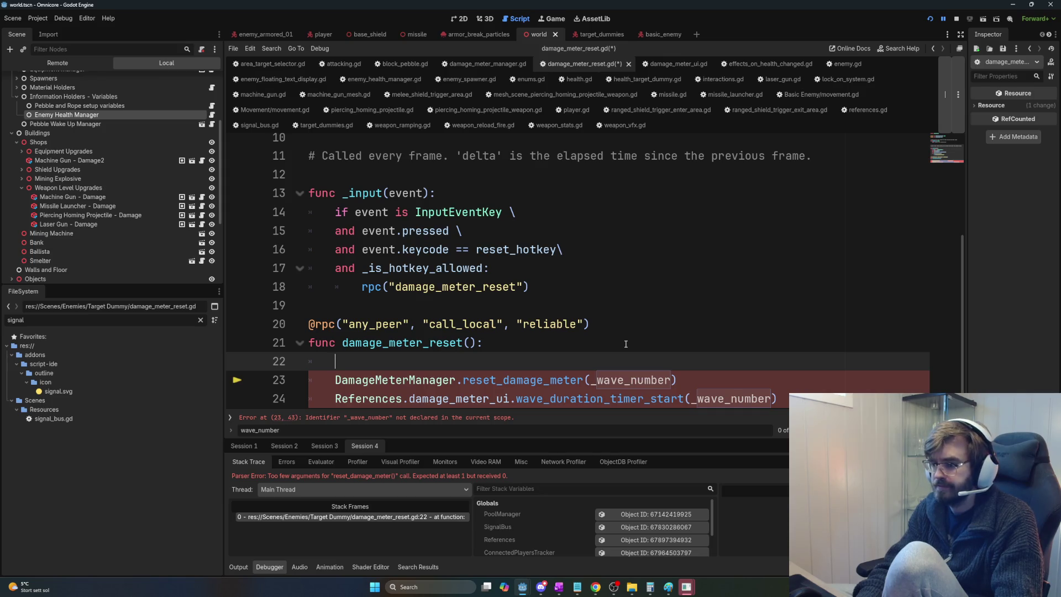
type("var wave_number:")
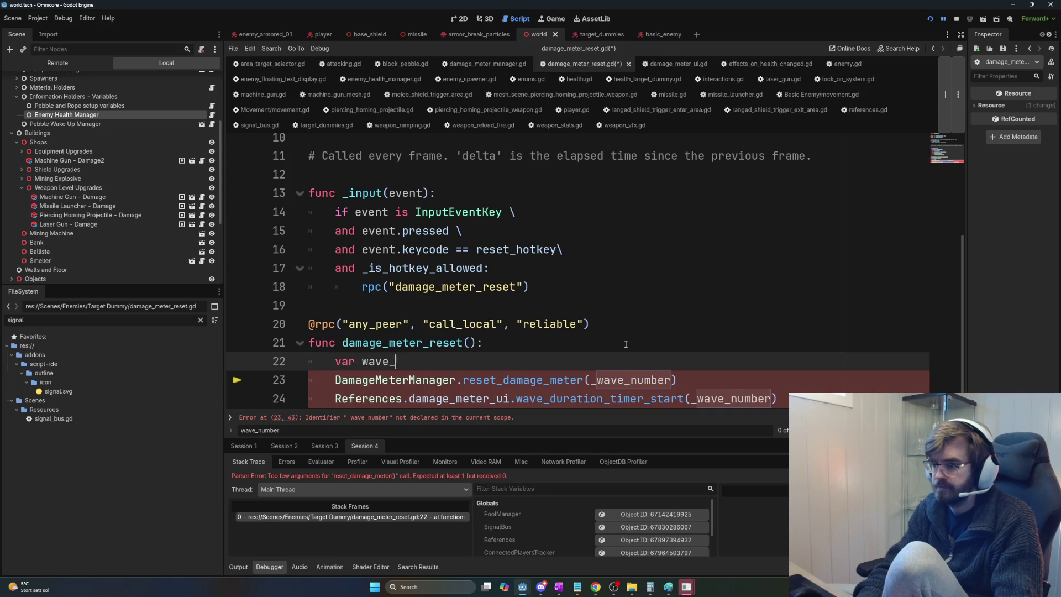
key("BackSpace")
key("BackSpace")
key("BackSpace")
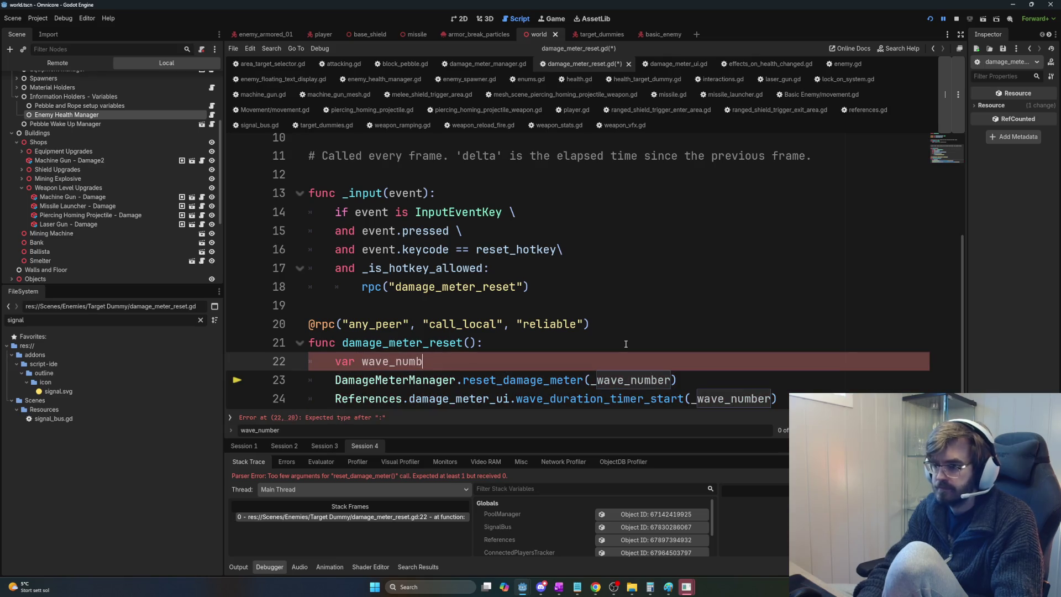
key("BackSpace")
type("_wave")
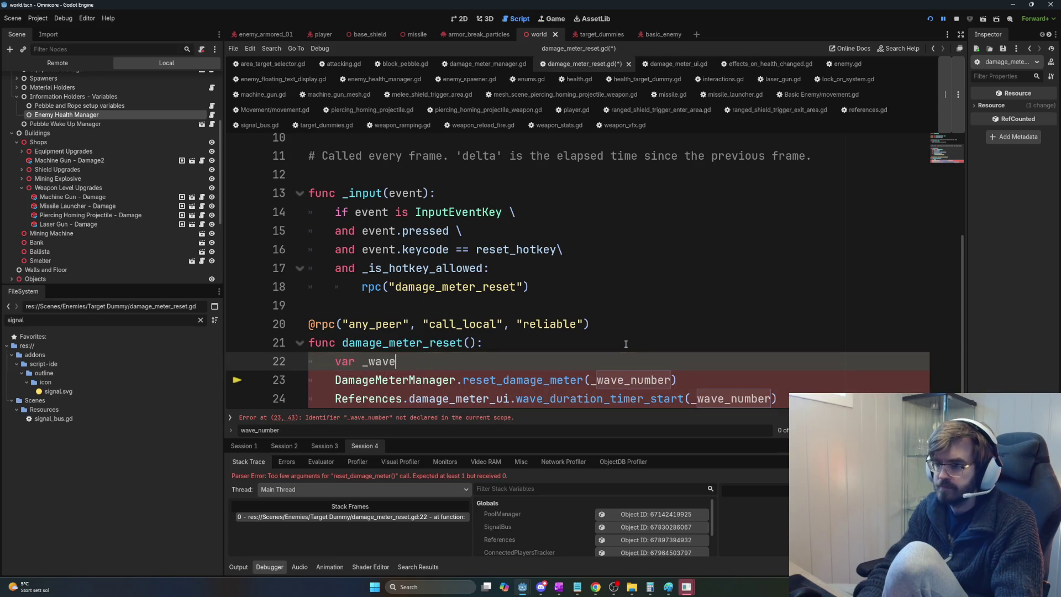
type("_number: int = ")
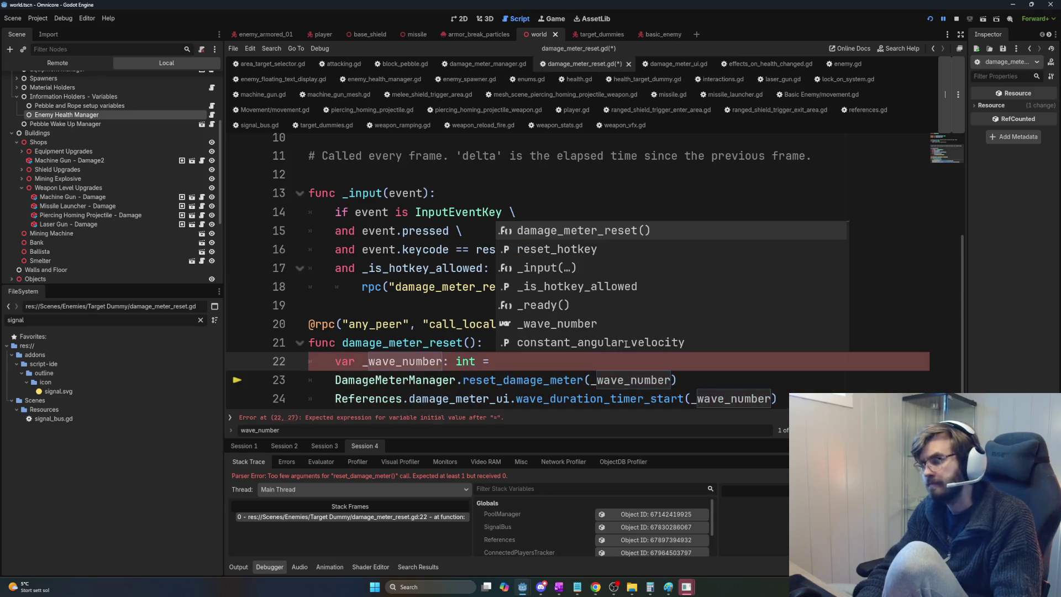
type("References.")
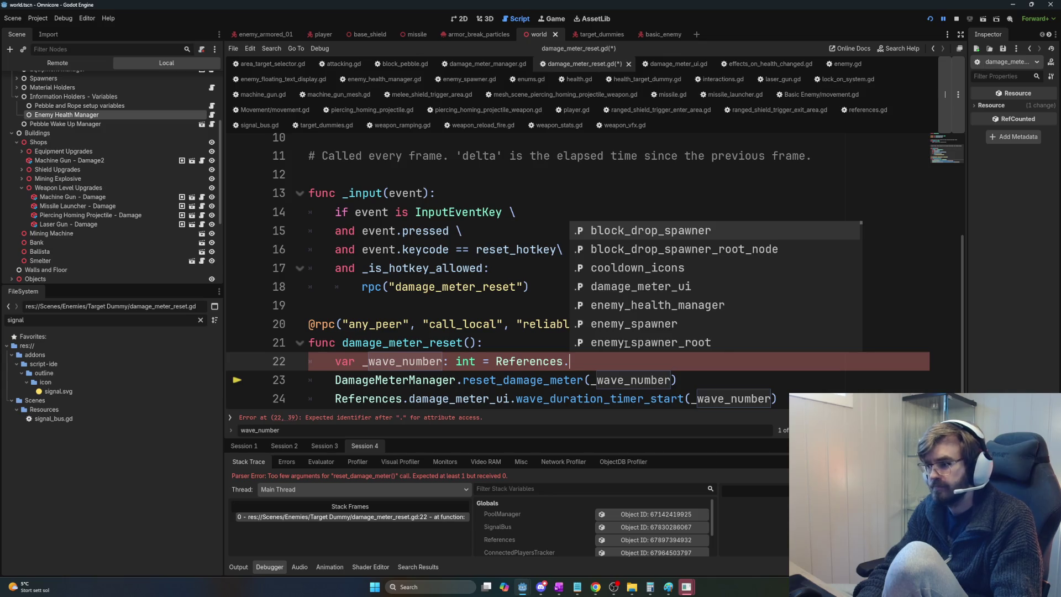
type("enemy_spawner")
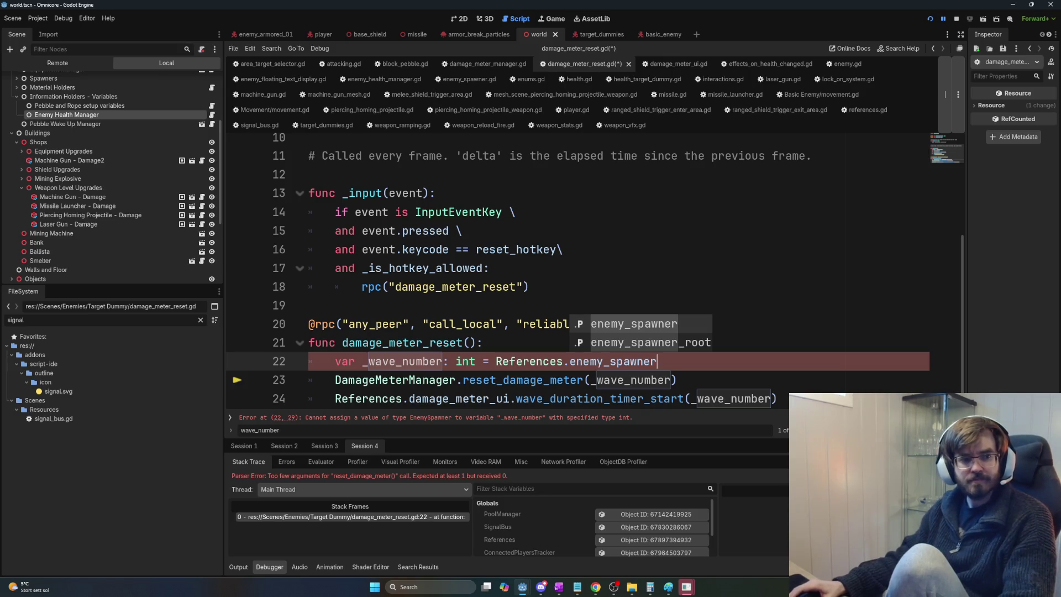
Step: Switch to the running Omnicore (DEBUG) game window
key("alt+Tab")
key("alt+Tab")
key("alt+Tab")
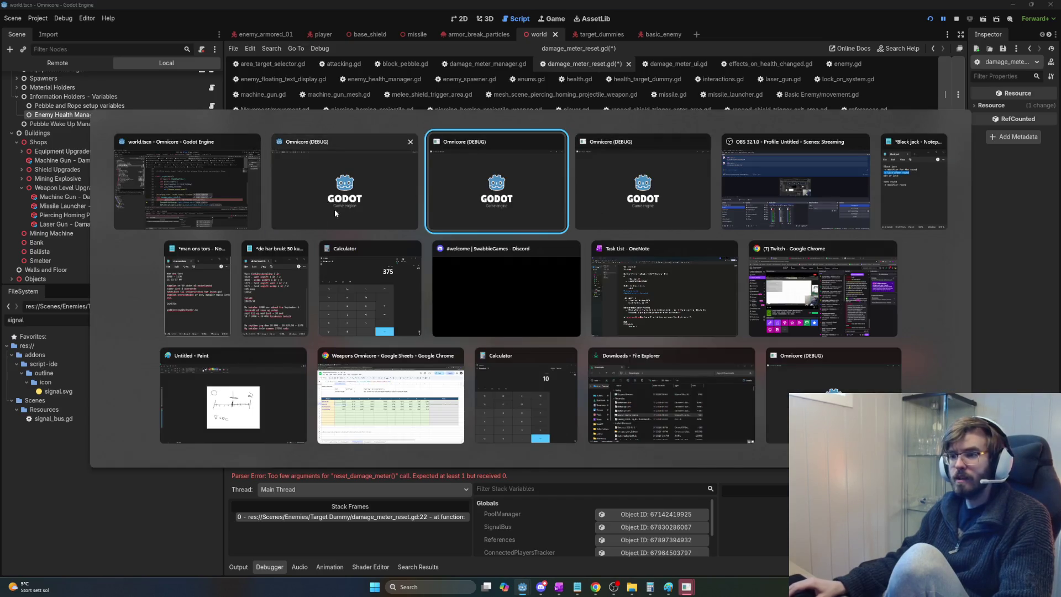
key("alt+shift+Tab")
key("alt+shift+Tab")
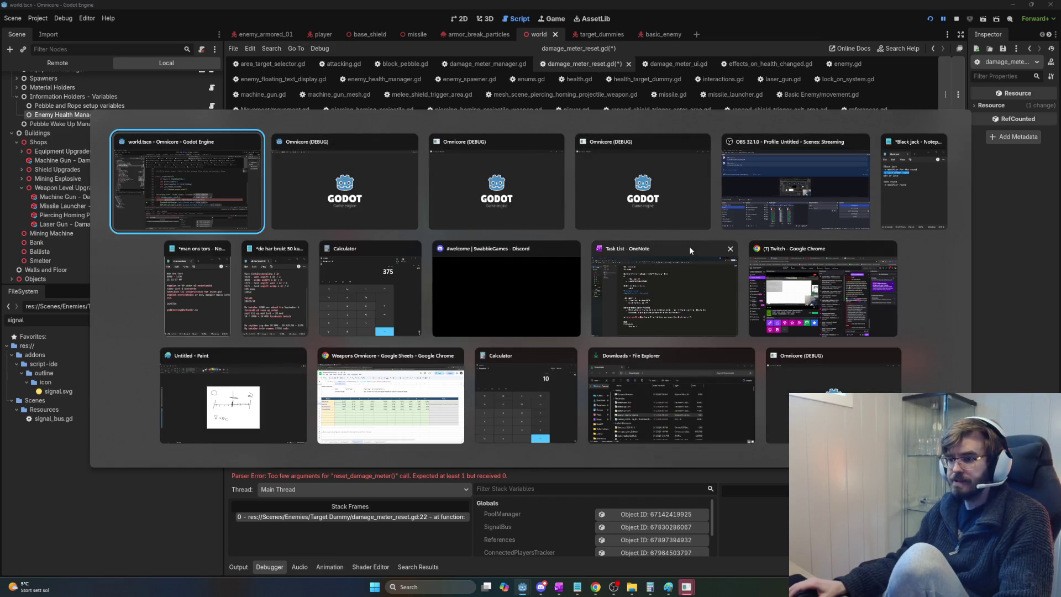
key("alt+Tab")
key("alt+Tab")
key("alt+Tab")
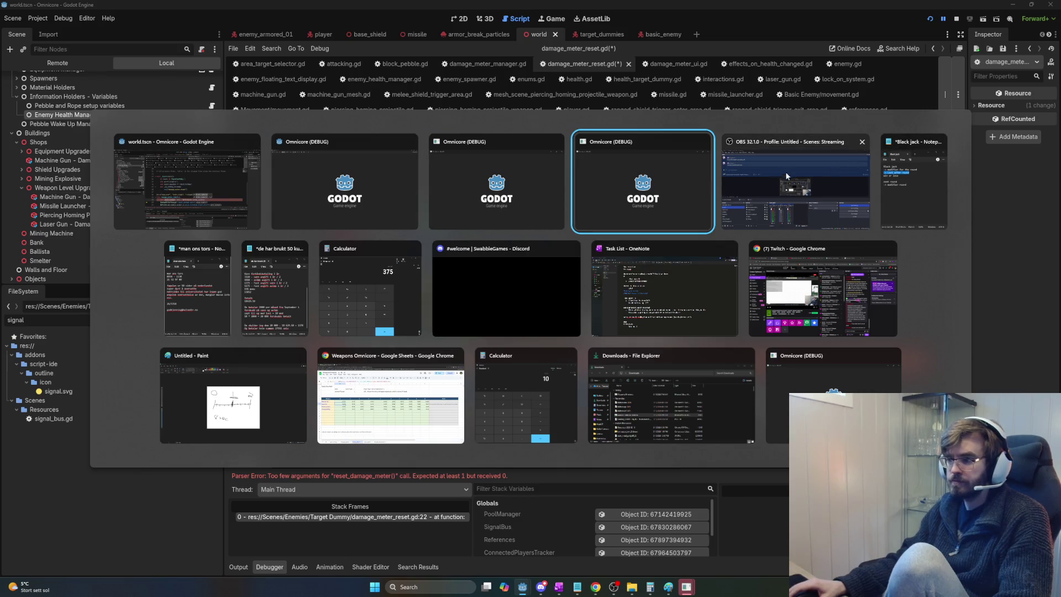
key("alt+shift+Tab")
key("alt+Tab")
key("alt+shift+Tab")
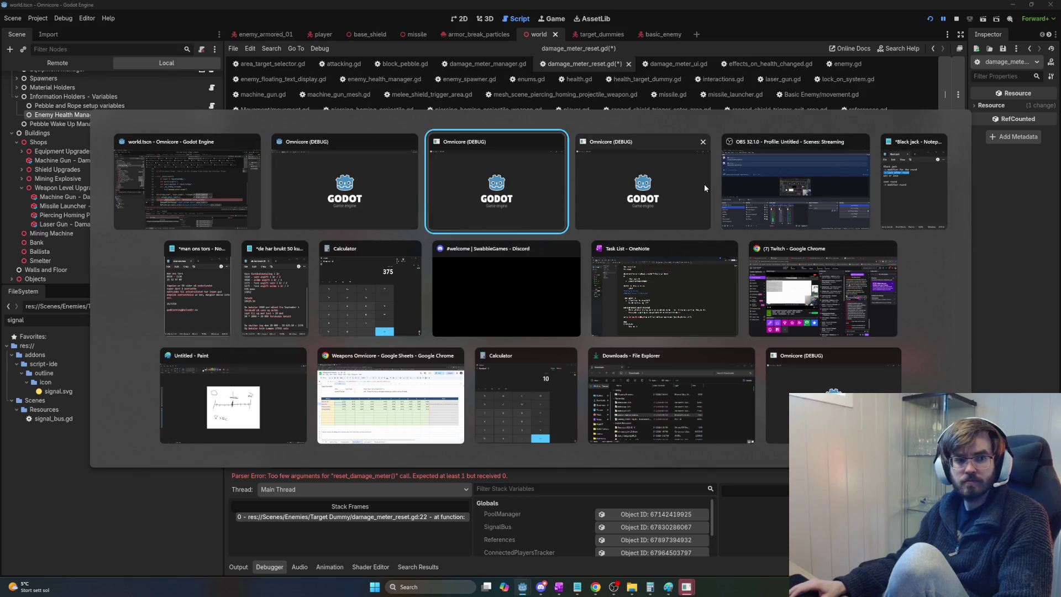
key("alt+shift+Tab")
key("alt+shift+Tab")
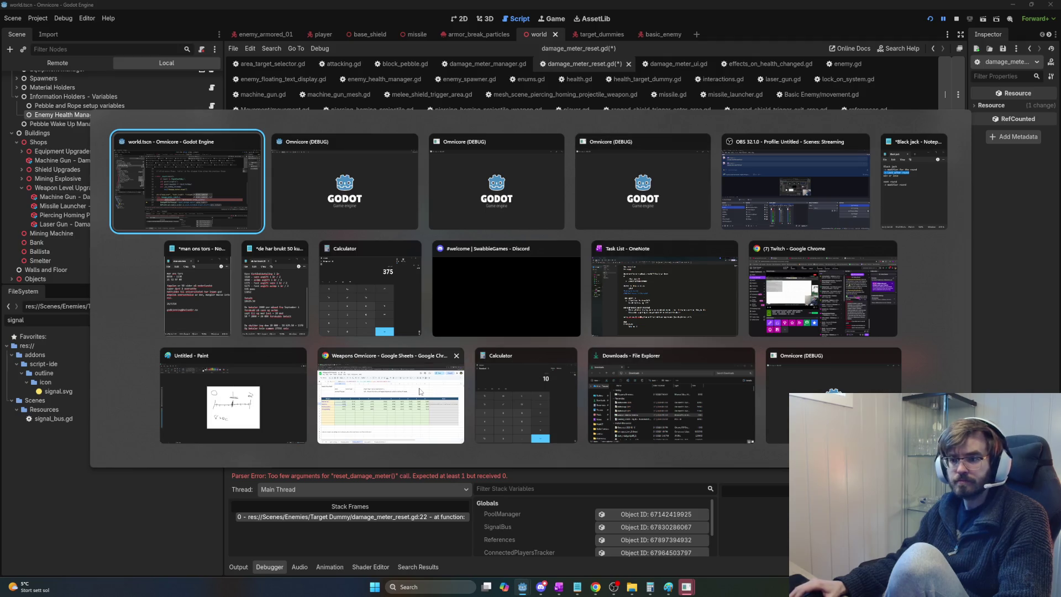
left_click(413, 379)
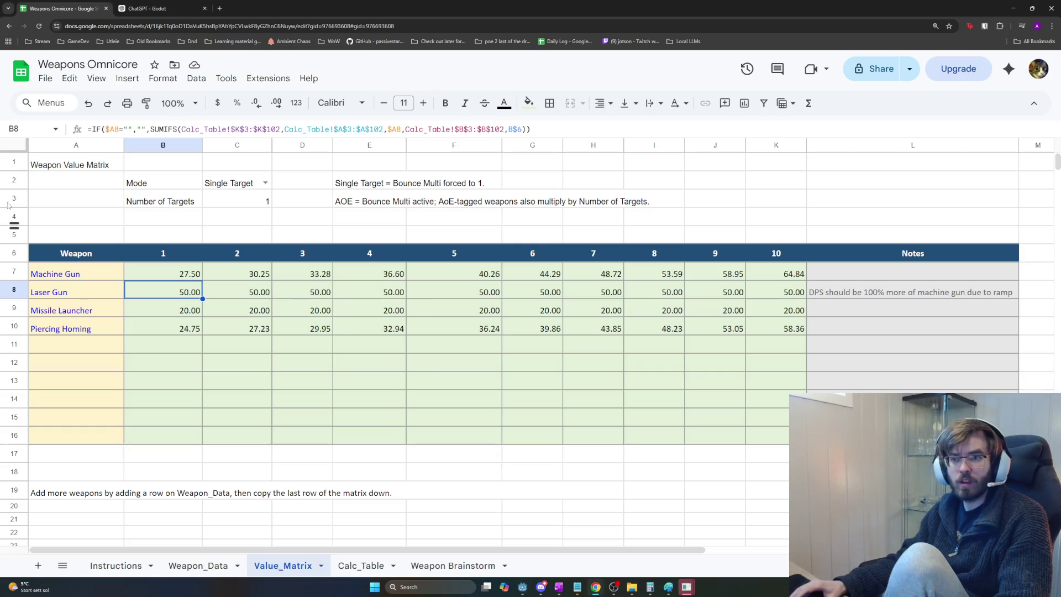
key("alt+Tab")
key("alt+Tab")
key("alt+Tab")
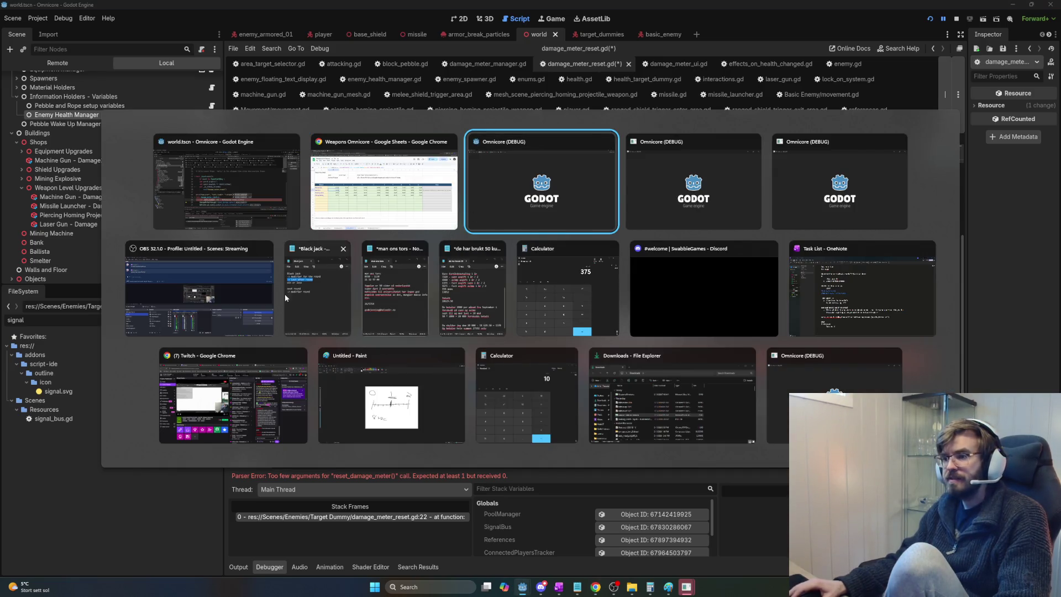
key("Escape")
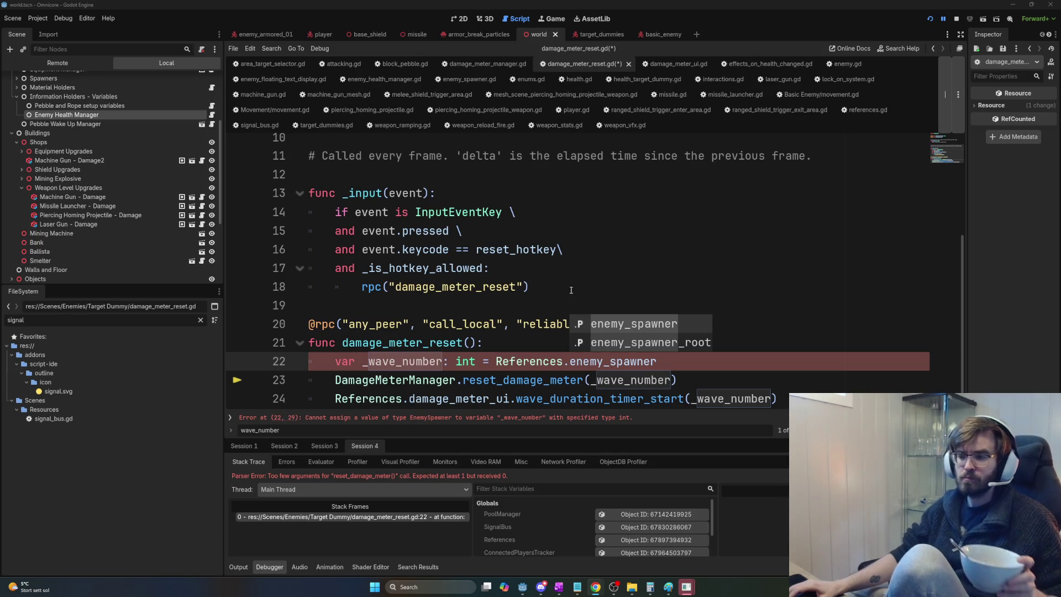
Step: Dismiss the autocomplete and append '.wave' to References.enemy_spawner on the _wave_number line
left_click(591, 288)
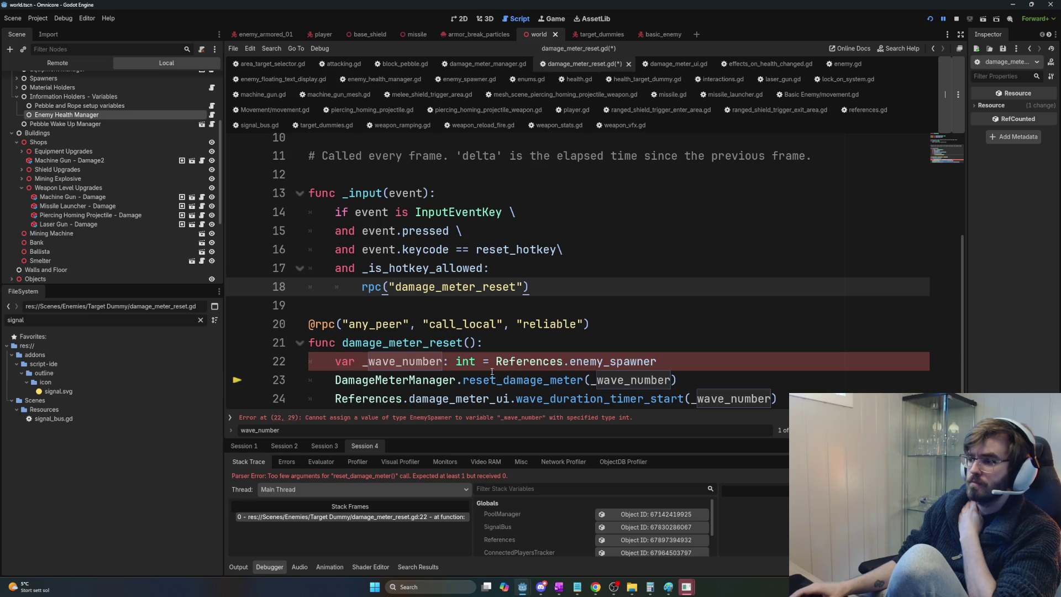
left_click(675, 361)
type(".")
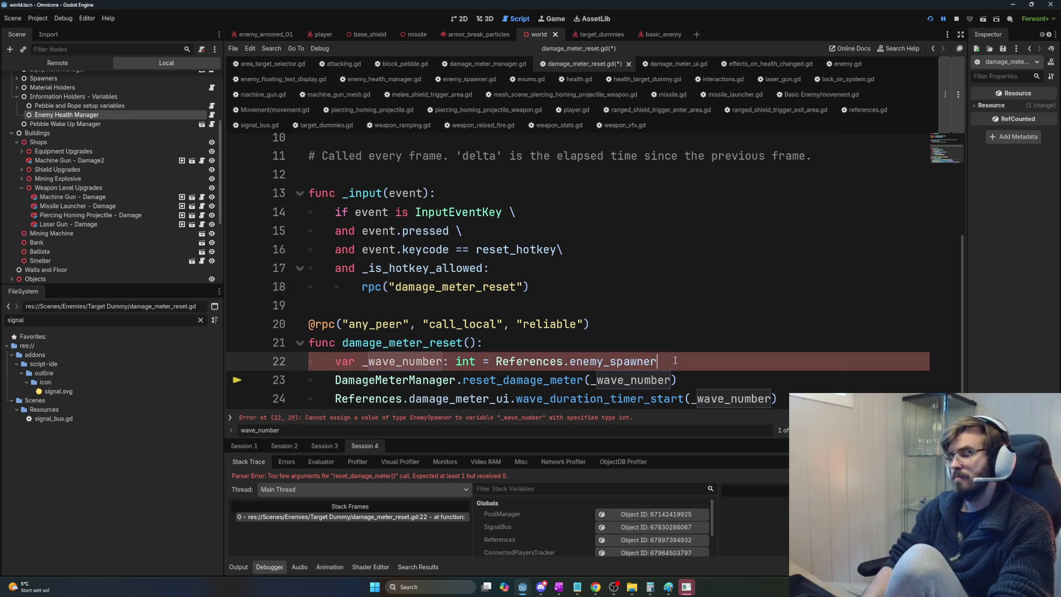
type("wave")
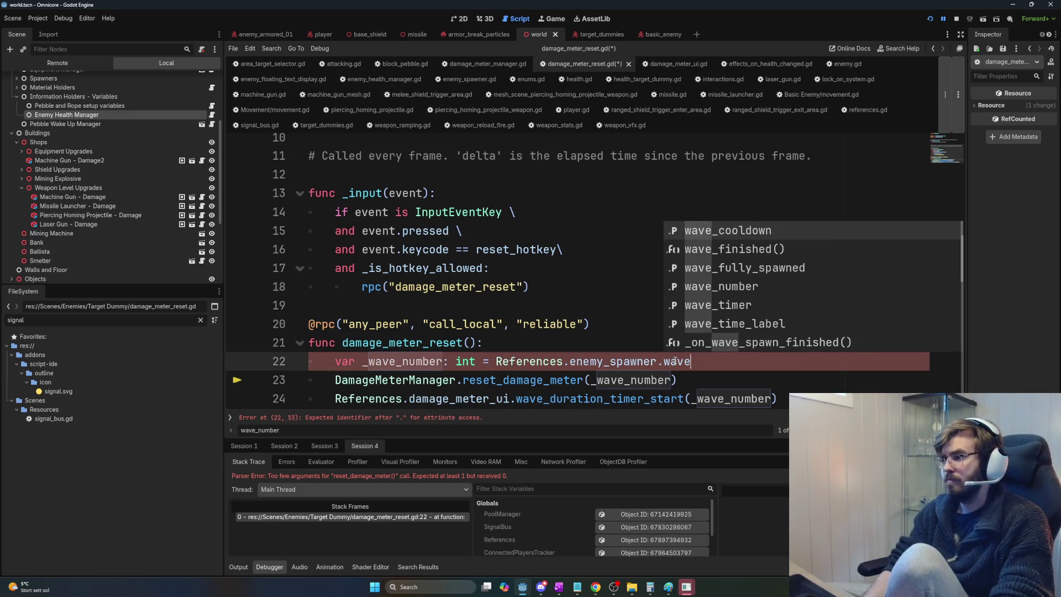
Step: Complete References.enemy_spawner.wave_number, save past the warning, and run the game to the interactions.gd error
key("Down")
key("Down")
key("Down")
key("Return")
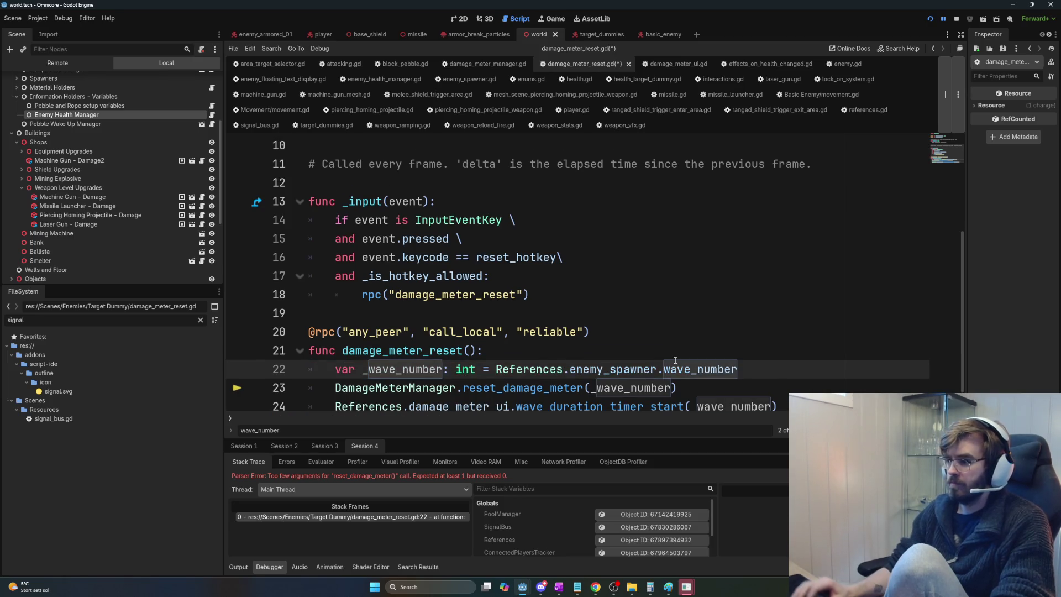
key("Up")
key("Up")
key("ctrl+s")
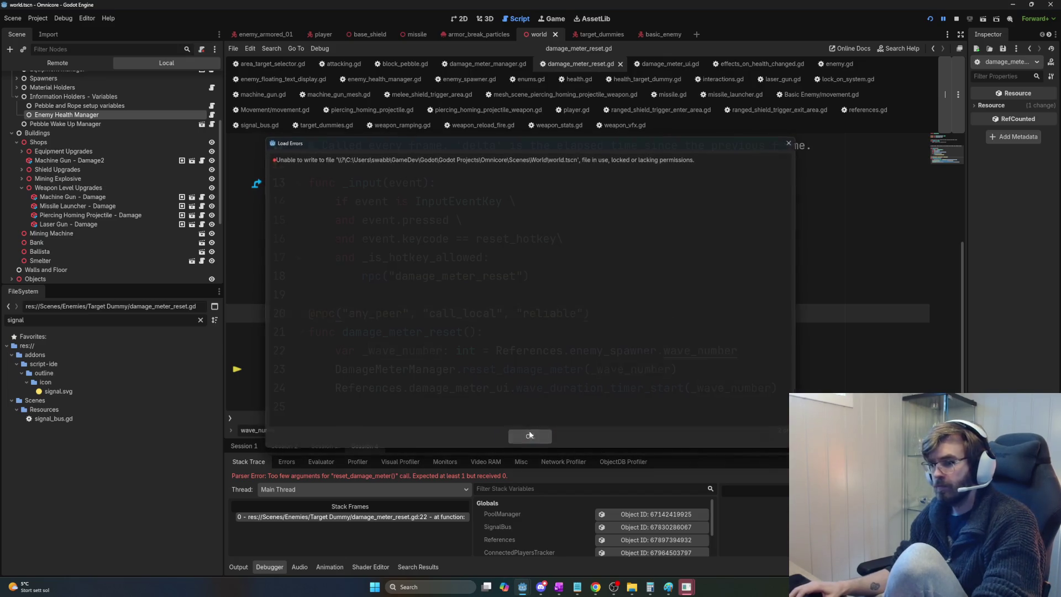
key("Return")
key("F5")
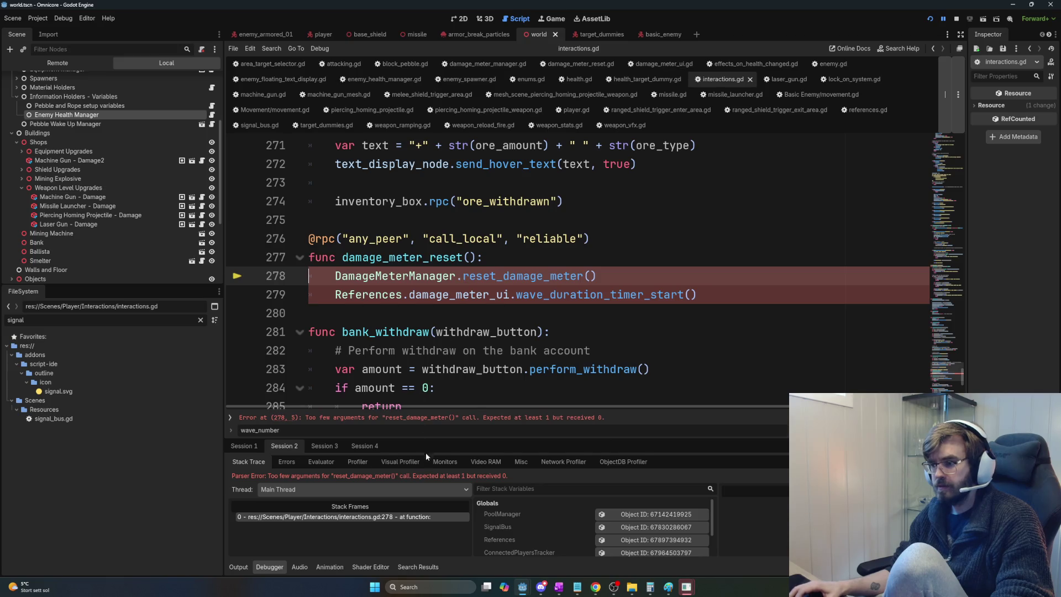
left_click(587, 266)
Step: Copy the _wave_number declaration from damage_meter_reset.gd into interactions.gd line 278
key("Return")
type("wa")
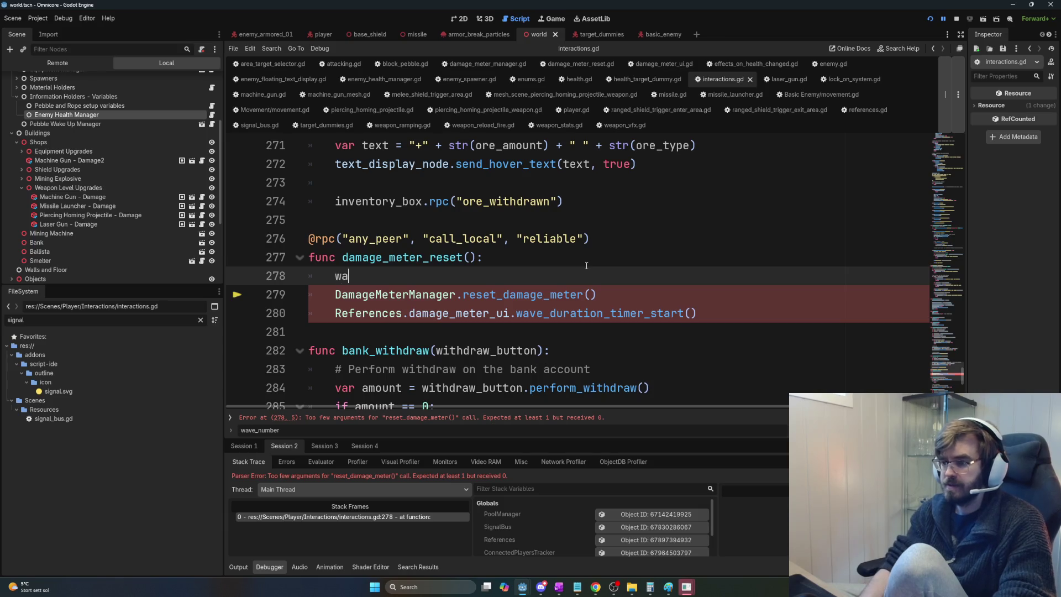
key("BackSpace")
key("BackSpace")
type("_")
key("BackSpace")
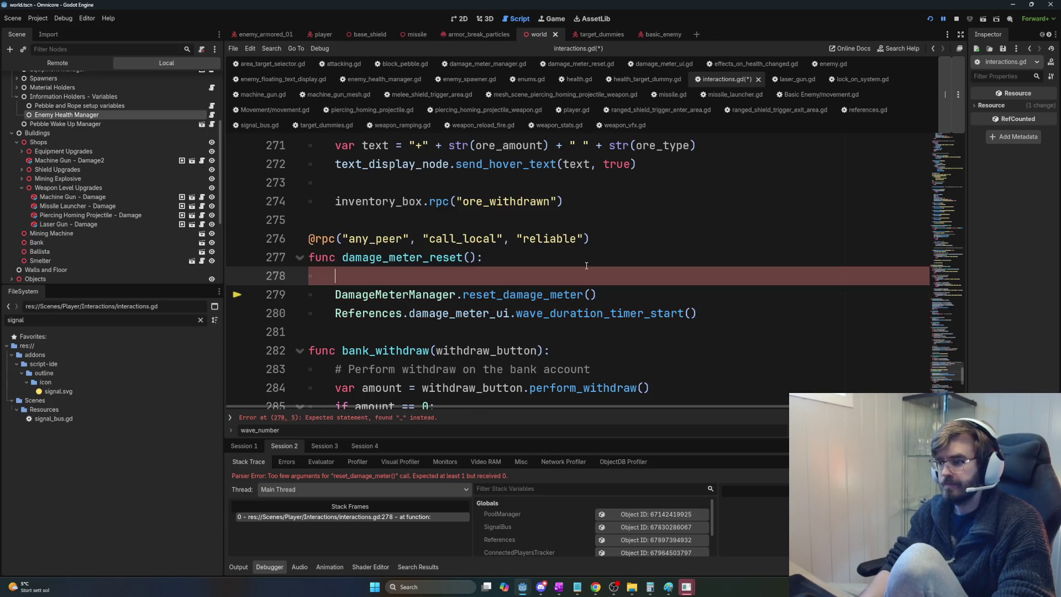
key("ctrl+f")
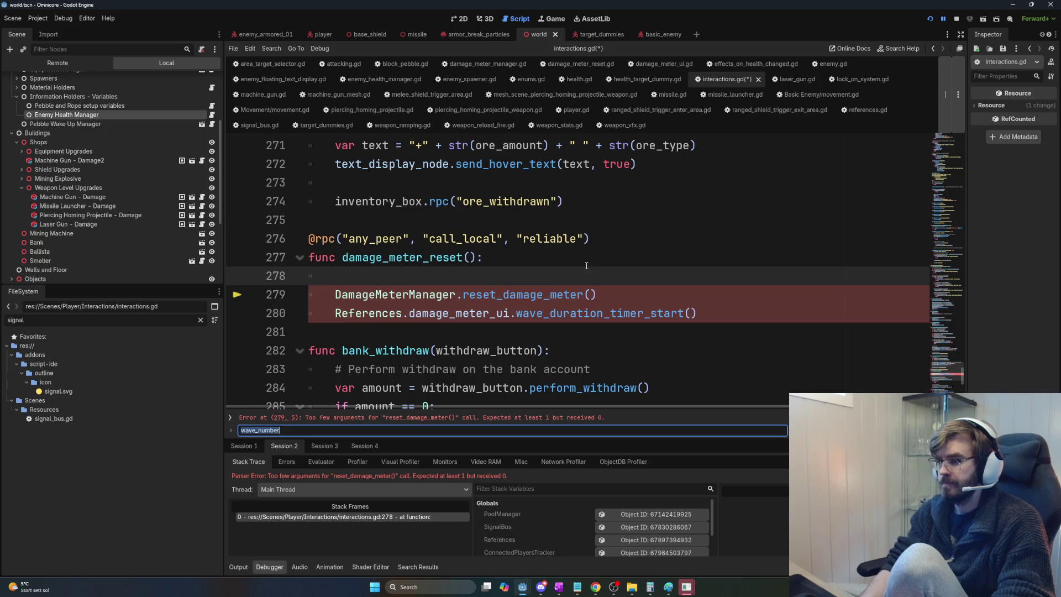
type("wave_")
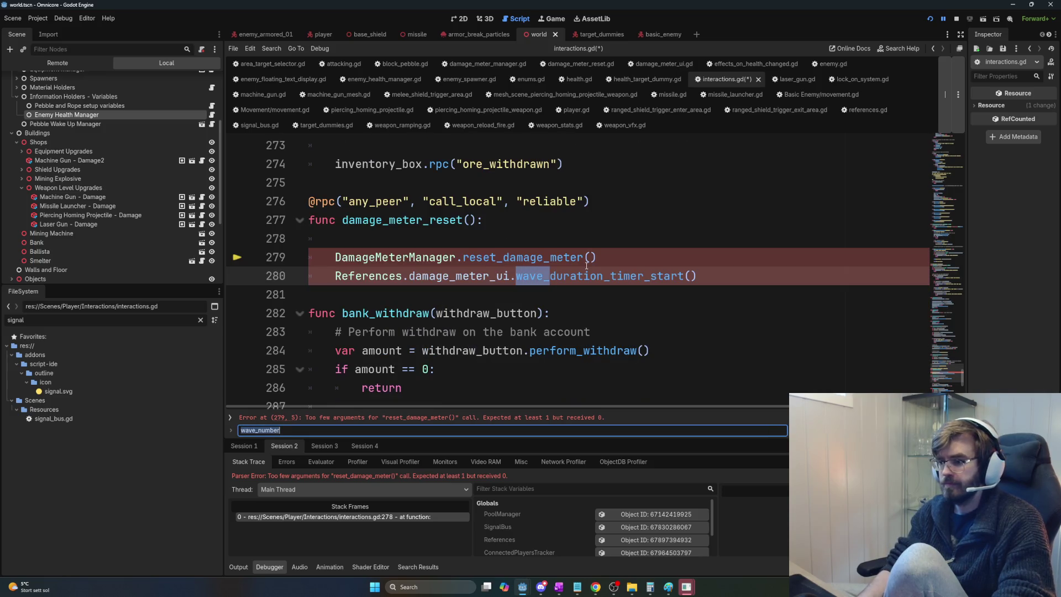
key("Escape")
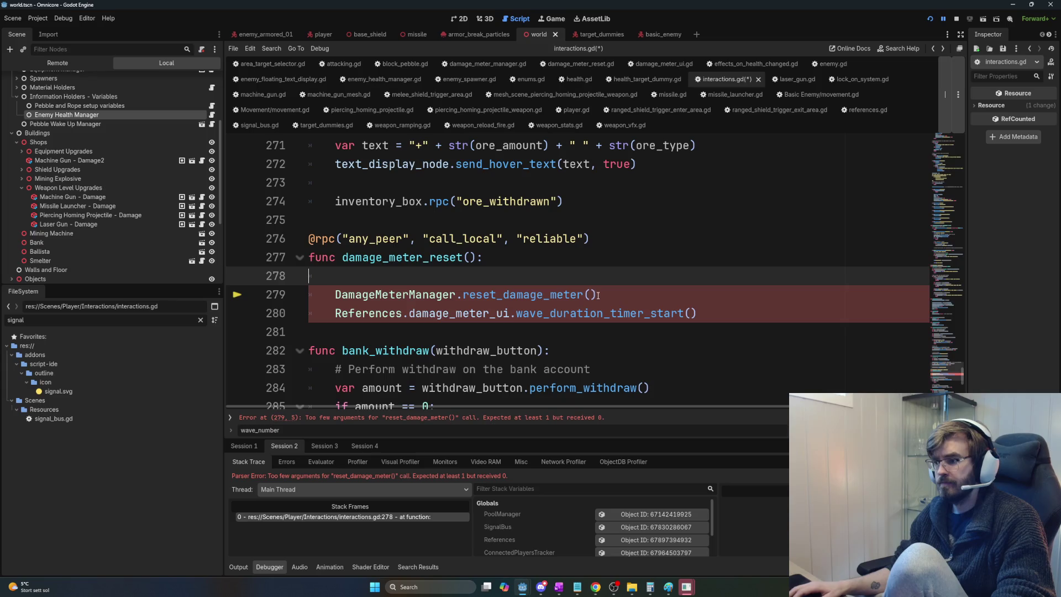
key("alt+Left")
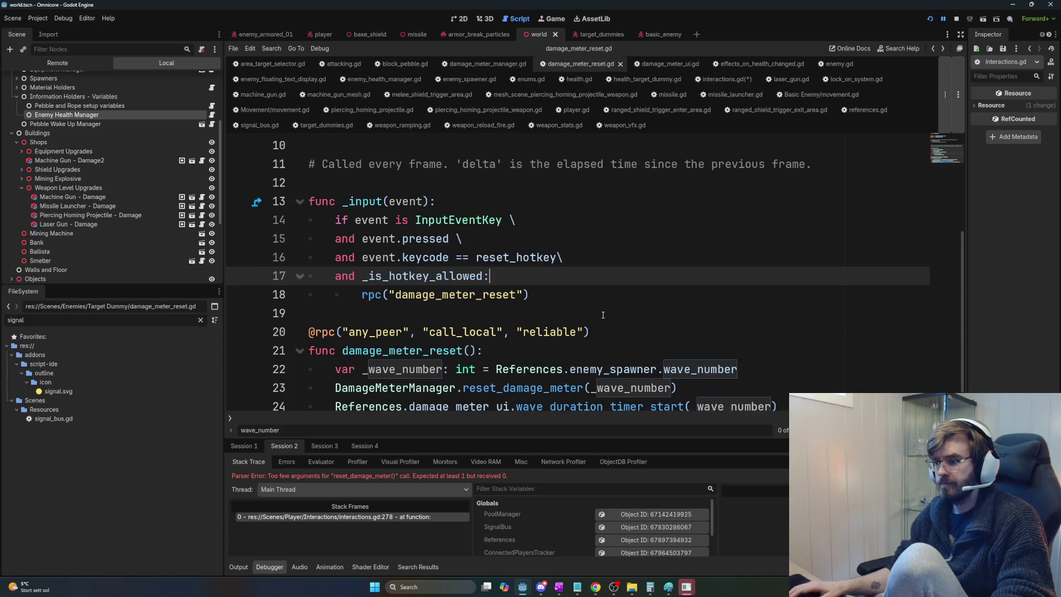
left_click_drag(754, 374, 334, 368)
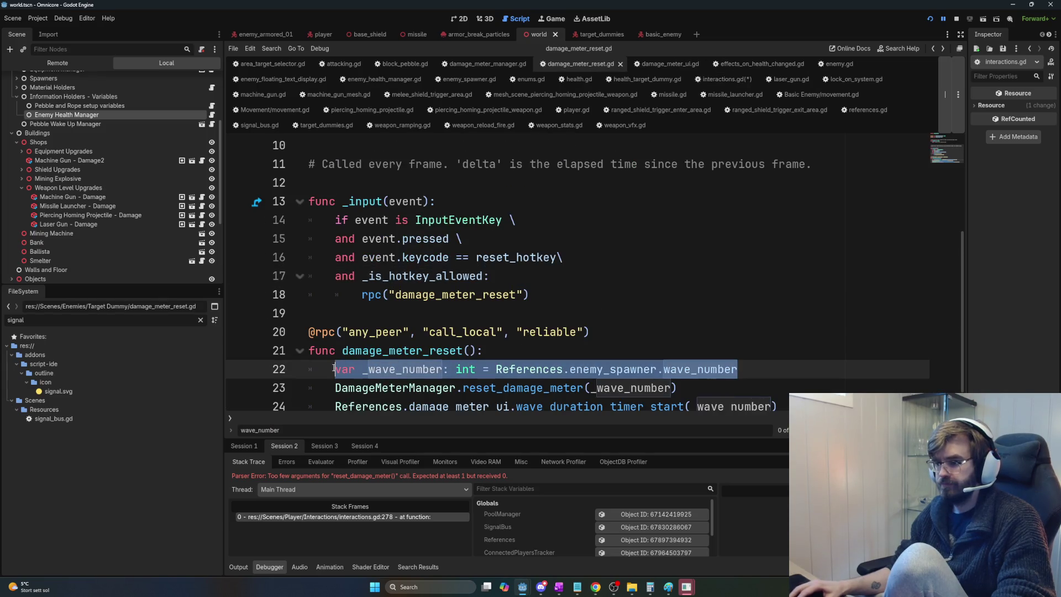
key("alt+Right")
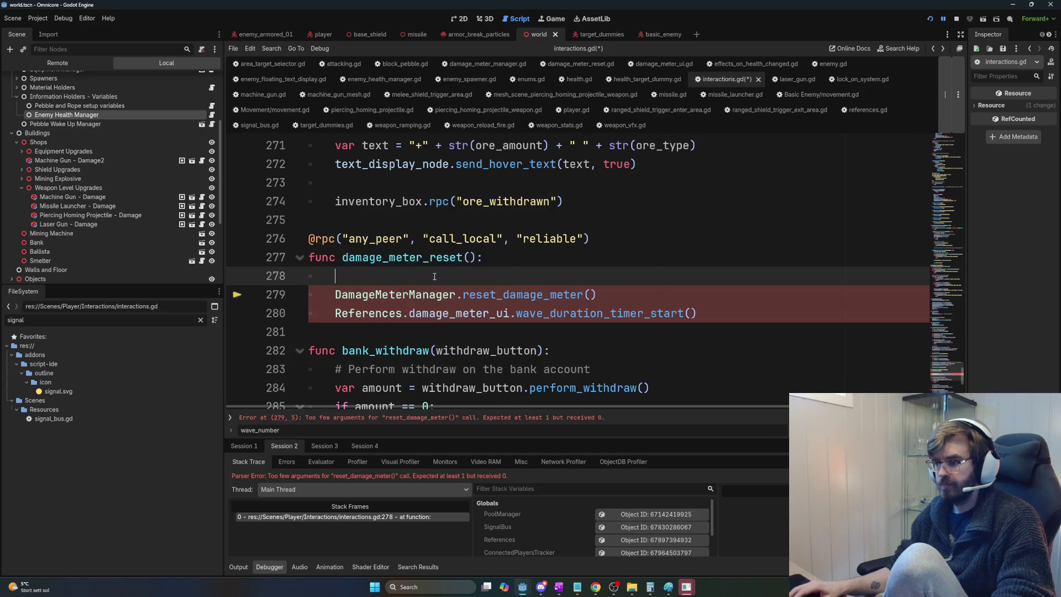
type("var _wave_number: int = References.enemy_spawner.wave_number")
Step: Pass _wave_number into reset_damage_meter() and wave_duration_timer_start(), then save the script
double_click(393, 275)
key("ctrl+c")
left_click(591, 295)
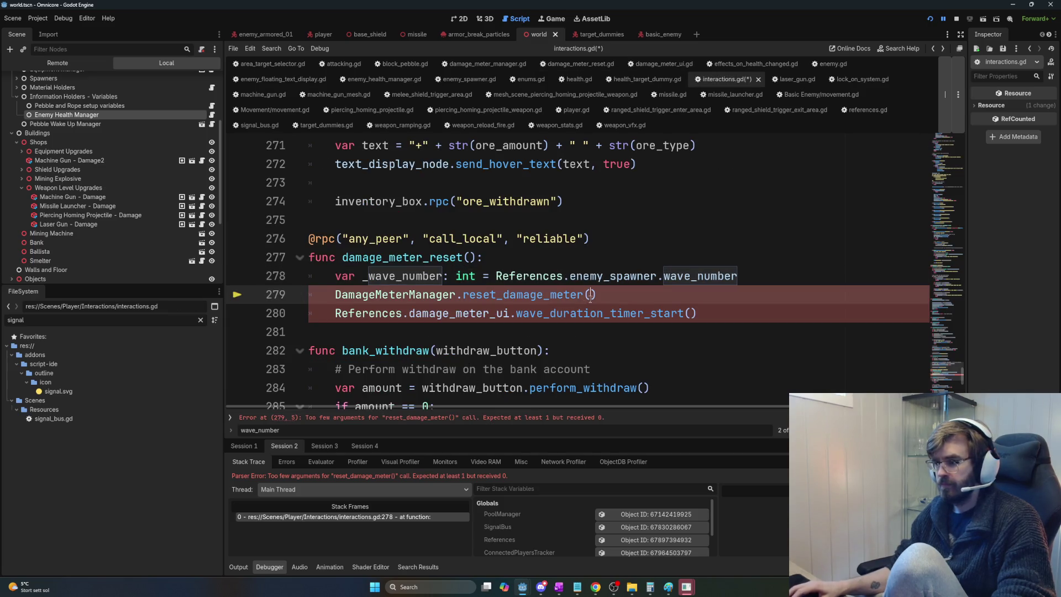
key("ctrl+v")
left_click(691, 314)
key("ctrl+v")
key("ctrl+s")
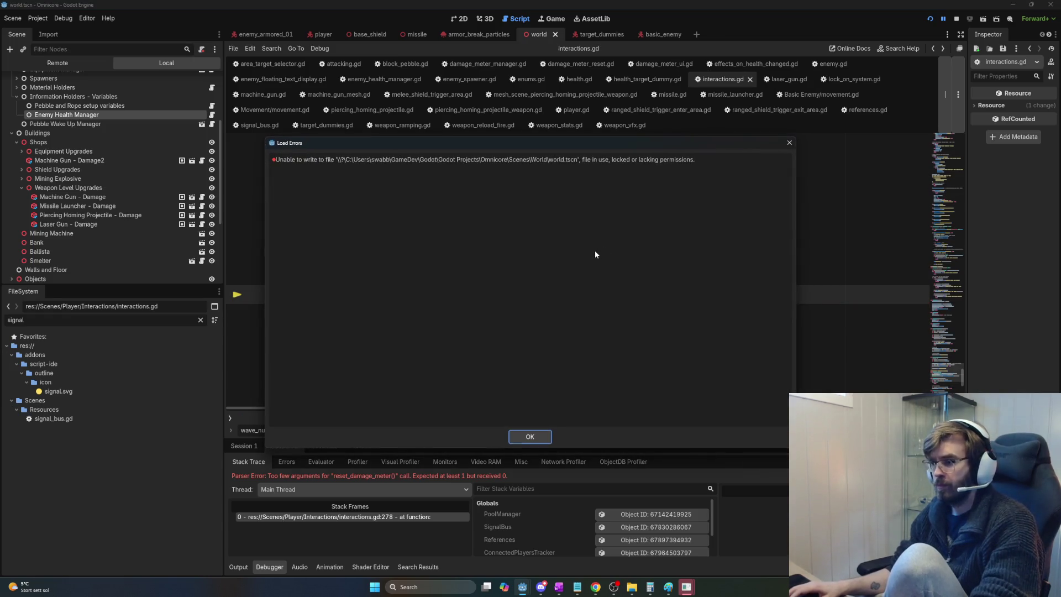
Step: Dismiss the file write warning, run the game, and host a new session
left_click(531, 436)
left_click(596, 220)
key("F5")
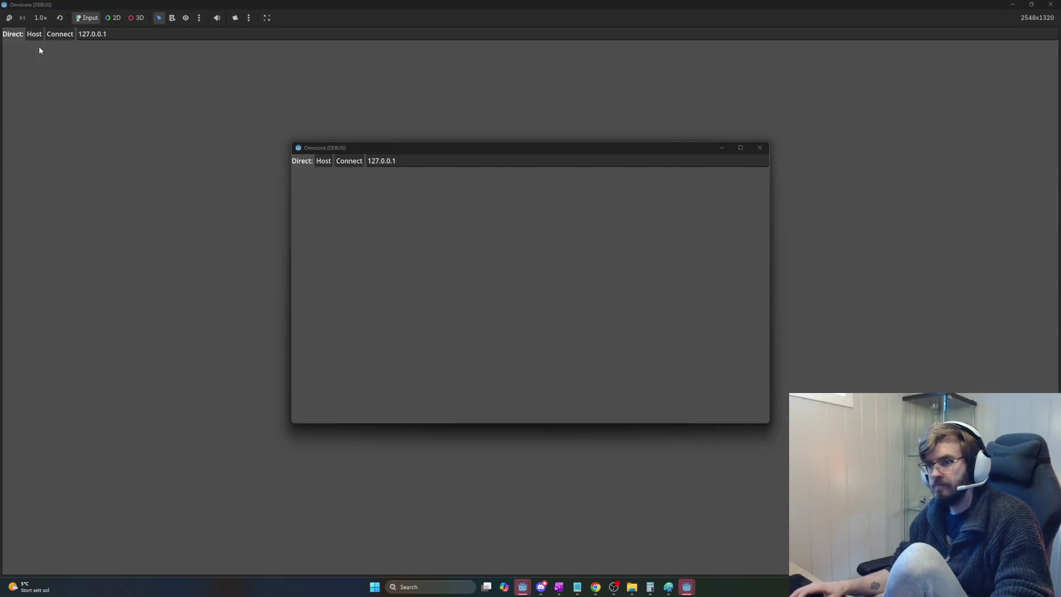
left_click(34, 33)
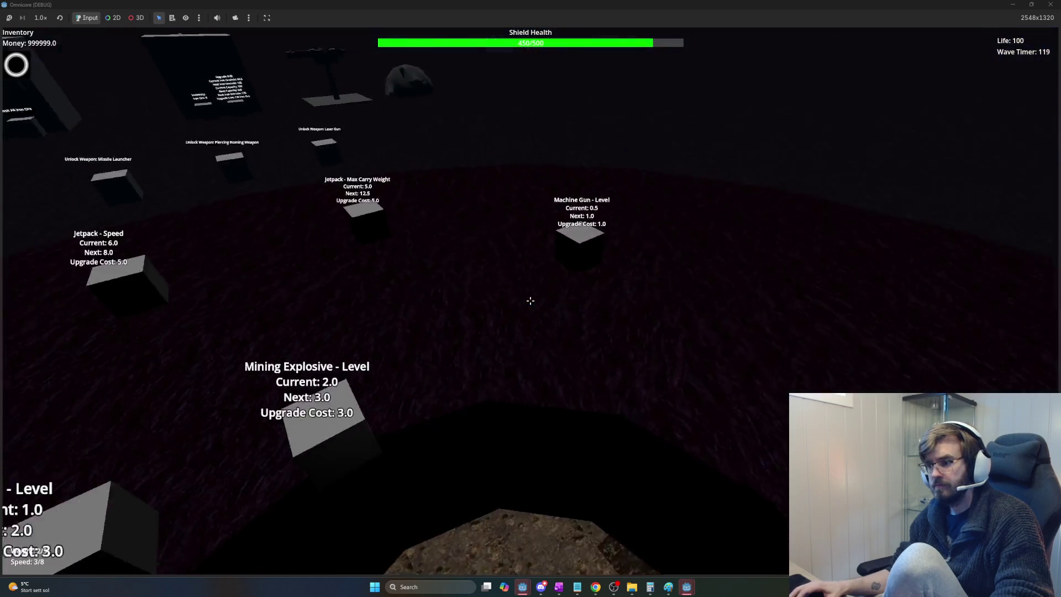
Step: Buy Laser Gun and Piercing Homing Weapon level upgrades, firing the laser toward the portal
key("w")
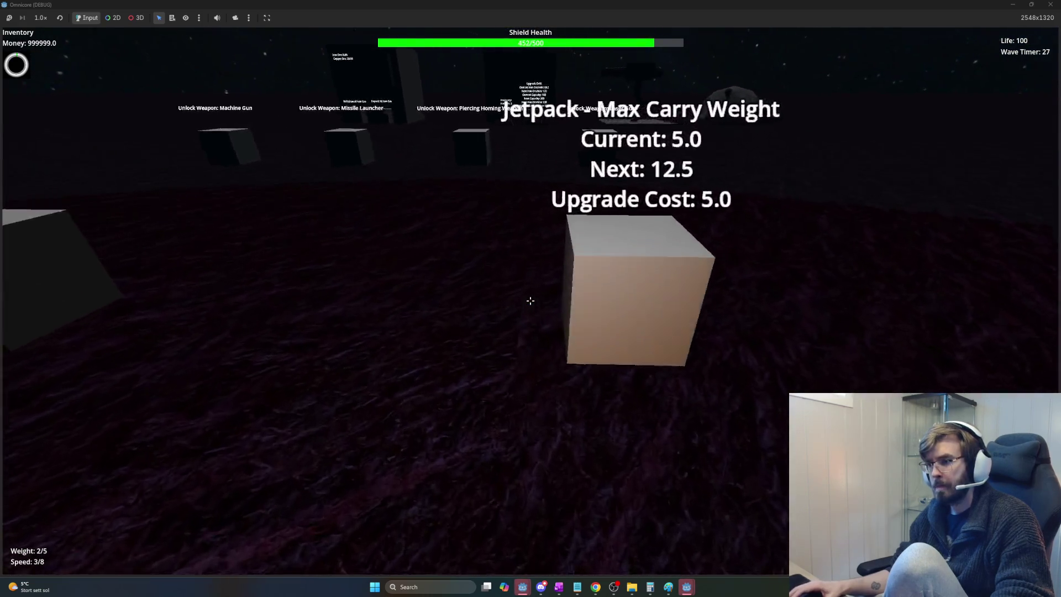
key("w")
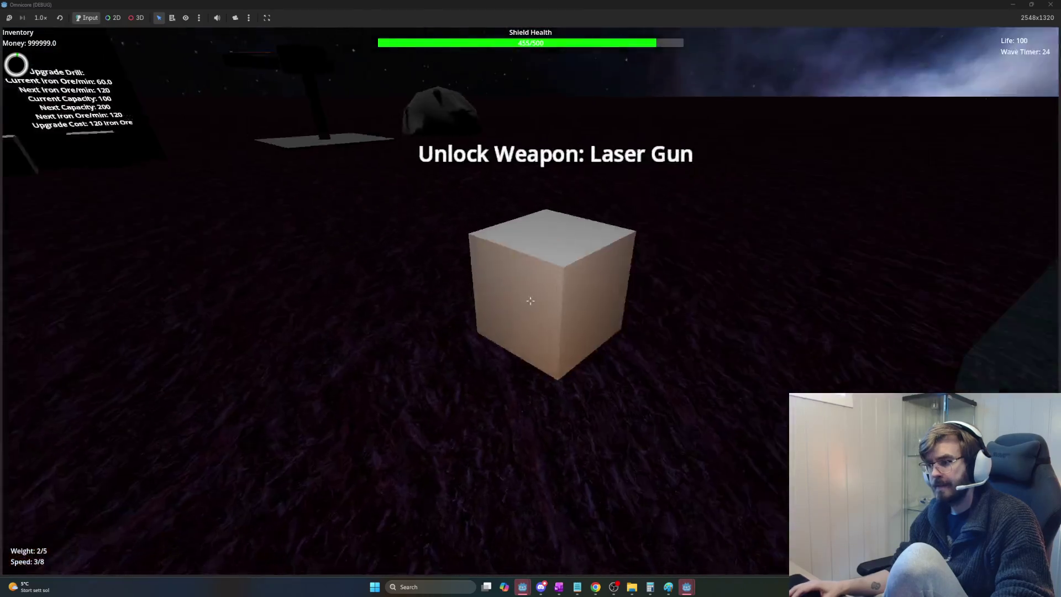
key("e")
left_click(531, 301)
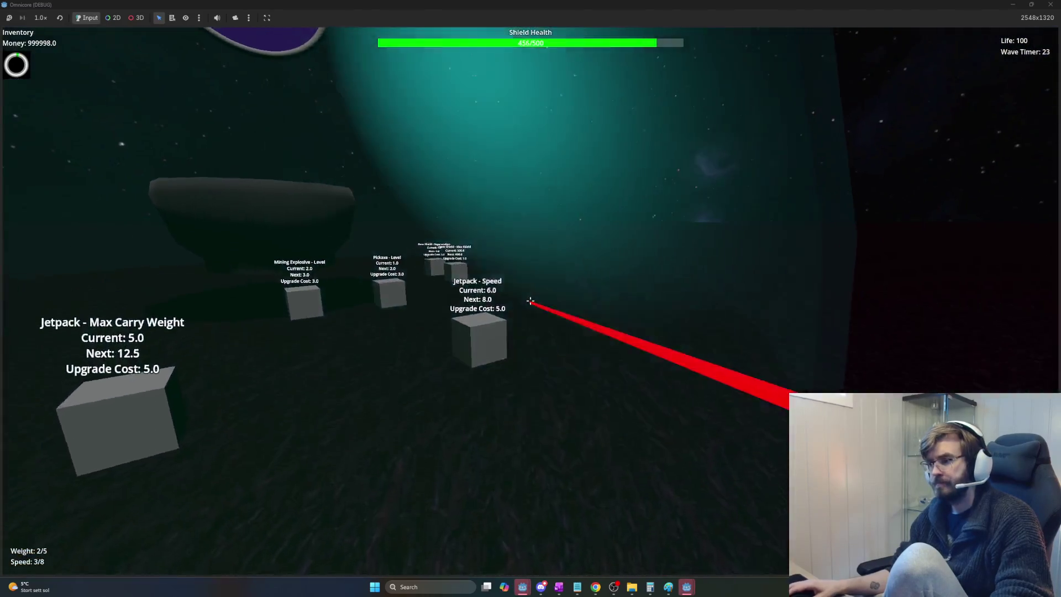
key("w")
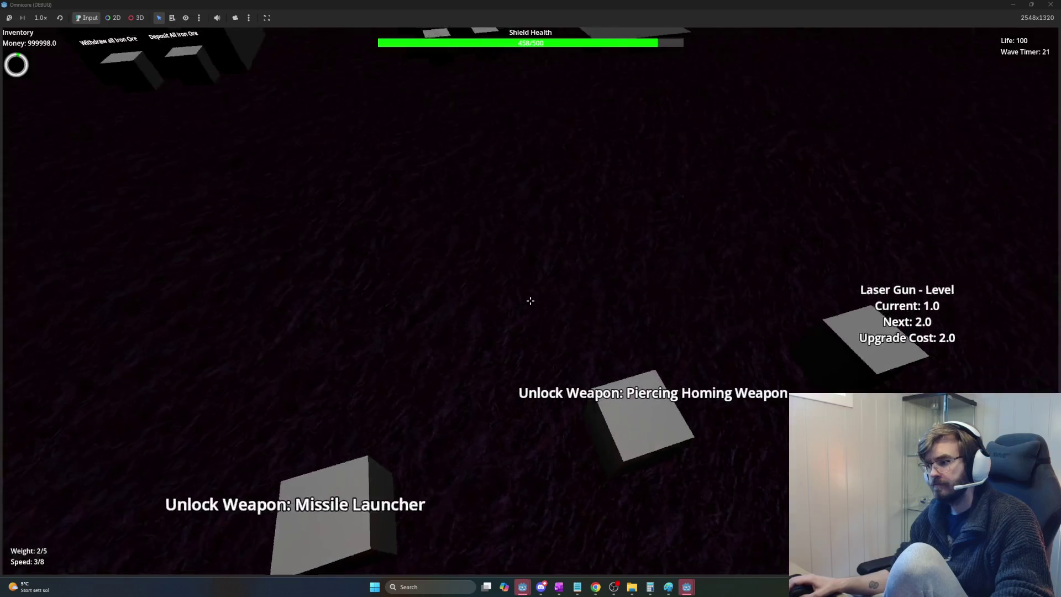
key("e")
key("e")
key("w")
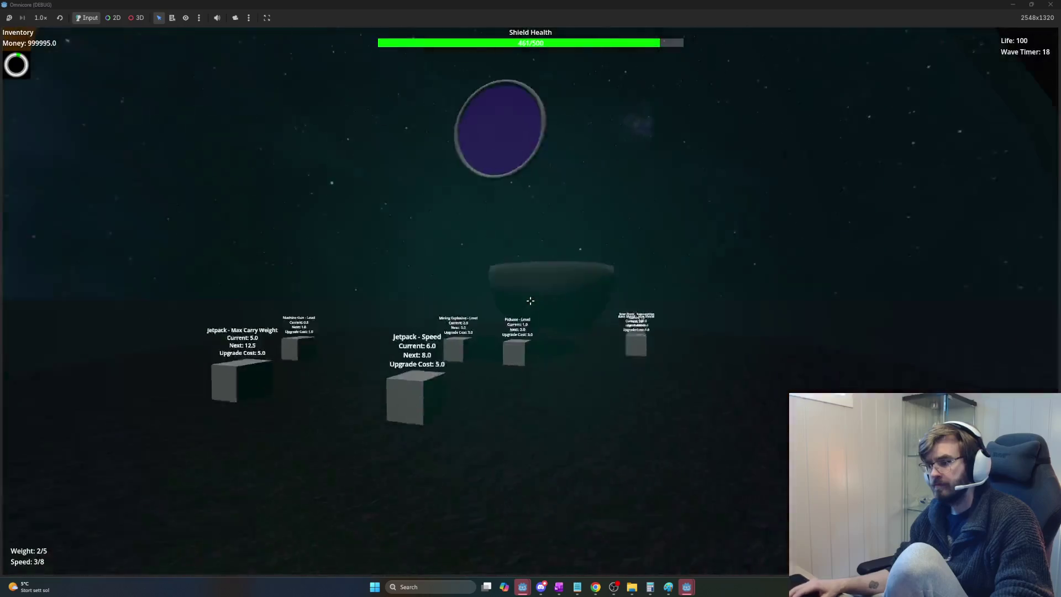
left_click(530, 301)
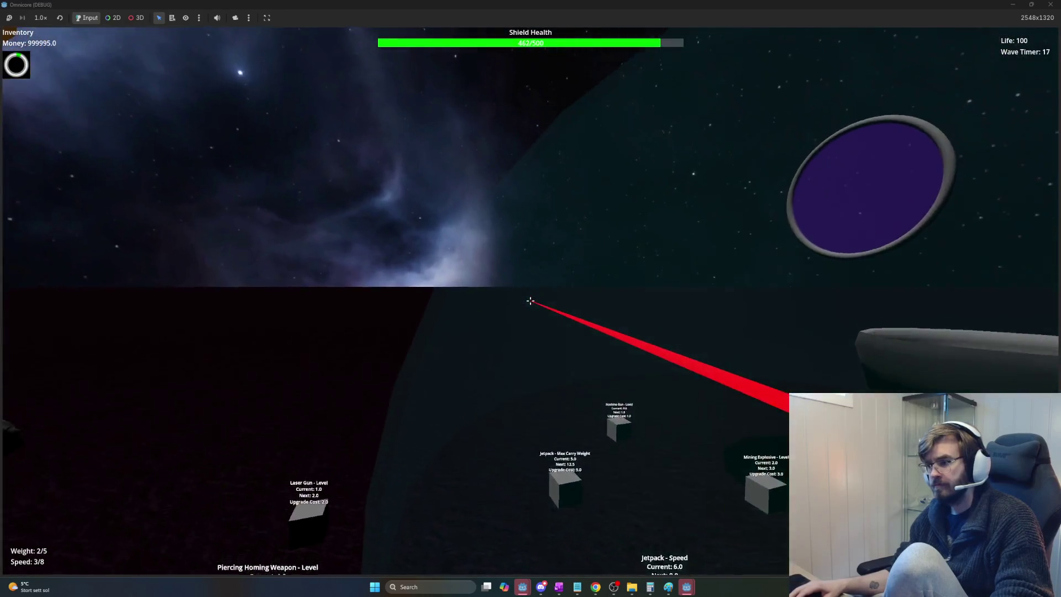
Step: Fly across the planet, shoot an enemy with the laser, then stop the game with F8
key("space")
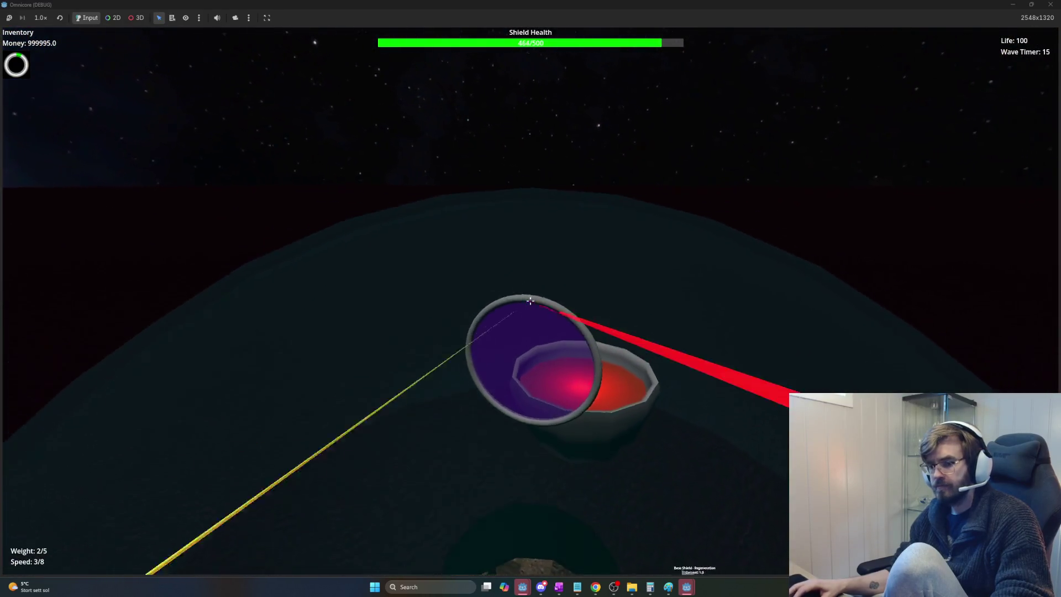
key("w")
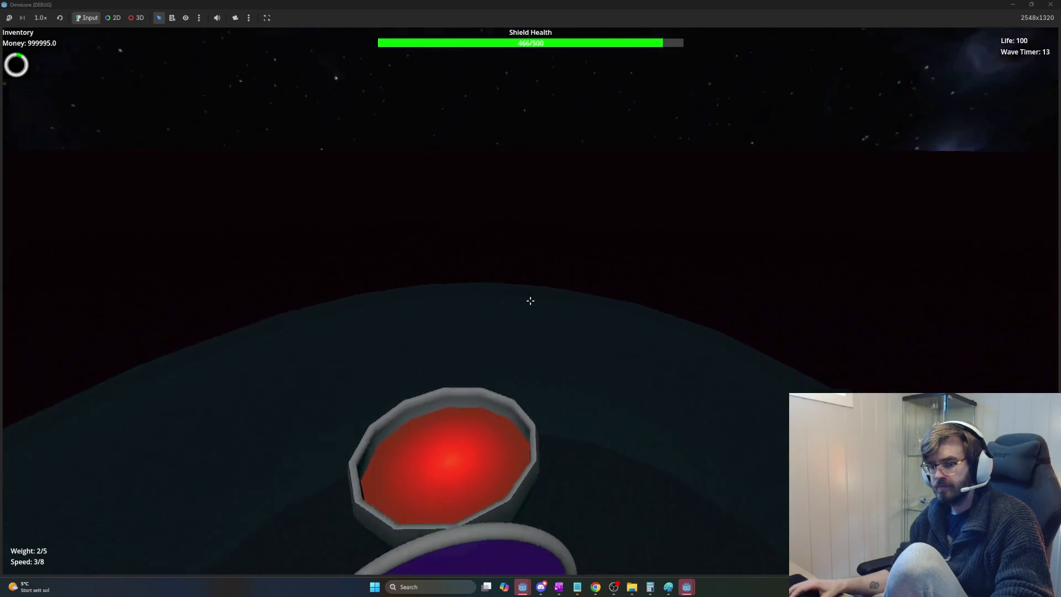
mouse_move(530, 301)
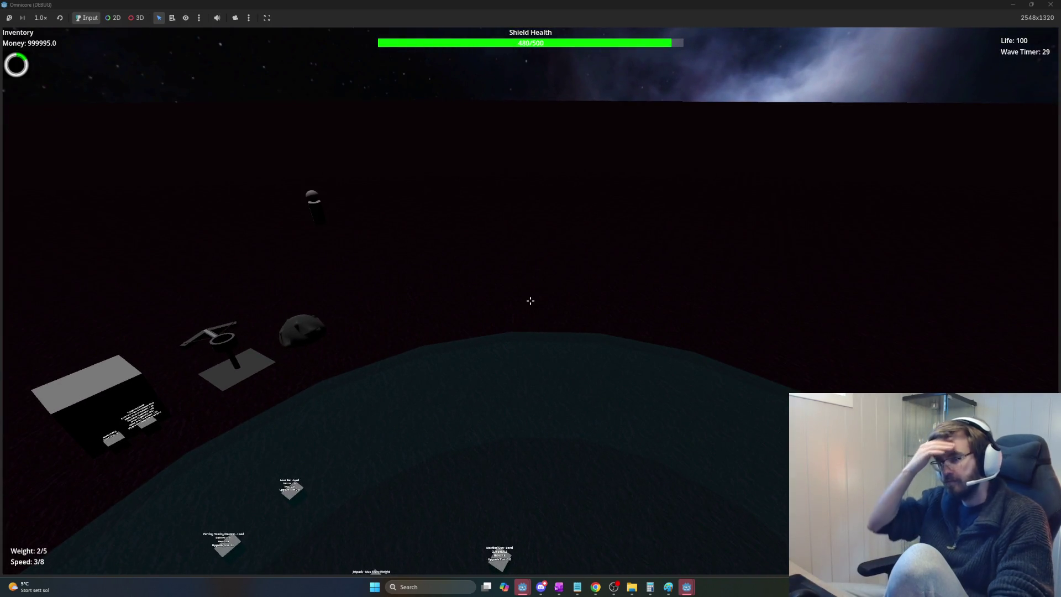
key("w")
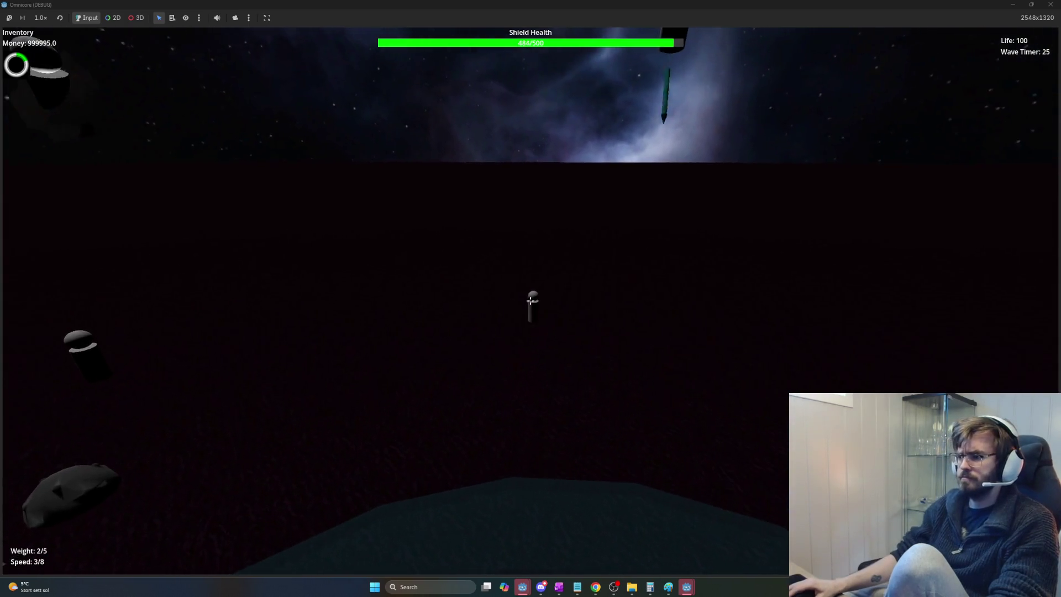
left_click(531, 301)
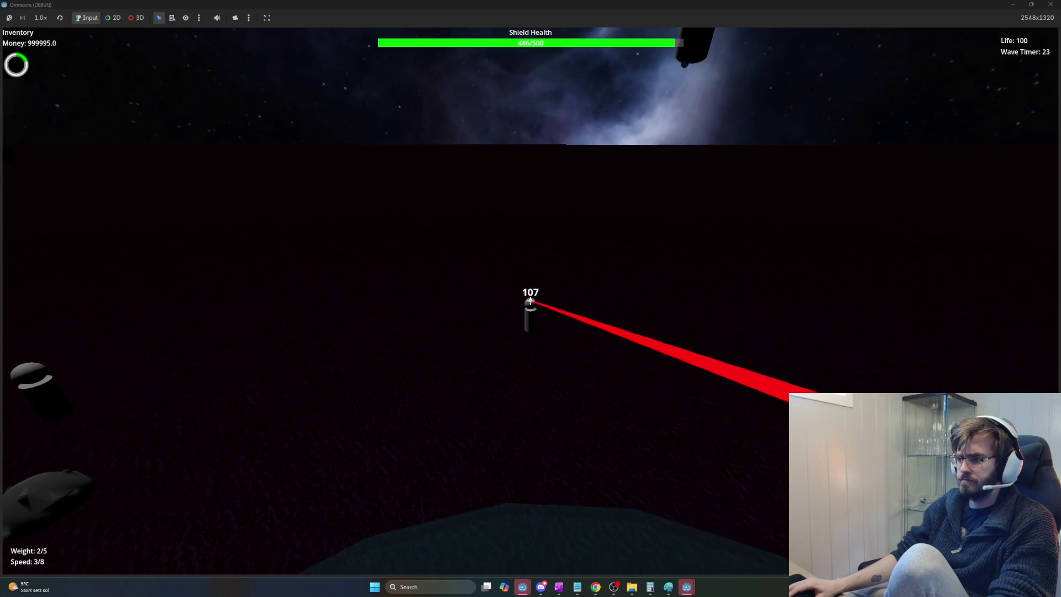
key("s")
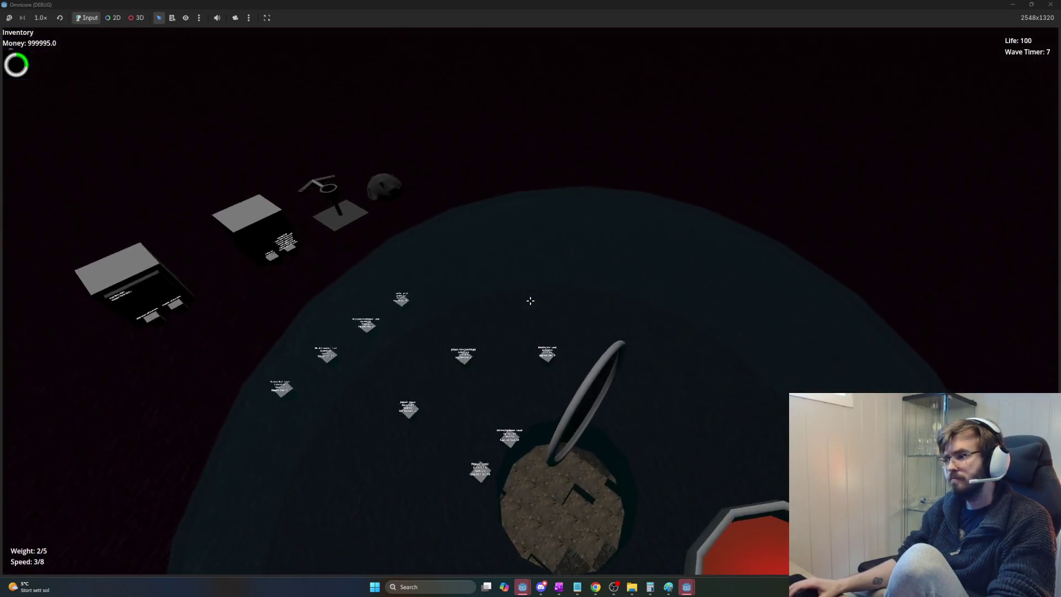
key("F8")
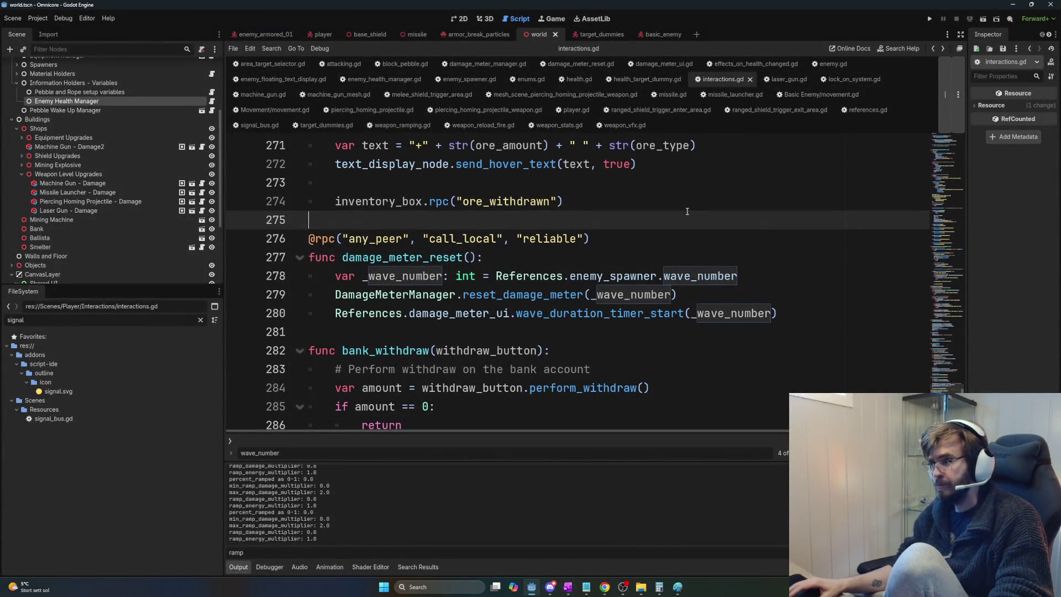
mouse_move(312, 331)
left_mouse_down()
mouse_move(594, 371)
mouse_move(577, 372)
mouse_move(571, 345)
mouse_move(562, 410)
left_mouse_up()
scroll(573, 376, "down", 1)
left_click(573, 376)
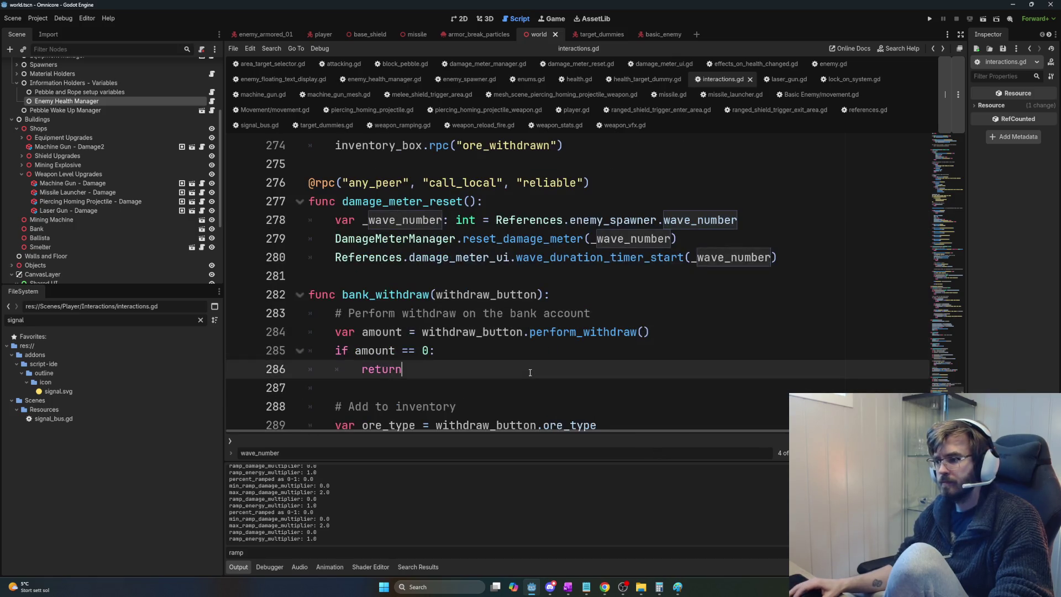
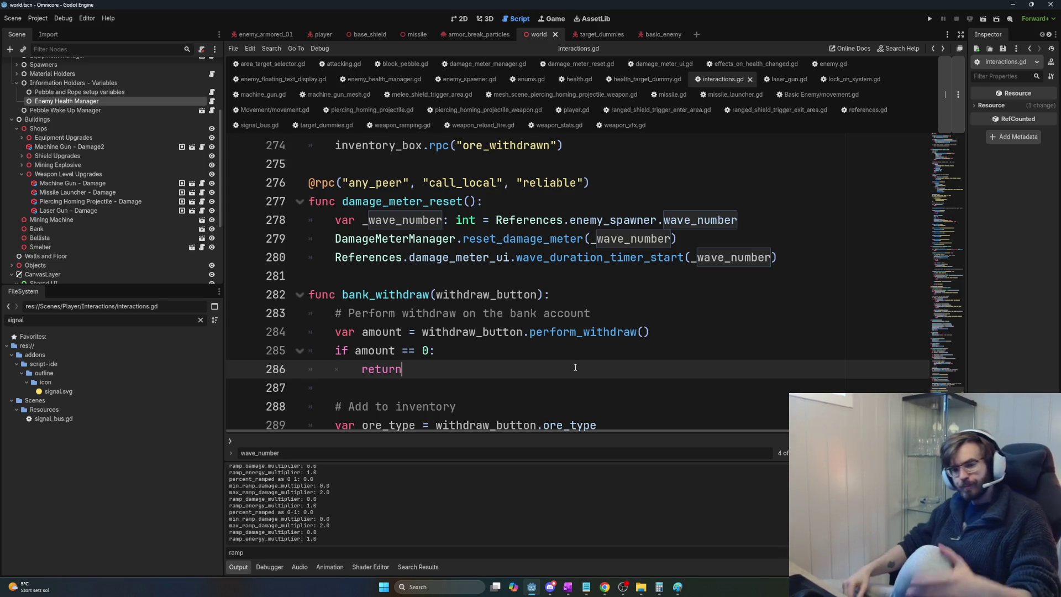
Step: Select and review the bank_withdraw function code, lines 265 to 287
left_click(467, 390)
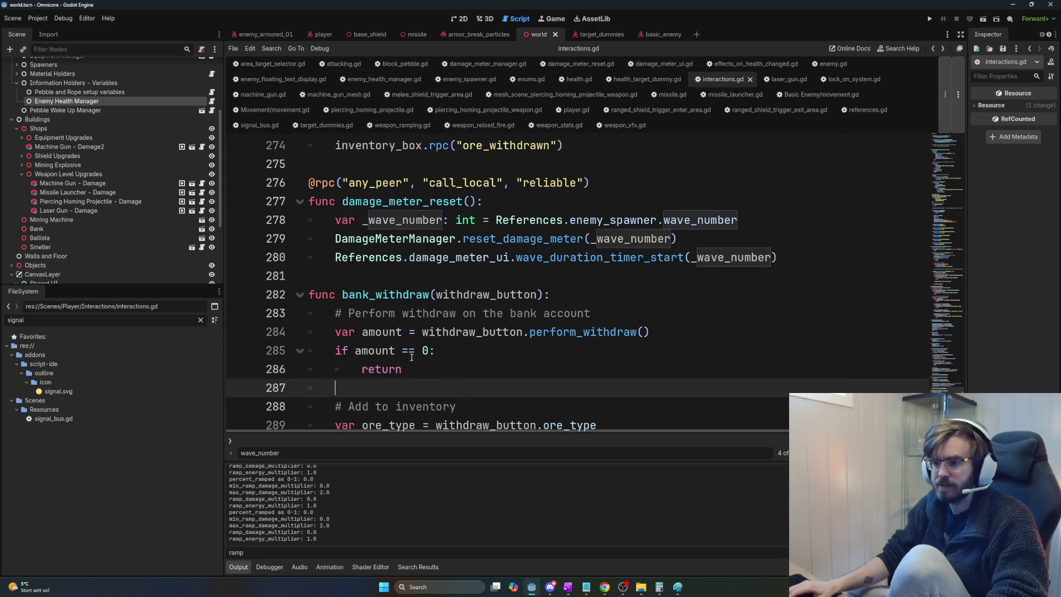
left_click(439, 350)
mouse_move(443, 391)
left_mouse_down()
mouse_move(312, 297)
mouse_move(552, 332)
mouse_move(585, 393)
mouse_move(691, 434)
mouse_move(718, 351)
mouse_move(505, 353)
mouse_move(434, 285)
mouse_move(340, 310)
mouse_move(332, 229)
mouse_move(309, 268)
mouse_move(313, 258)
left_mouse_up()
scroll(708, 365, "up", 3)
left_click(332, 256)
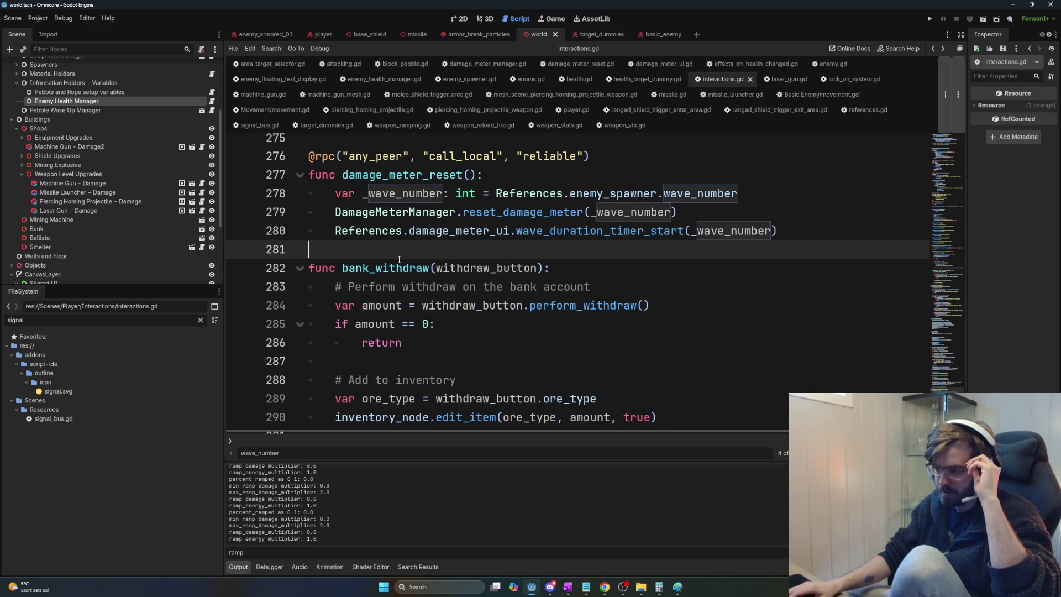
key("shift+Up")
key("shift+Up")
key("shift+Up")
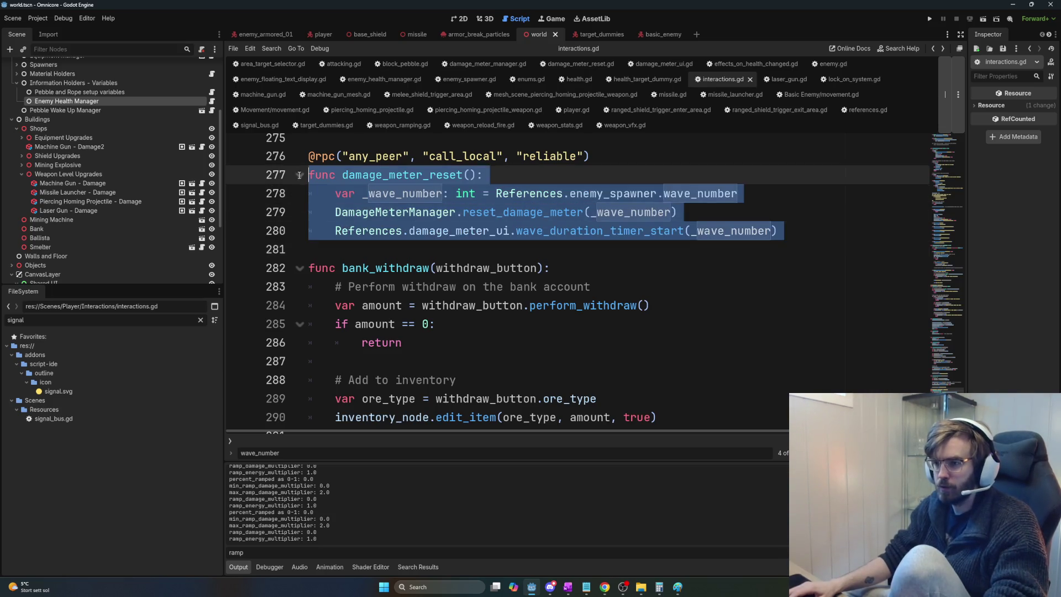
scroll(473, 313, "up", 2)
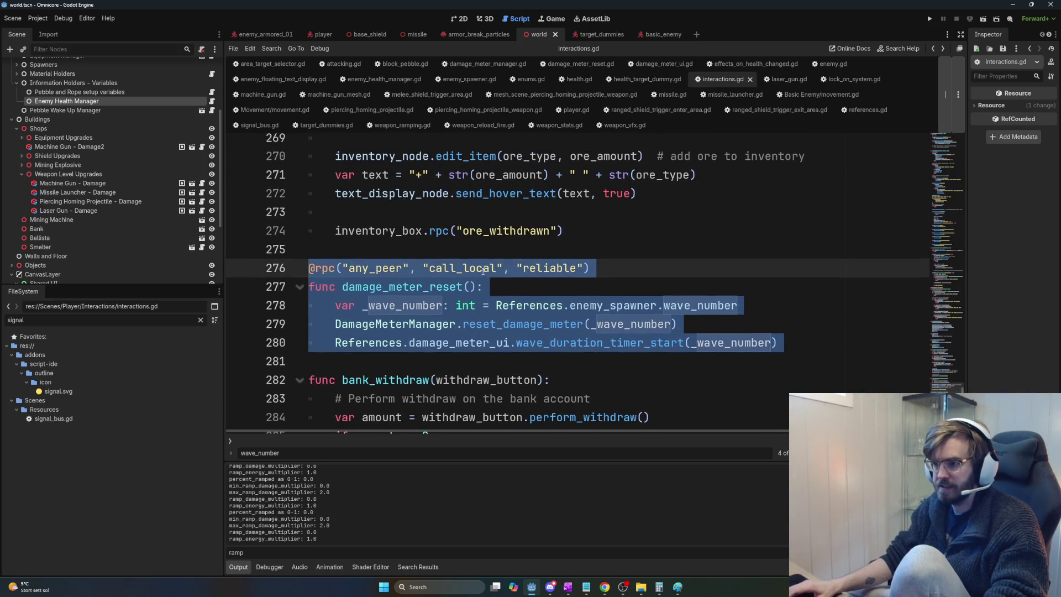
key("shift+Up")
key("shift+Up")
key("shift+Up")
scroll(374, 302, "up", 3)
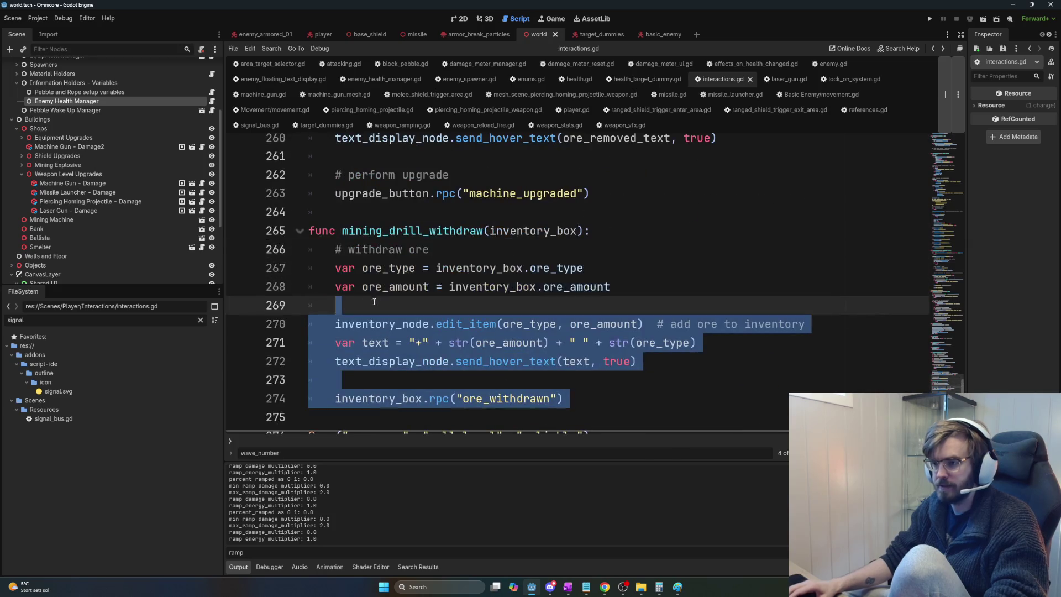
key("shift+Up")
key("shift+Up")
key("shift+Up")
left_click(387, 287)
Step: Inspect the mining_drill_withdraw and damage_meter_reset functions by selecting their names
left_click(424, 230)
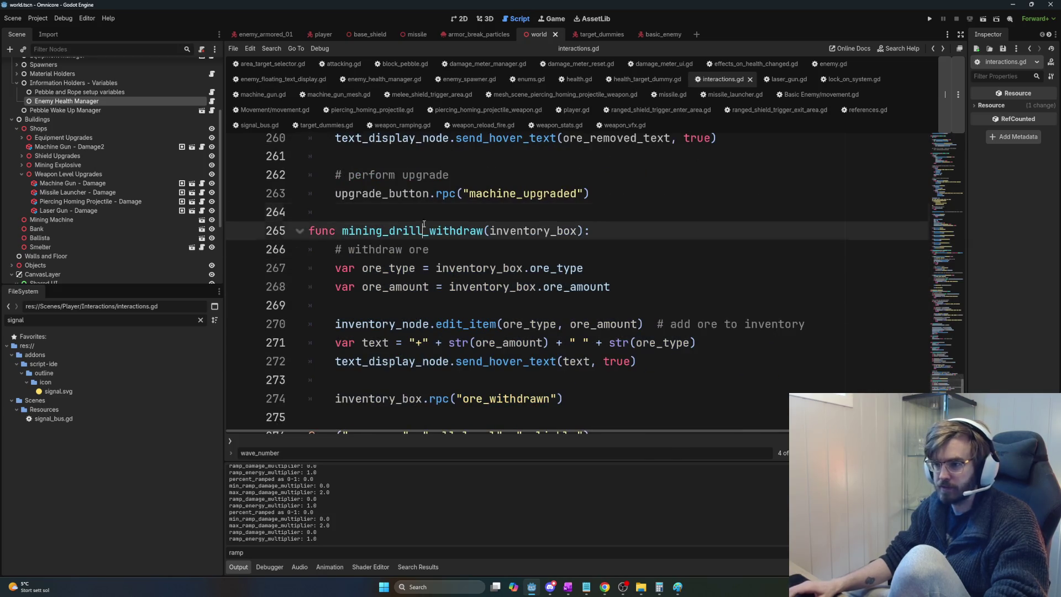
double_click(424, 230)
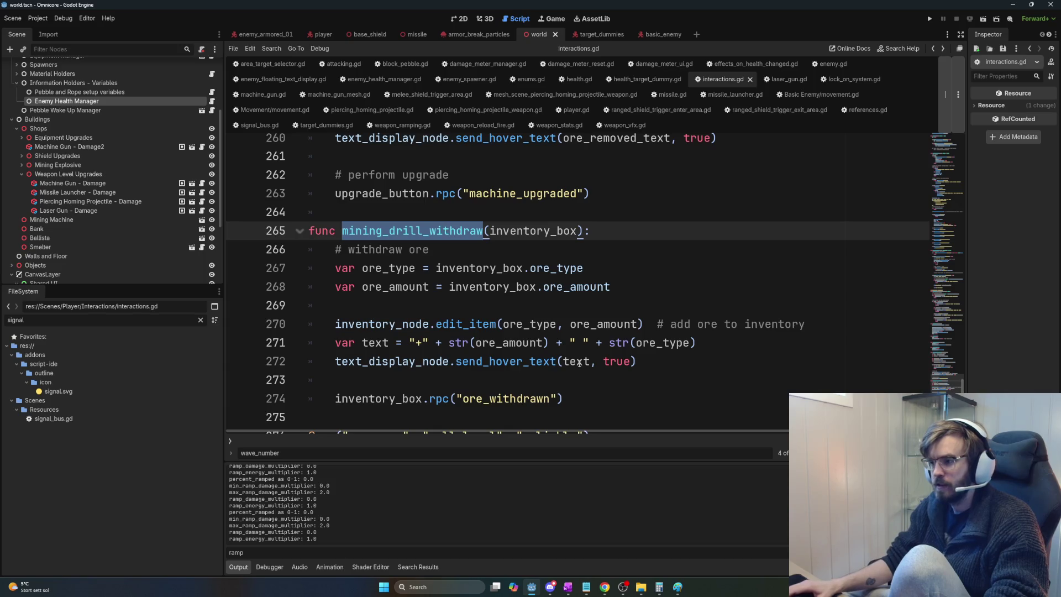
scroll(578, 364, "down", 3)
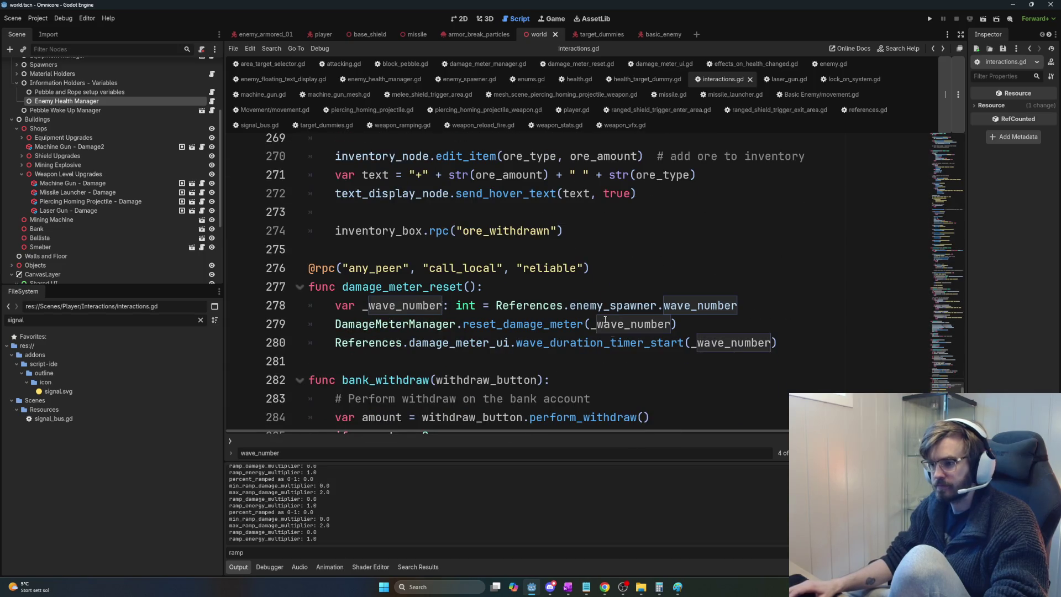
scroll(581, 324, "down", 1)
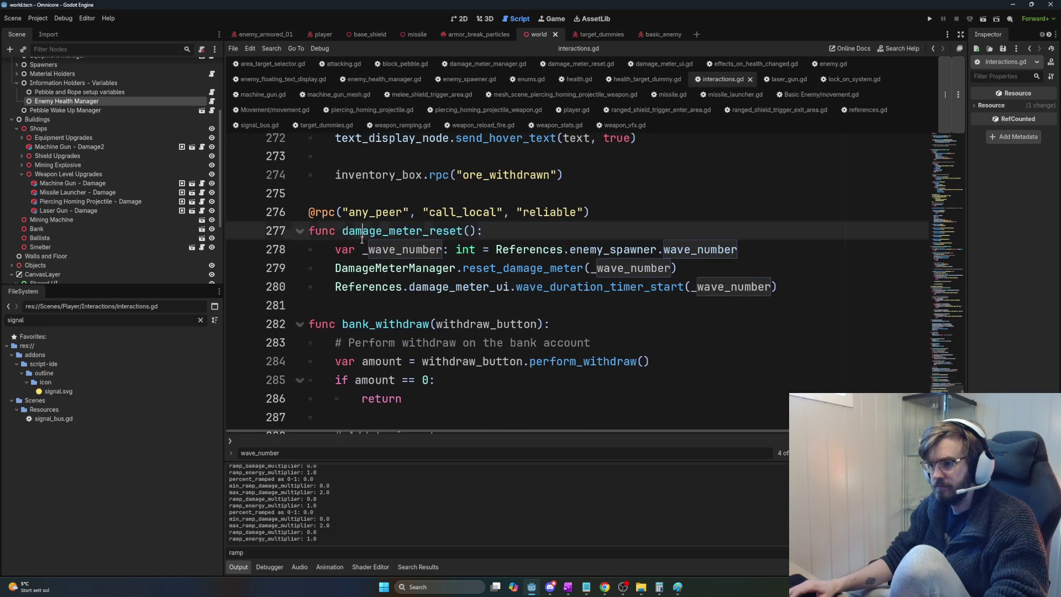
mouse_move(362, 249)
left_mouse_down()
mouse_move(775, 266)
mouse_move(806, 279)
left_mouse_up()
left_click(808, 280)
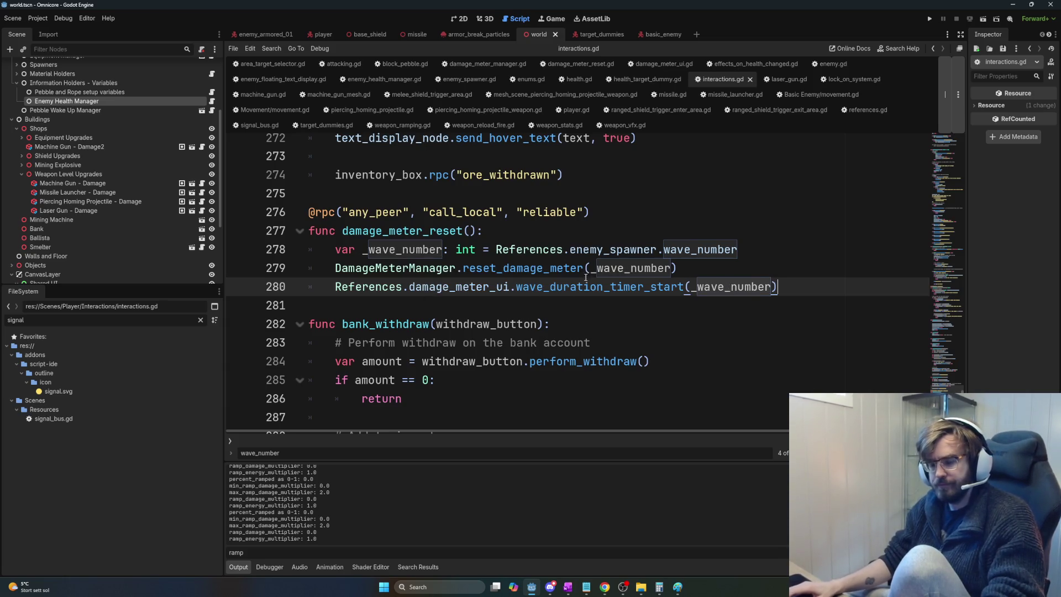
double_click(386, 232)
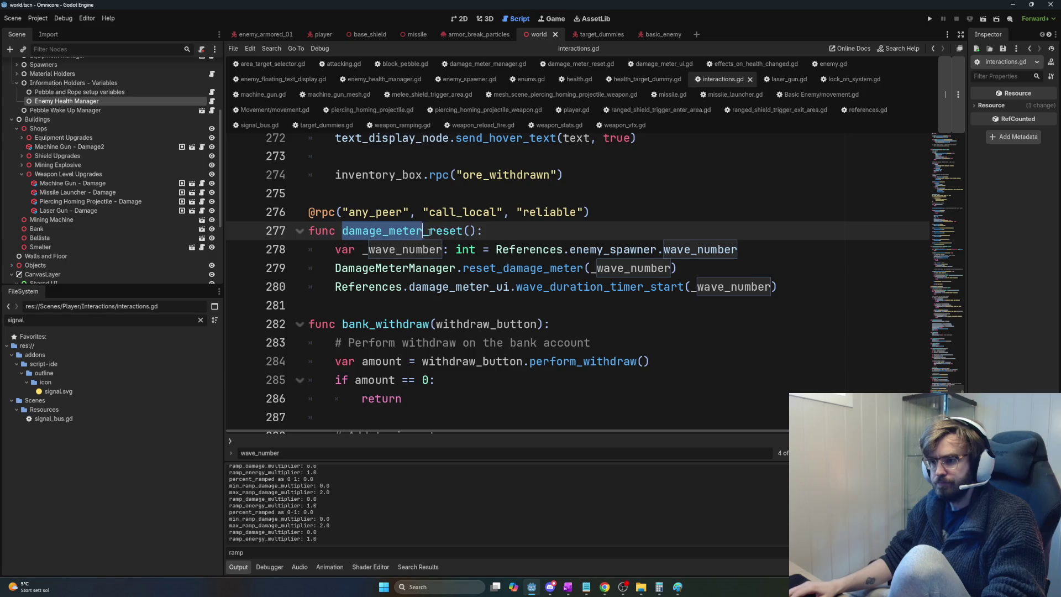
left_click(478, 231, "shift")
left_click(479, 231)
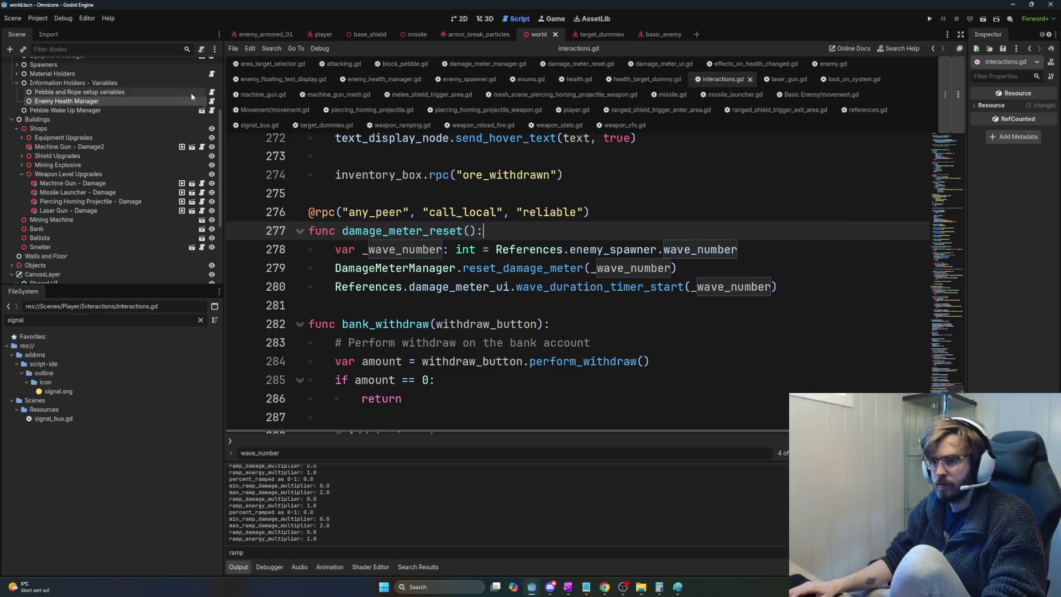
Step: Open enemy_health_manager.gd, then bring the OneNote Task List page forward
left_click(212, 101)
key("alt+Tab")
key("Left")
key("Left")
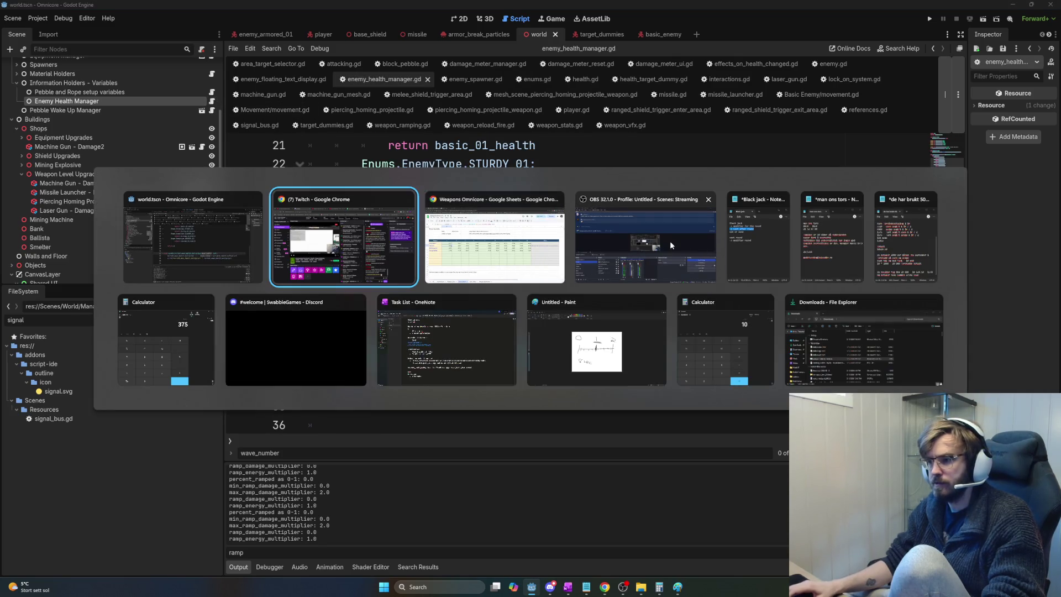
key("Right")
key("Right")
key("Left")
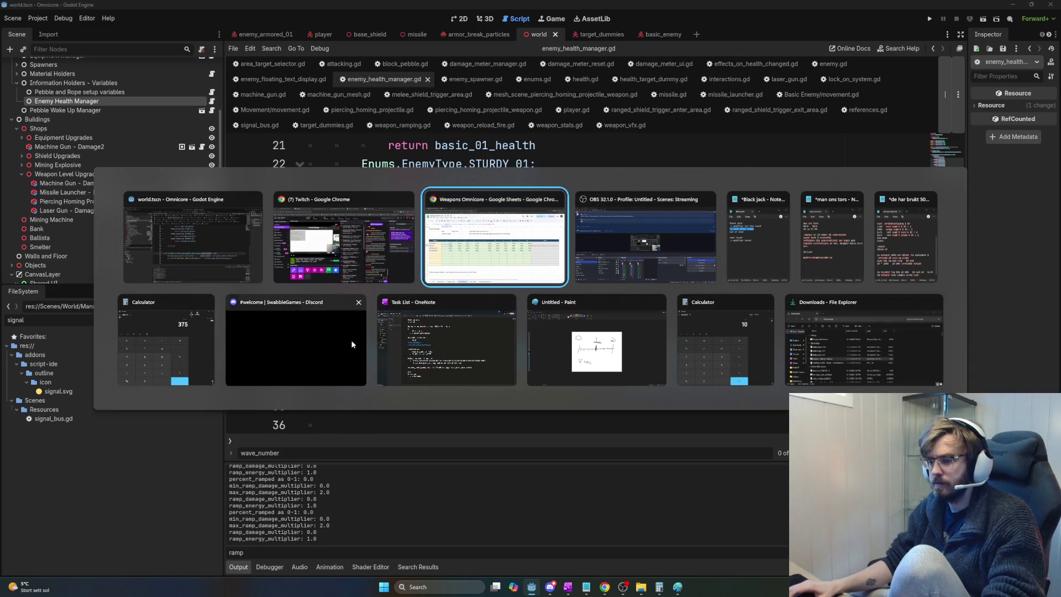
left_click(417, 352)
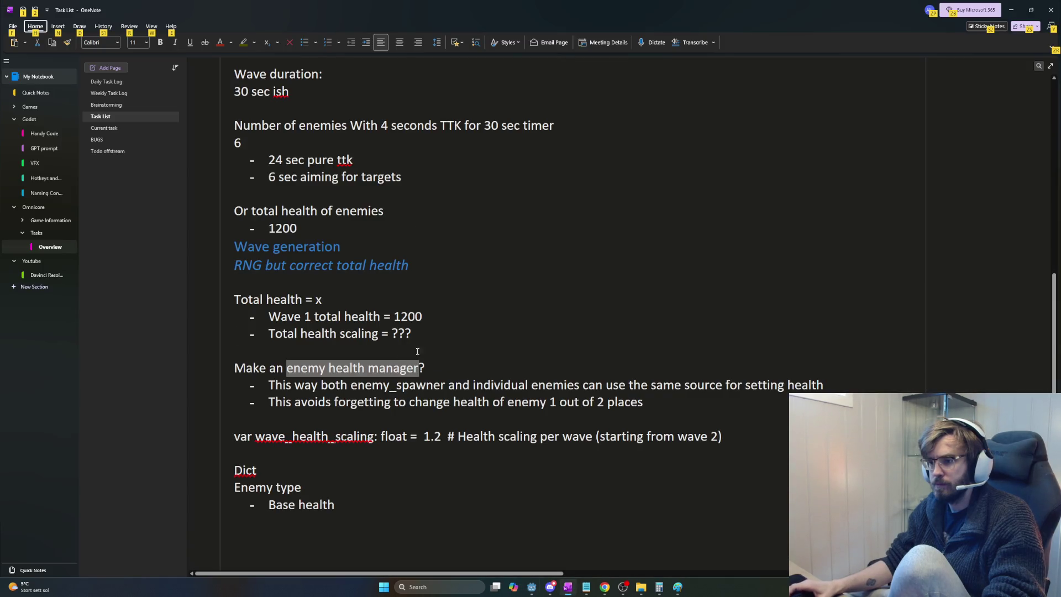
Step: Highlight the enemy health manager bullets in the notes, then go back to Godot
mouse_move(425, 368)
left_mouse_down()
mouse_move(234, 368)
mouse_move(694, 399)
left_mouse_up()
left_click(714, 400)
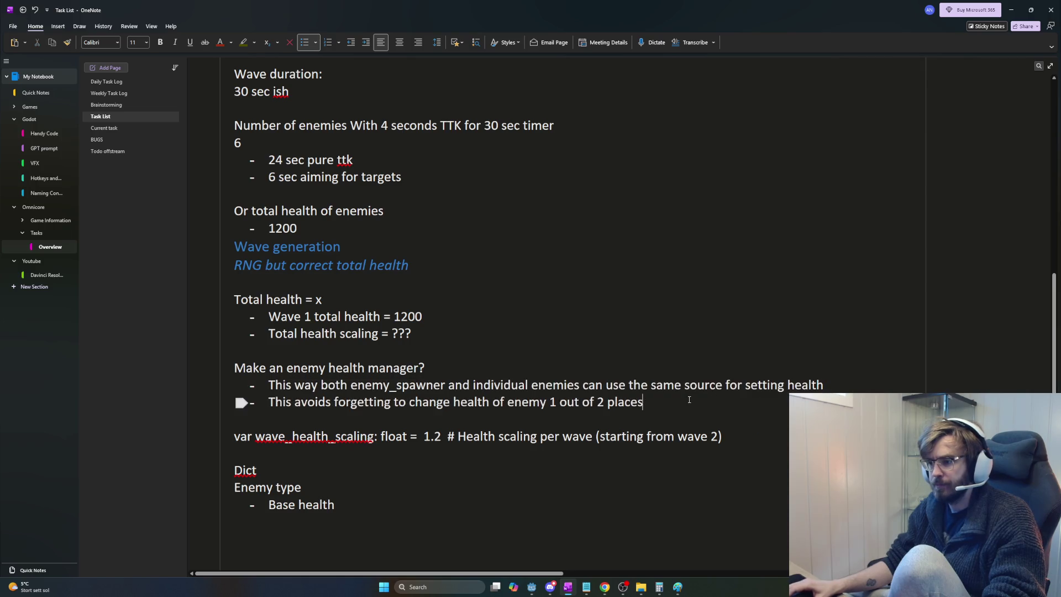
left_click_drag(489, 385, 826, 387)
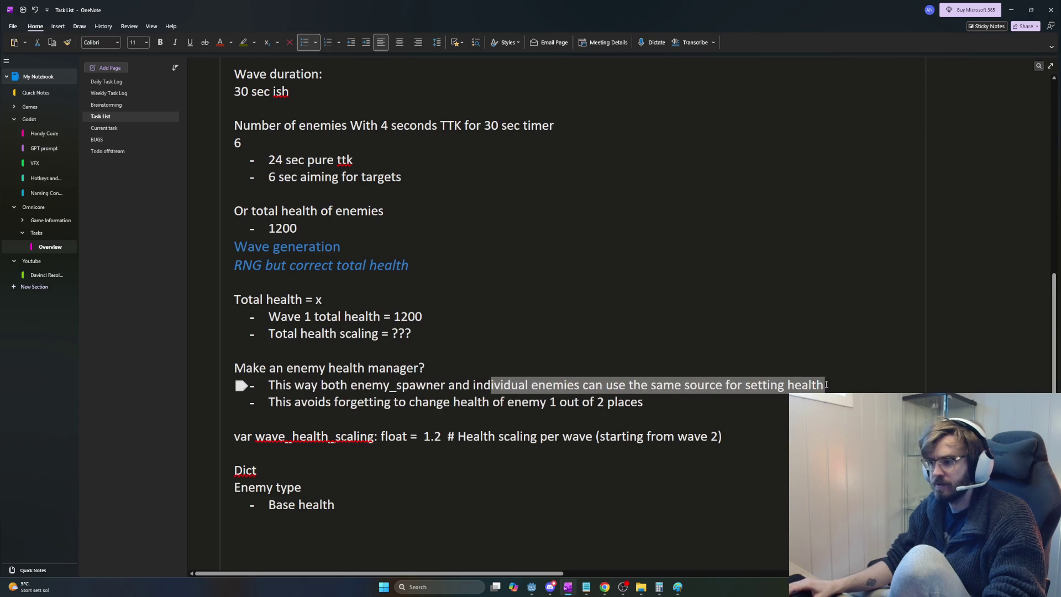
left_click(777, 392)
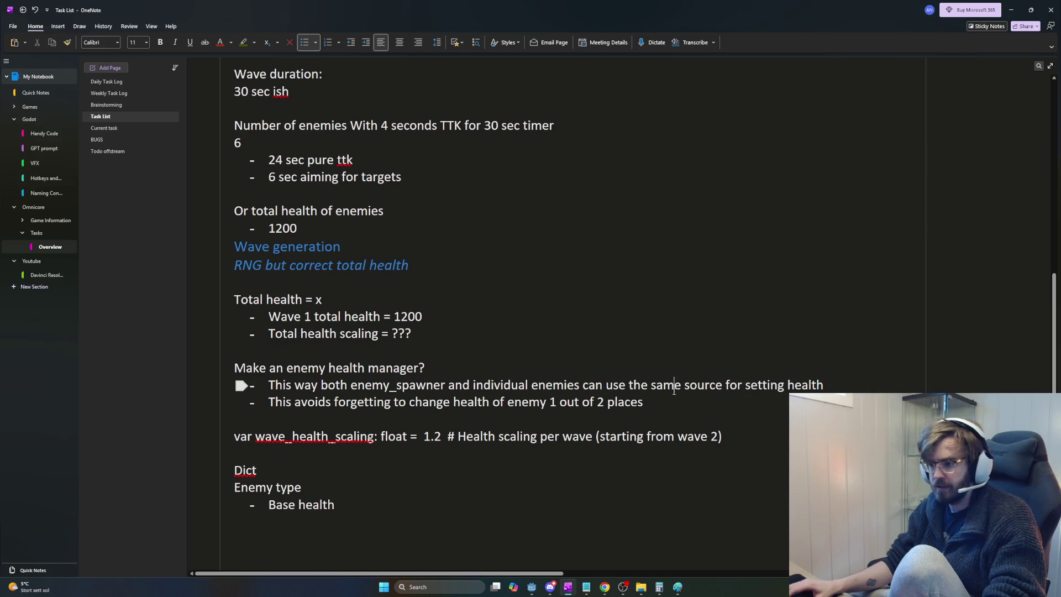
mouse_move(646, 402)
left_mouse_down()
mouse_move(464, 385)
mouse_move(763, 385)
mouse_move(646, 402)
left_mouse_up()
mouse_move(826, 385)
left_mouse_down()
mouse_move(269, 386)
mouse_move(688, 405)
left_mouse_up()
left_click(646, 402)
left_click(362, 402)
key("alt+Tab")
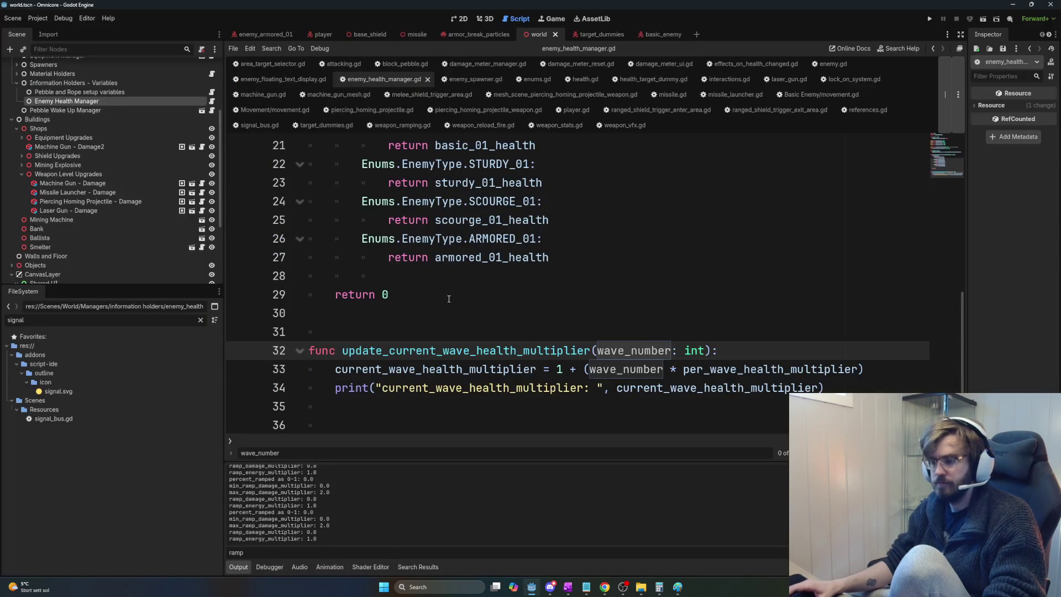
Step: Open the basic_enemy scene and its Health node's health.gd script
scroll(375, 267, "up", 3)
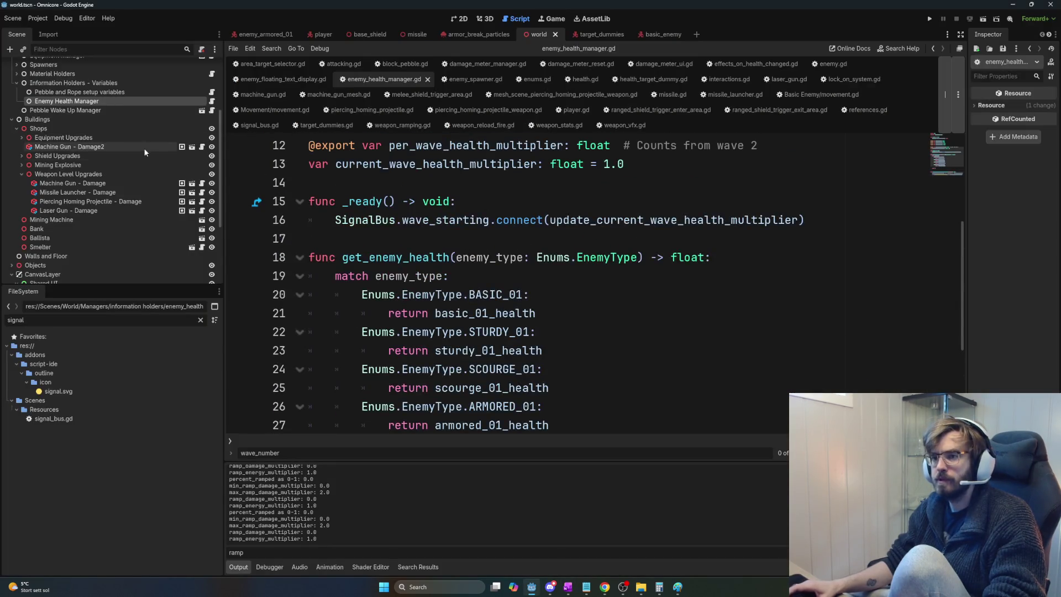
scroll(376, 267, "up", 3)
scroll(556, 308, "down", 1)
scroll(644, 178, "up", 1)
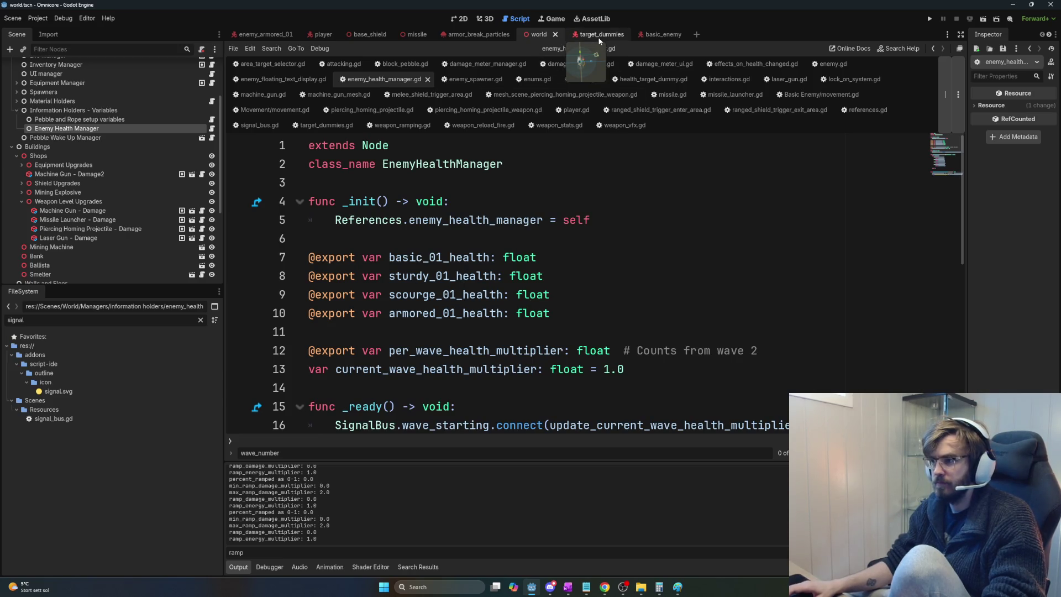
left_click(658, 35)
left_click(205, 188)
left_click(215, 185)
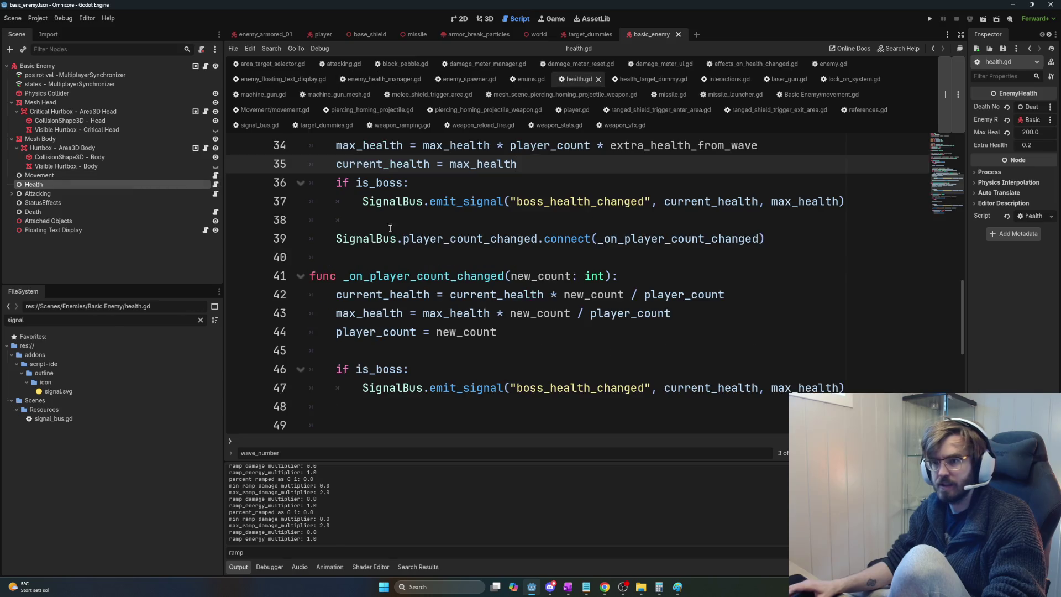
Step: Scroll health.gd to the top, then open the Basic Enemy root's enemy.gd script
left_click_drag(965, 313, 969, 151)
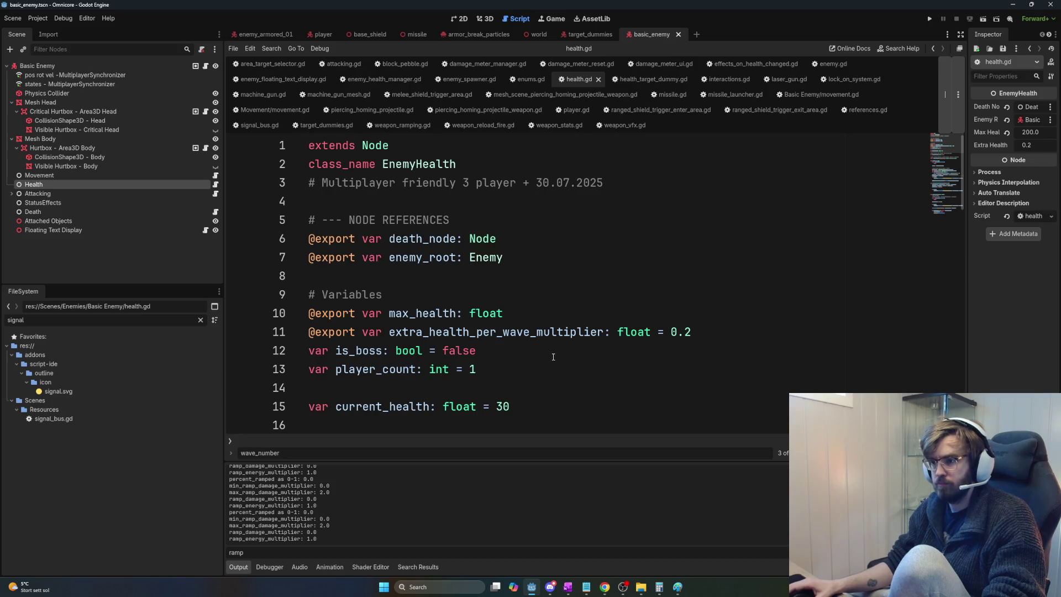
scroll(554, 356, "down", 3)
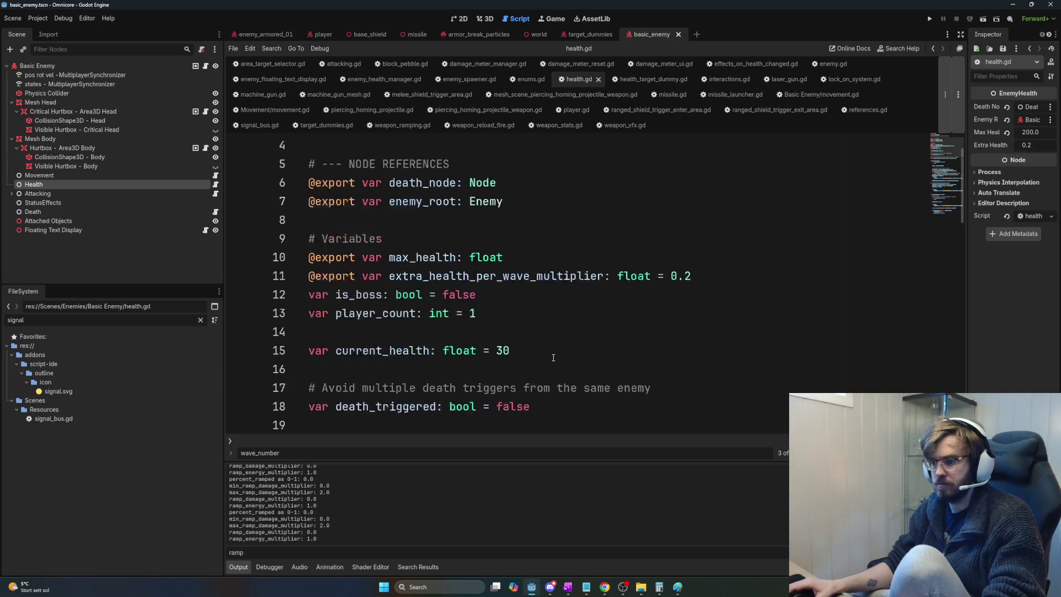
scroll(553, 360, "up", 1)
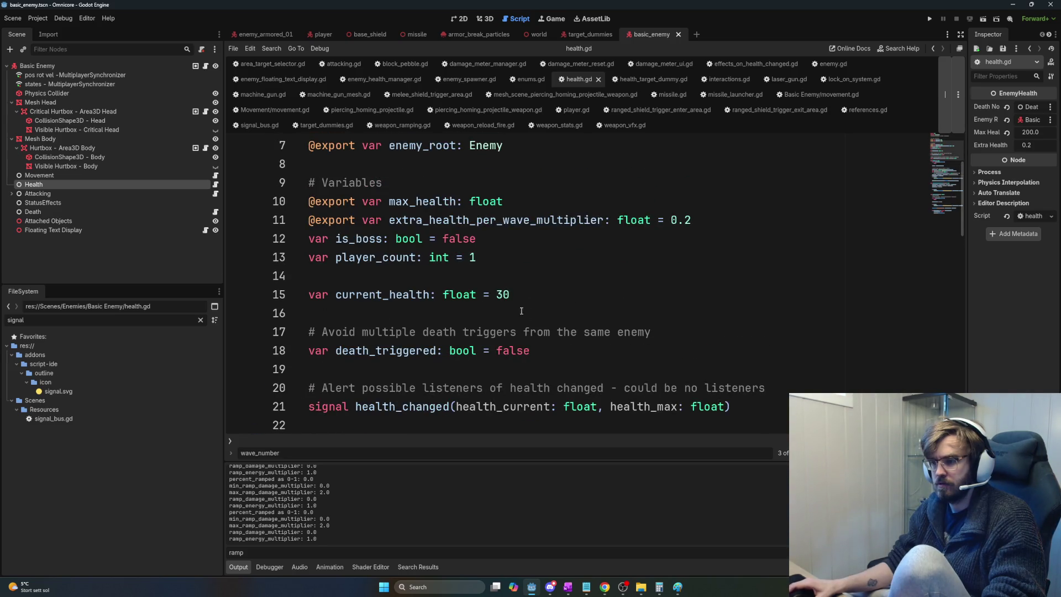
scroll(517, 310, "up", 1)
scroll(481, 276, "up", 2)
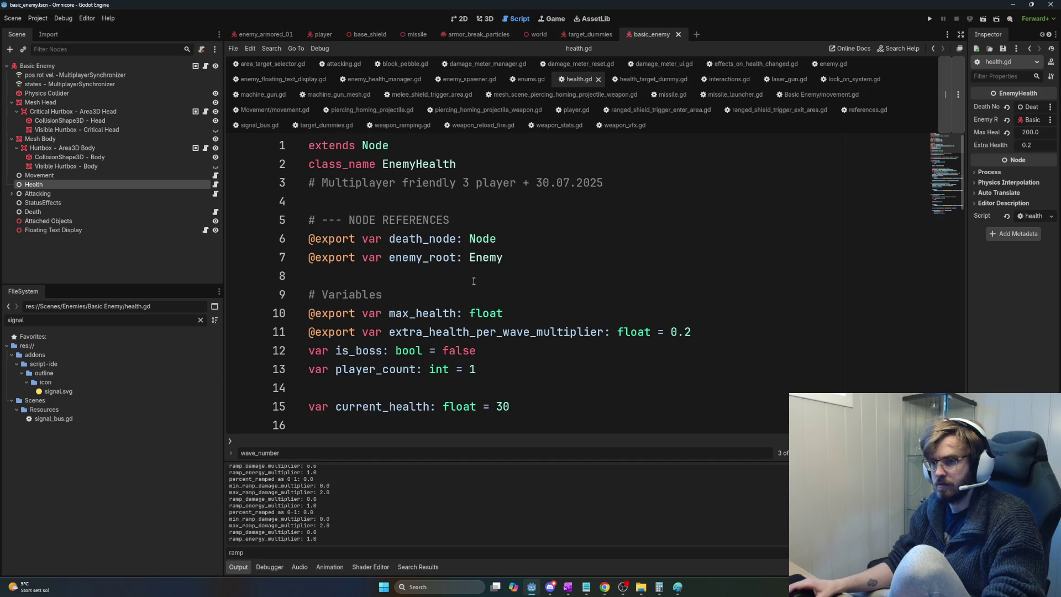
left_click(118, 64)
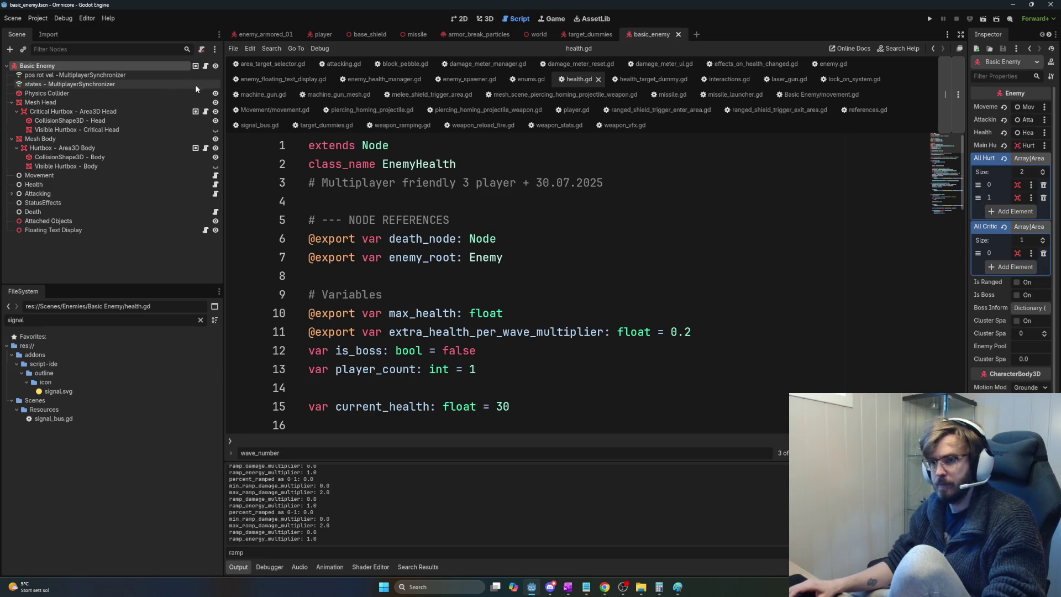
left_click(206, 66)
scroll(957, 370, "up", 3)
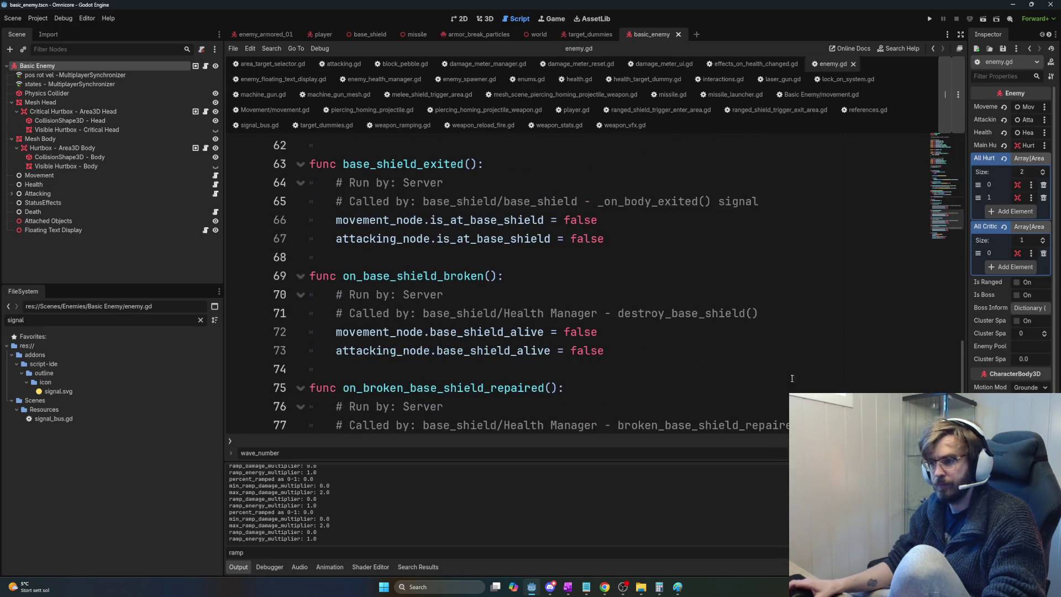
left_click_drag(963, 374, 977, 128)
scroll(674, 250, "down", 2)
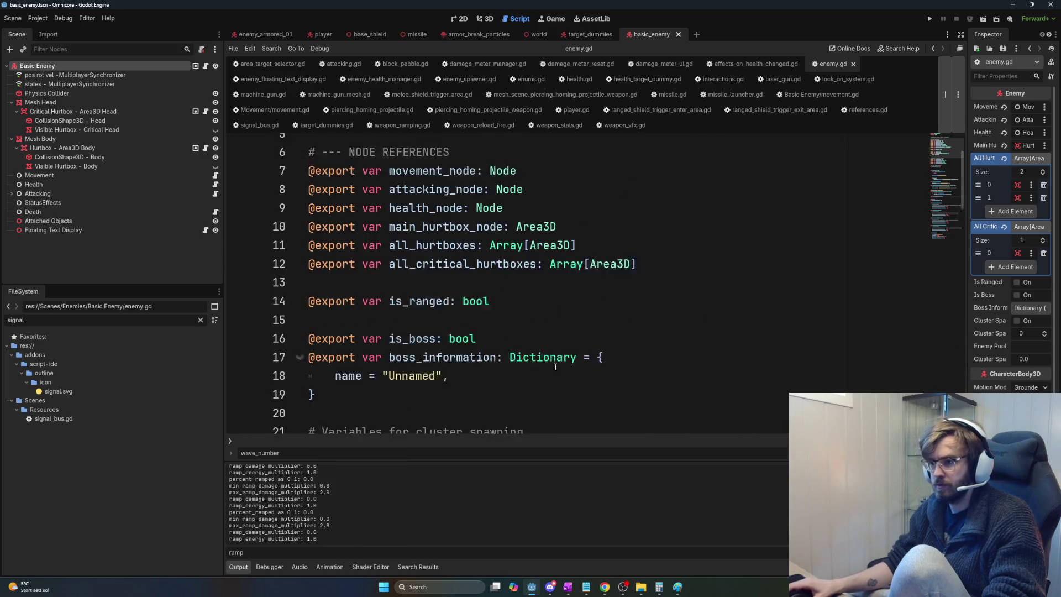
left_click(674, 250)
key("Left")
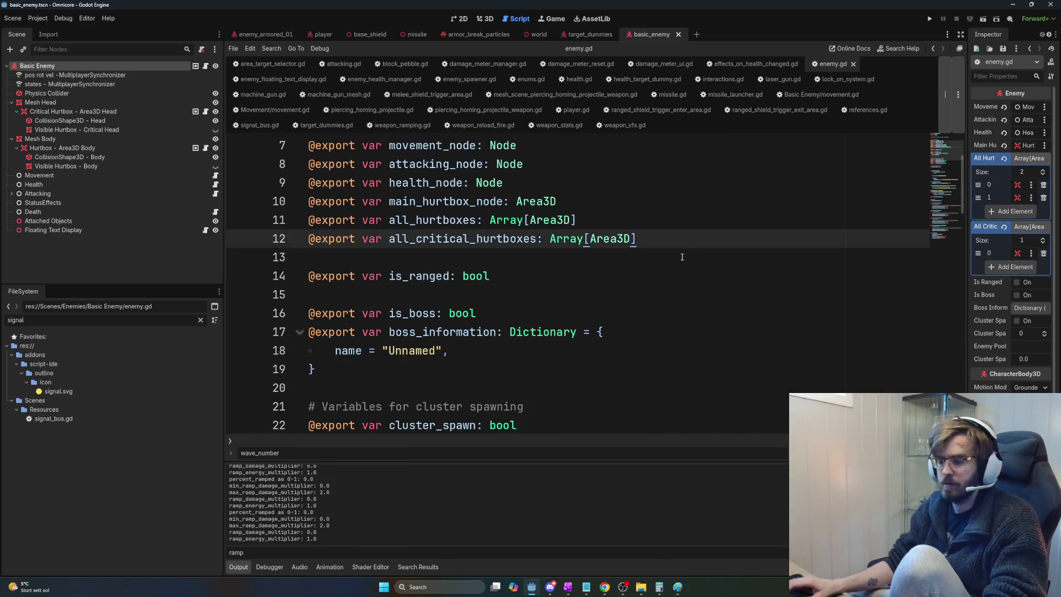
key("Return")
key("Return")
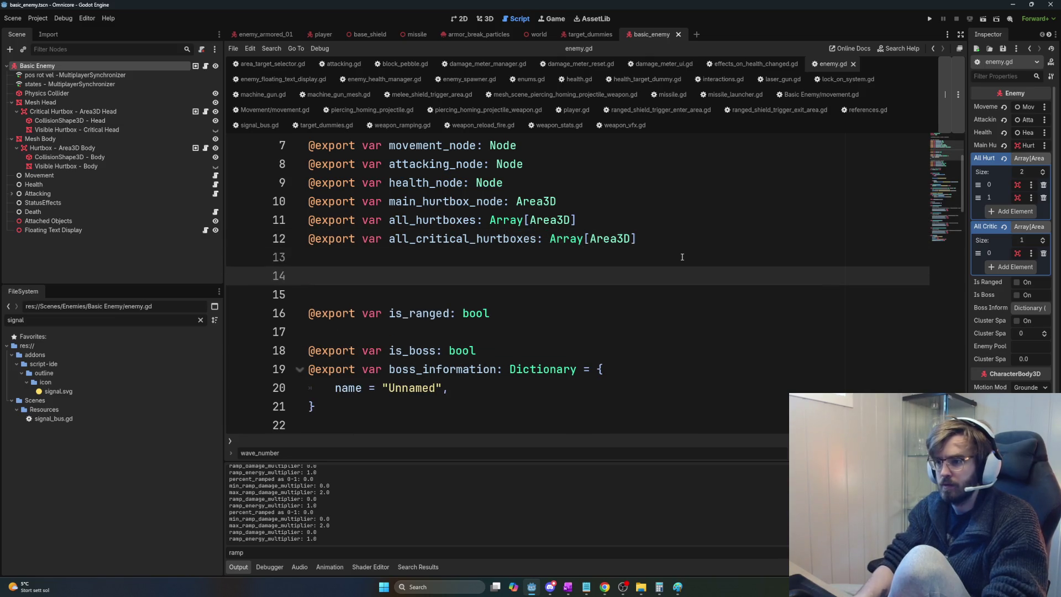
type("@export var ene")
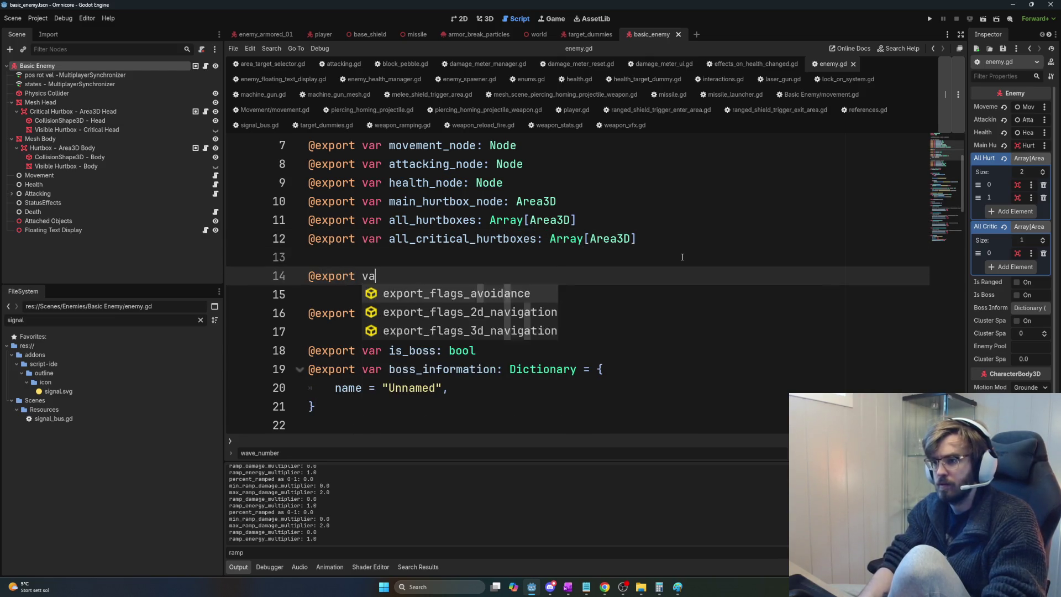
type("my_typ")
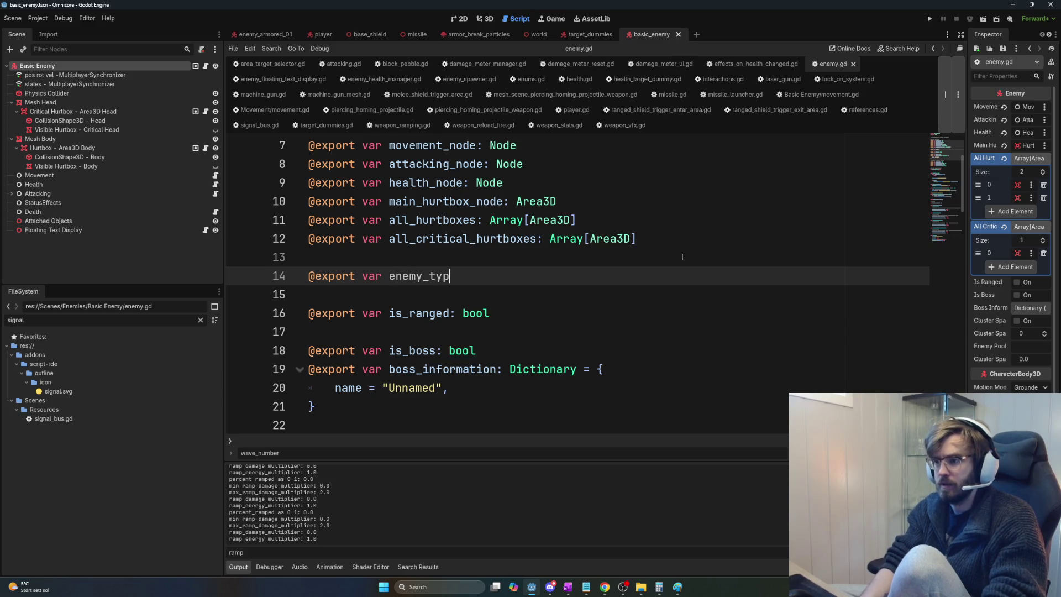
type("e: ")
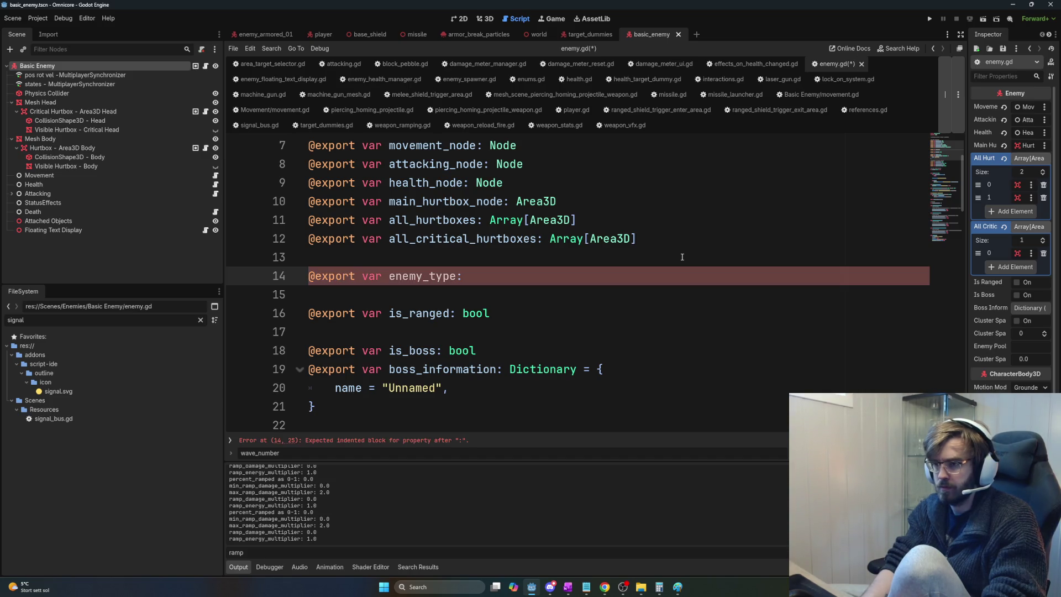
type("E")
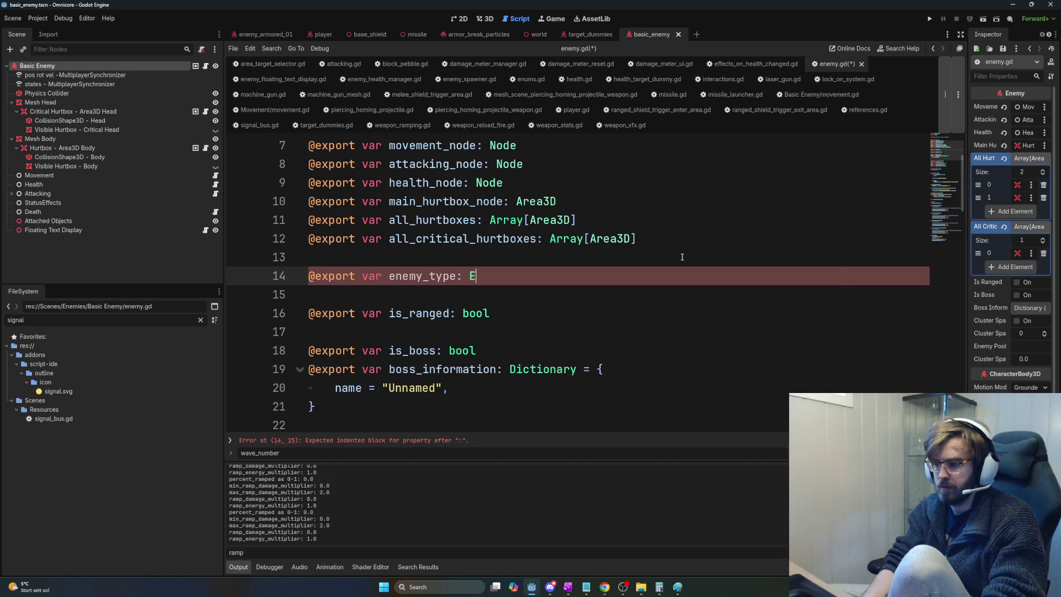
type("nums.Enemy")
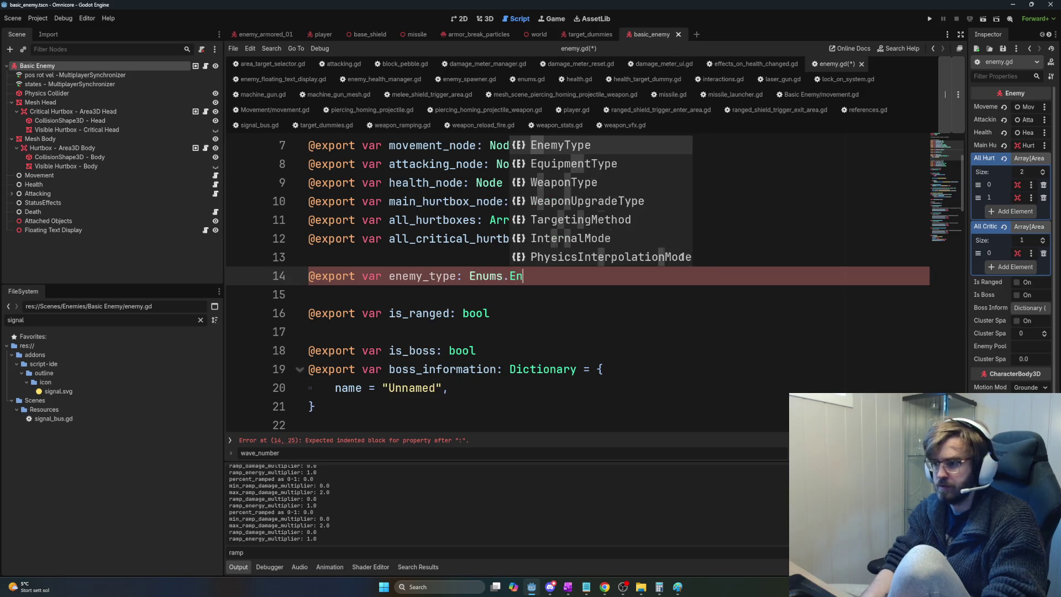
key("BackSpace")
type("yType")
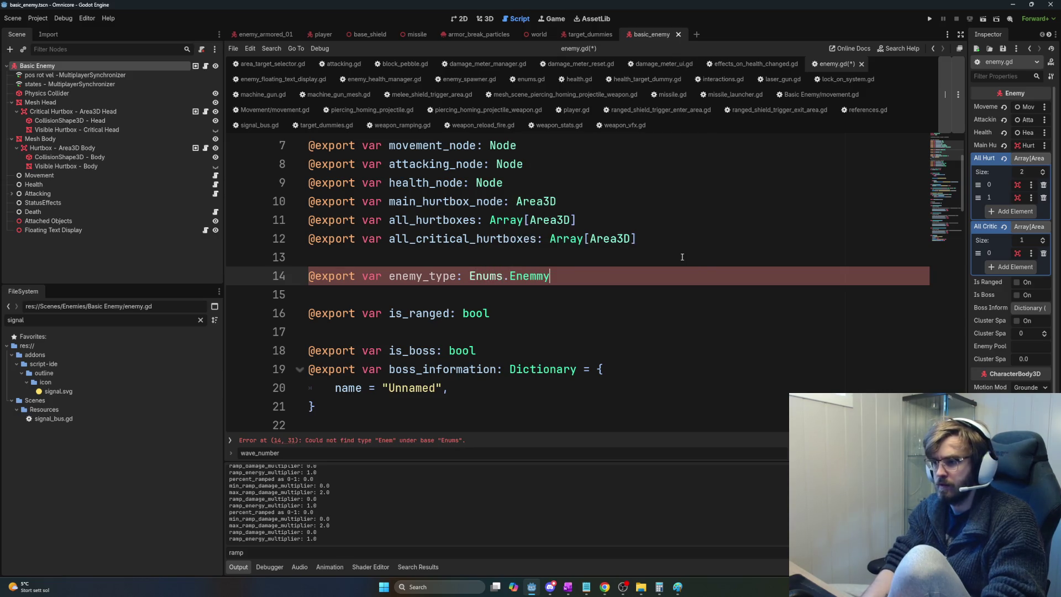
key("Return")
key("ctrl+s")
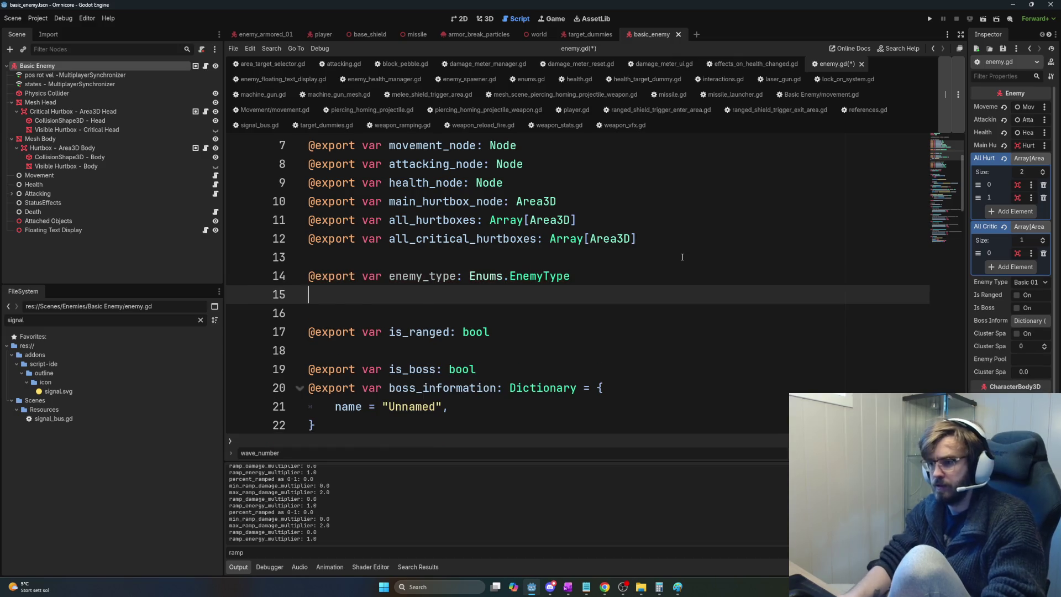
key("BackSpace")
key("ctrl+s")
Step: In health.gd's _ready, add a line referencing enemy_root.enemy_type
double_click(436, 275)
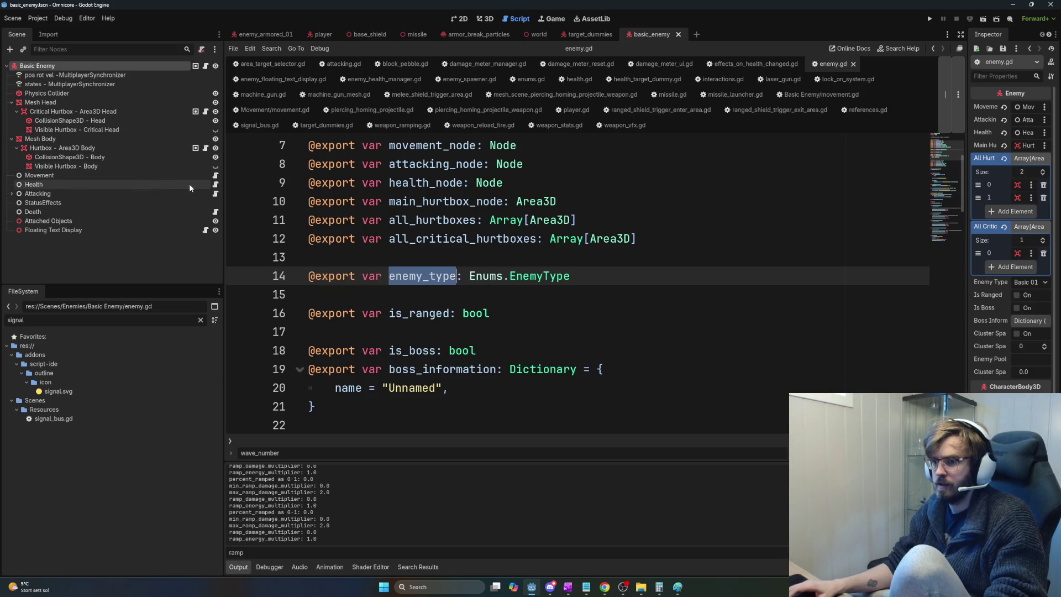
left_click(216, 186)
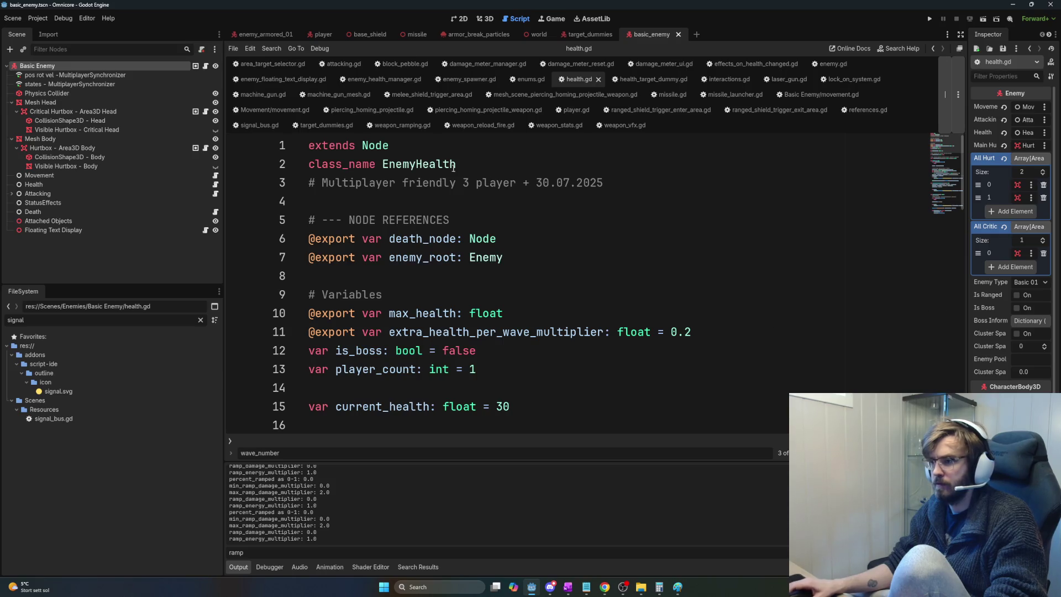
left_click(506, 252)
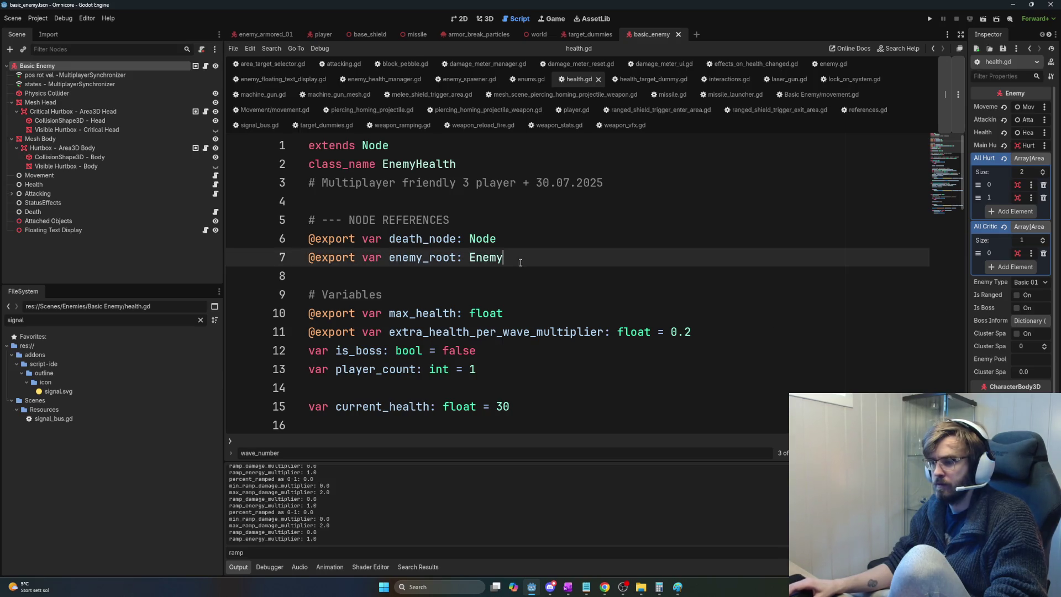
double_click(423, 257)
scroll(521, 316, "down", 7)
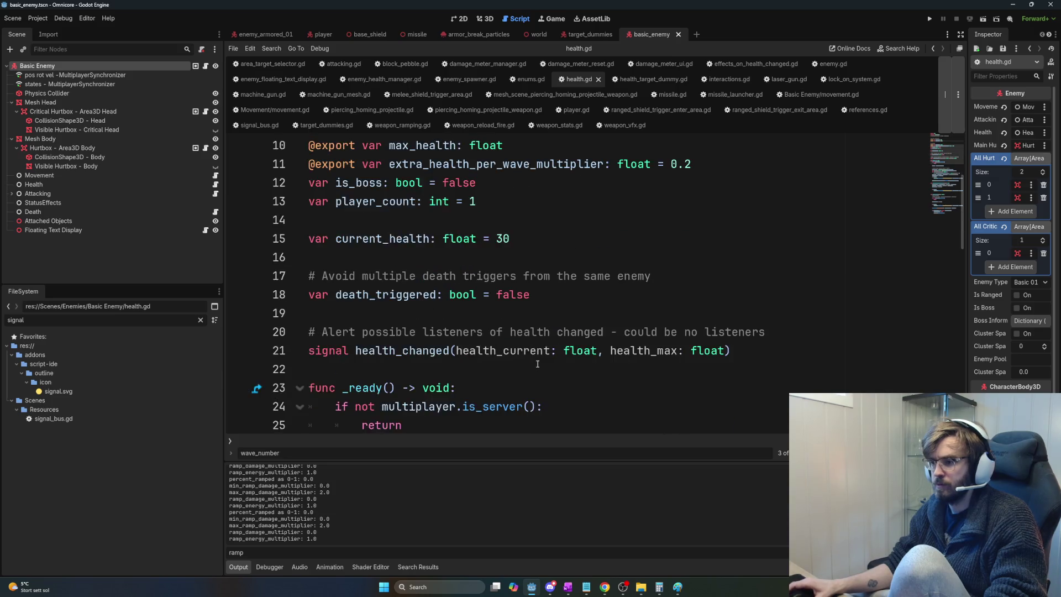
left_click(466, 219)
key("Return")
key("Return")
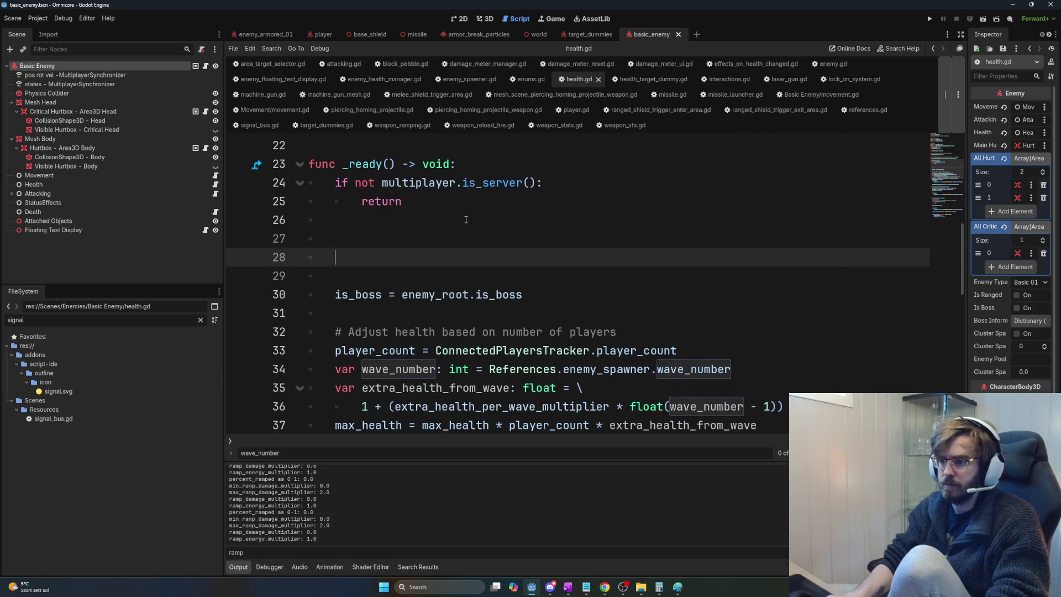
type("enemy_type.")
key("BackSpace")
key("BackSpace")
key("BackSpace")
key("BackSpace")
key("BackSpace")
key("BackSpace")
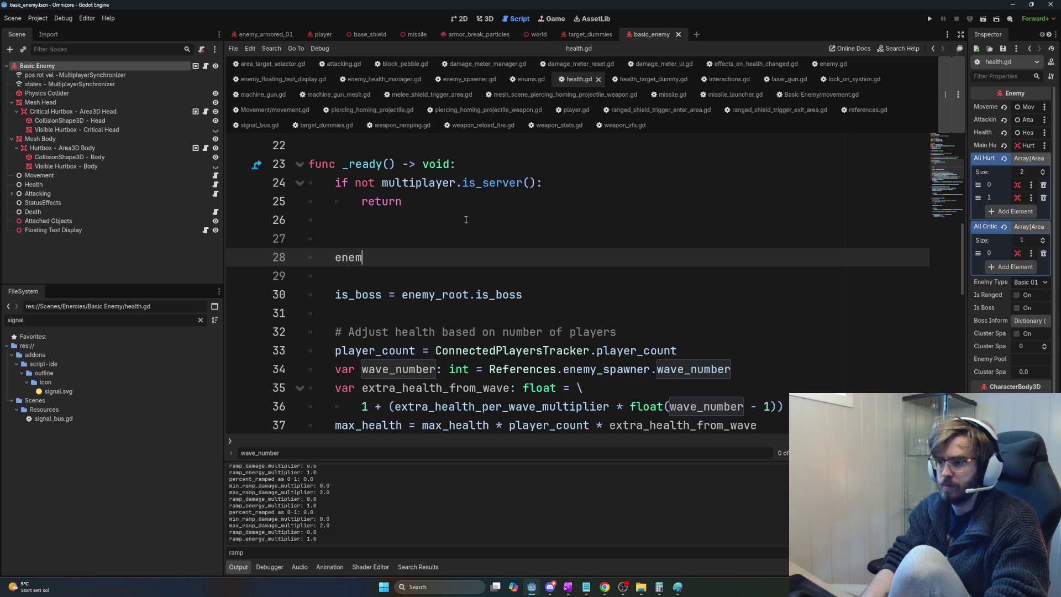
type("nemy_root.enemy_type")
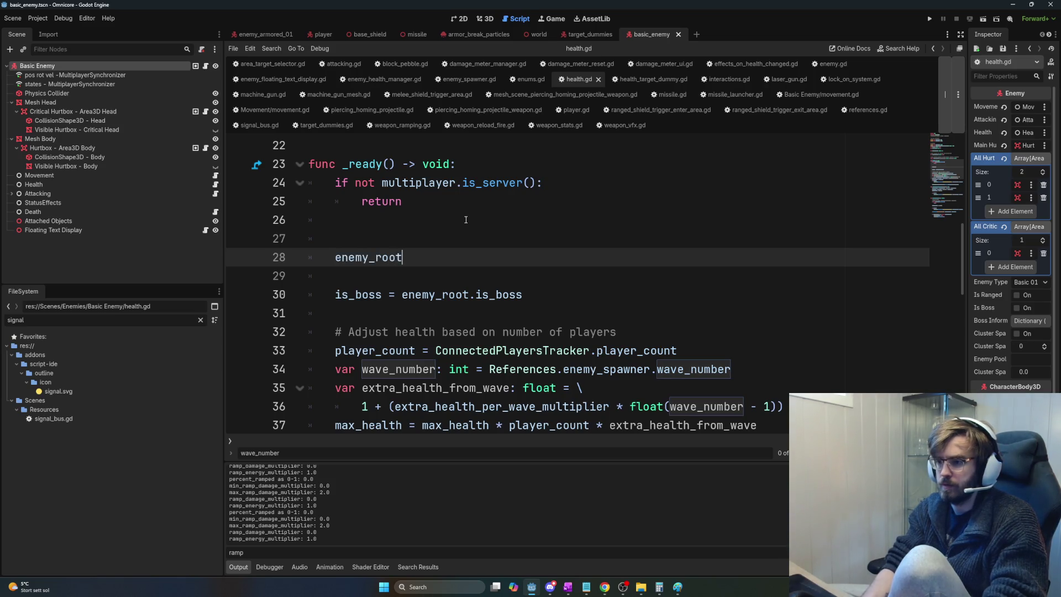
Step: Insert a References.enemy_health_manager.get_enemy_health() call above that line
key("ctrl+shift+Left")
key("ctrl+shift+Left")
key("ctrl+shift+Left")
key("ctrl+c")
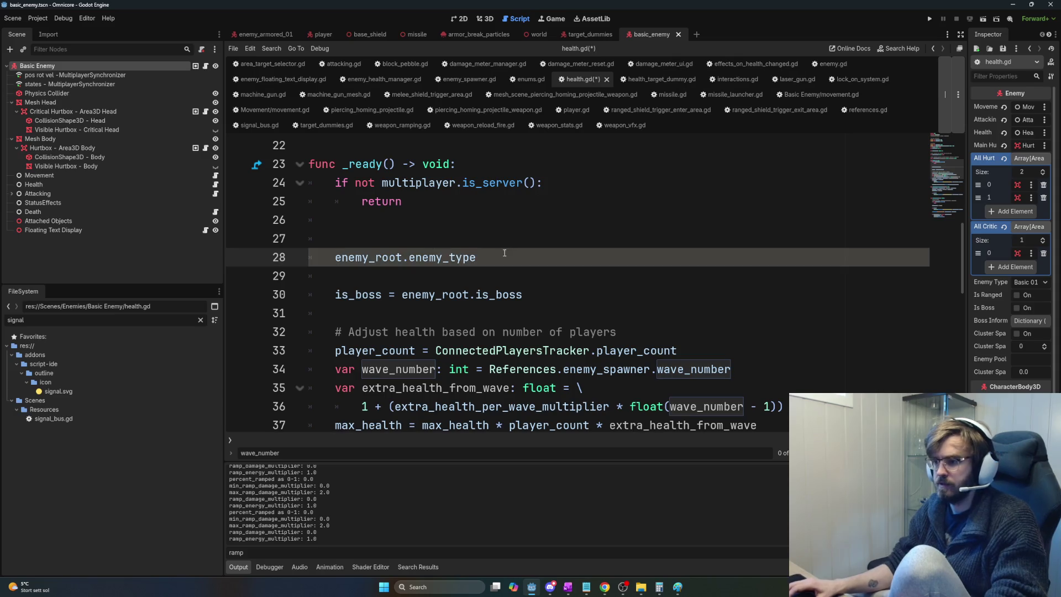
key("Up")
key("Up")
left_click(498, 255)
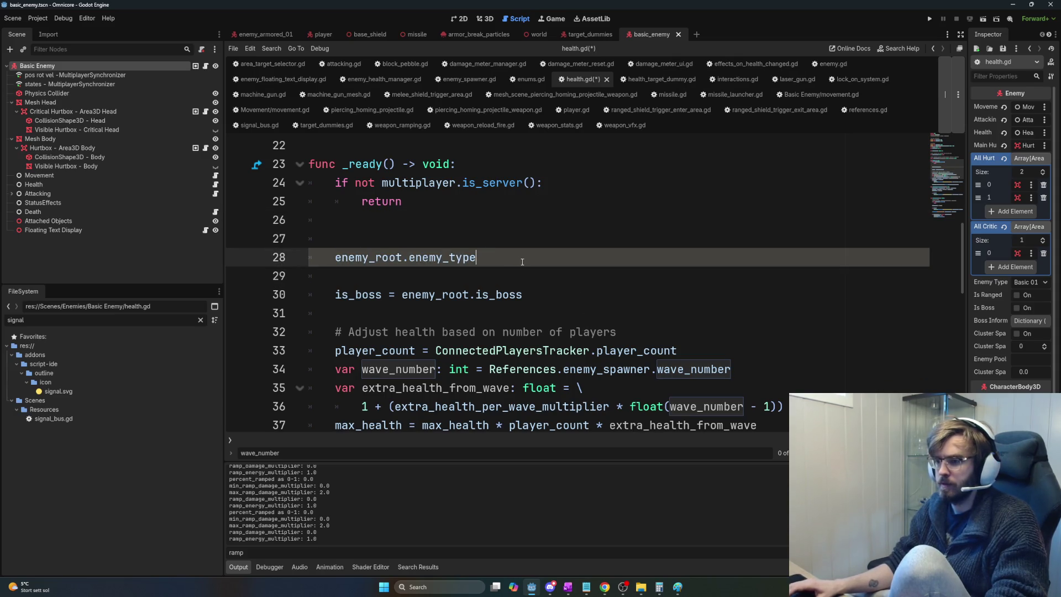
left_click(492, 245)
key("Return")
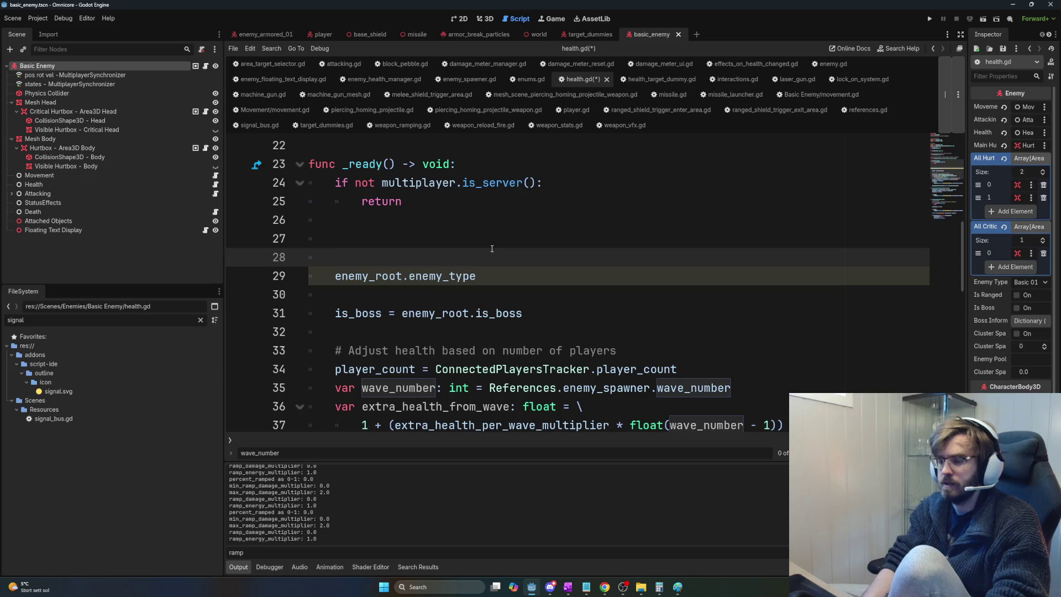
type("E")
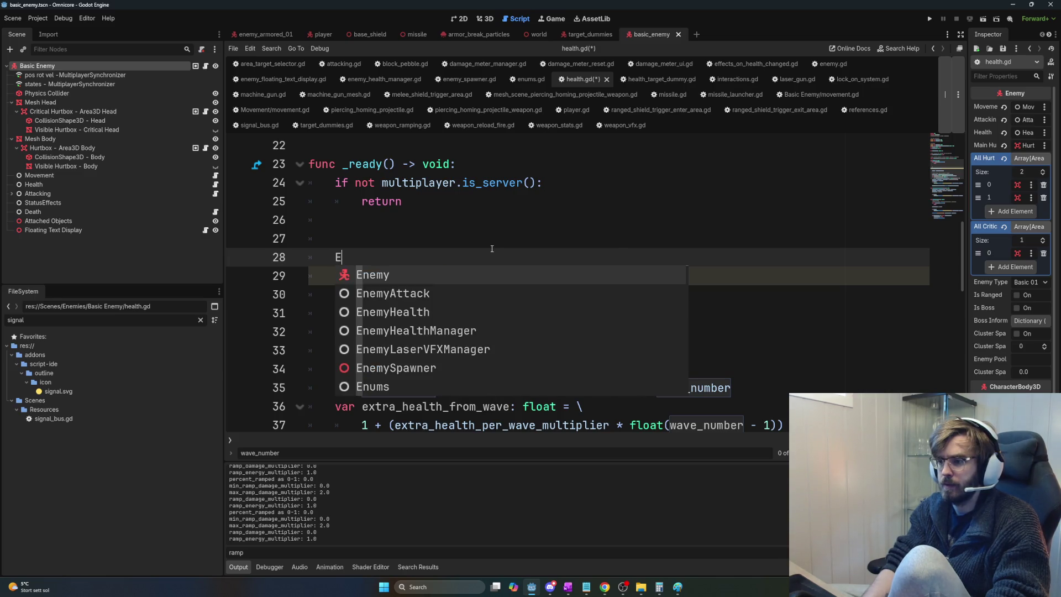
key("BackSpace")
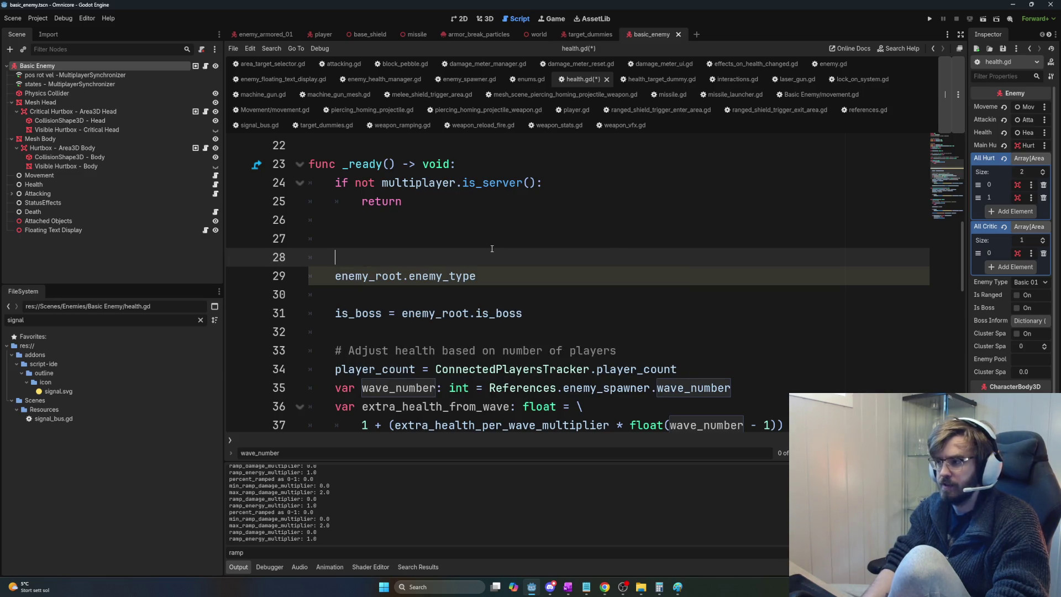
type("Re")
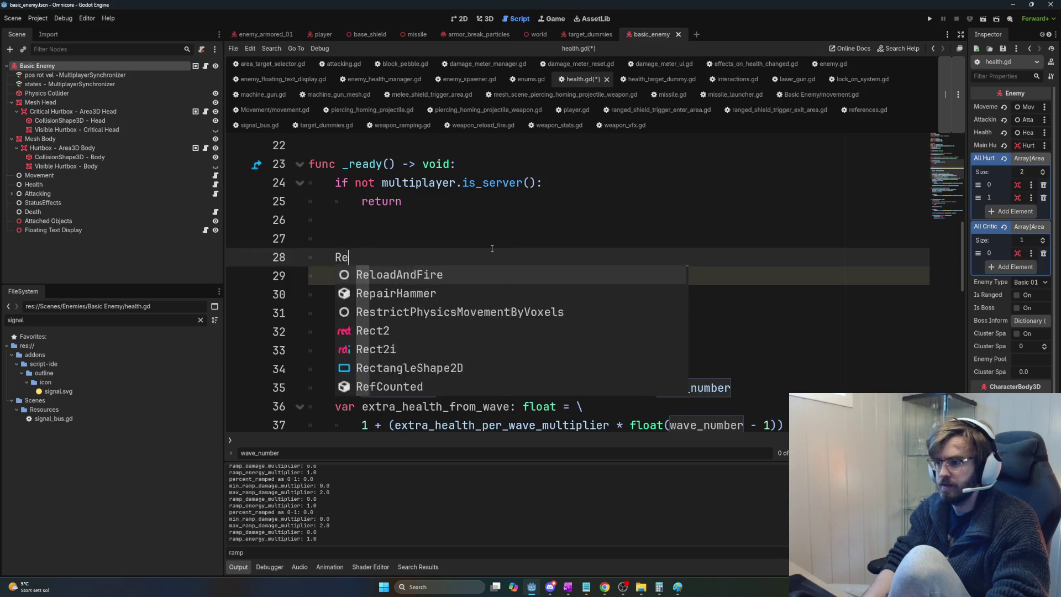
type("ferences.ene")
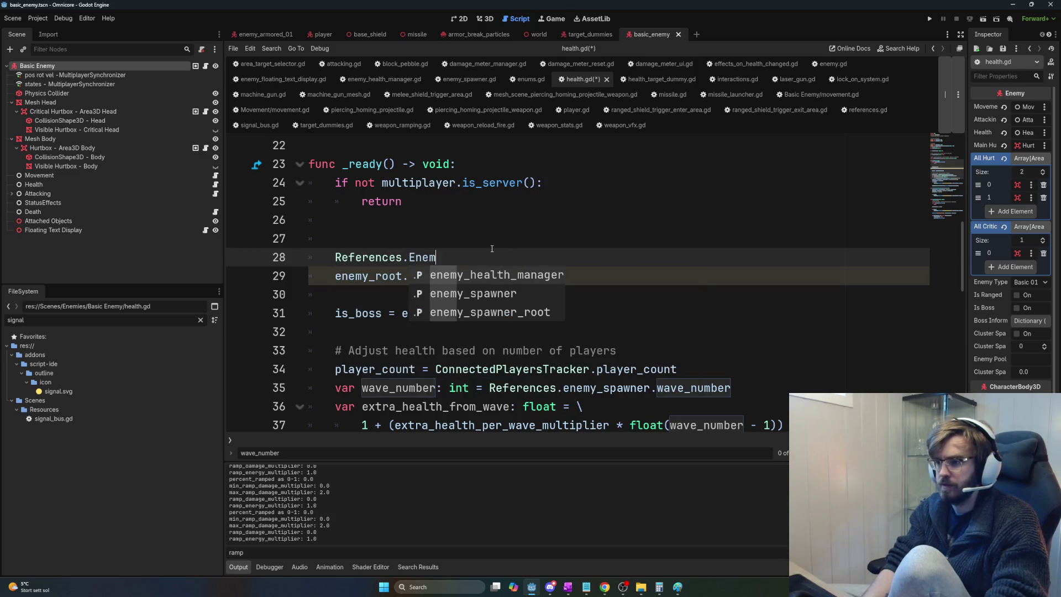
key("Return")
type(".")
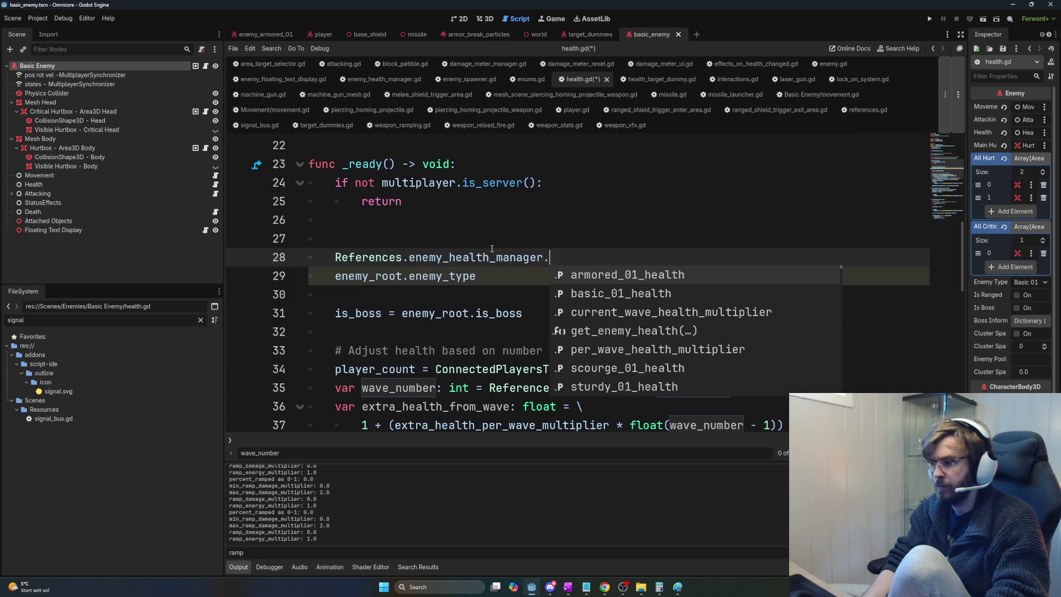
type("get")
key("Return")
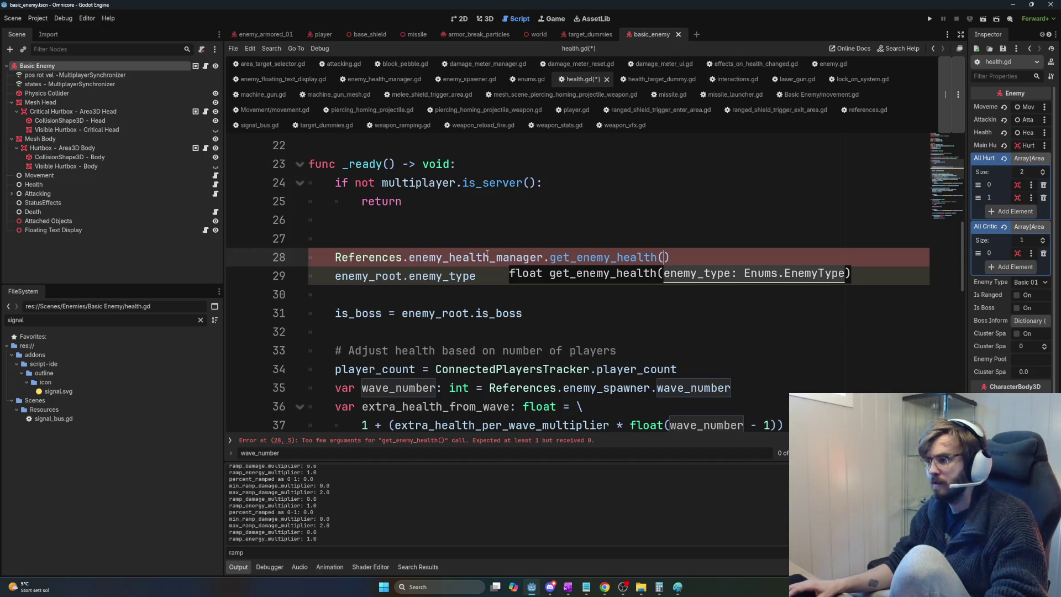
Step: Pass enemy_root.enemy_type as the argument and assign the call to 'var base_health: float'
double_click(462, 276)
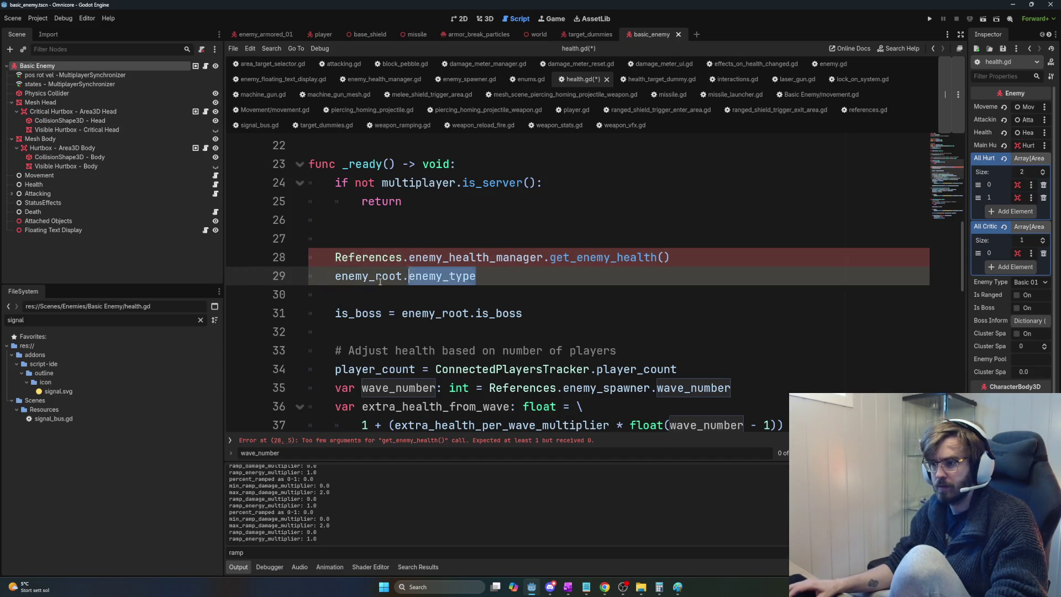
key("shift+Home")
key("BackSpace")
left_click(663, 257)
key("ctrl+v")
left_click(332, 294)
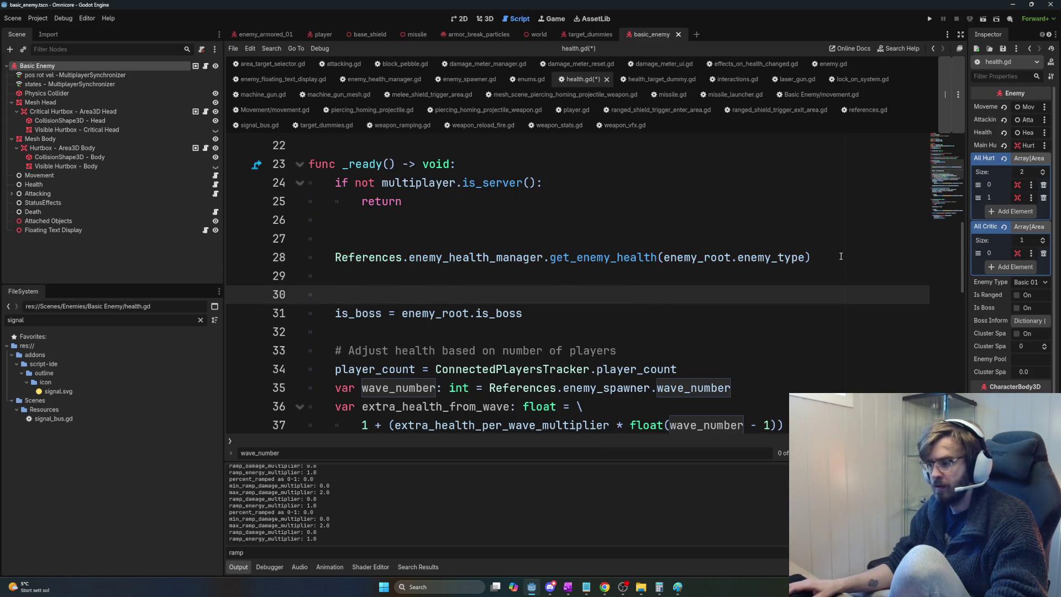
left_click_drag(832, 257, 324, 257)
key("Left")
type("var ba")
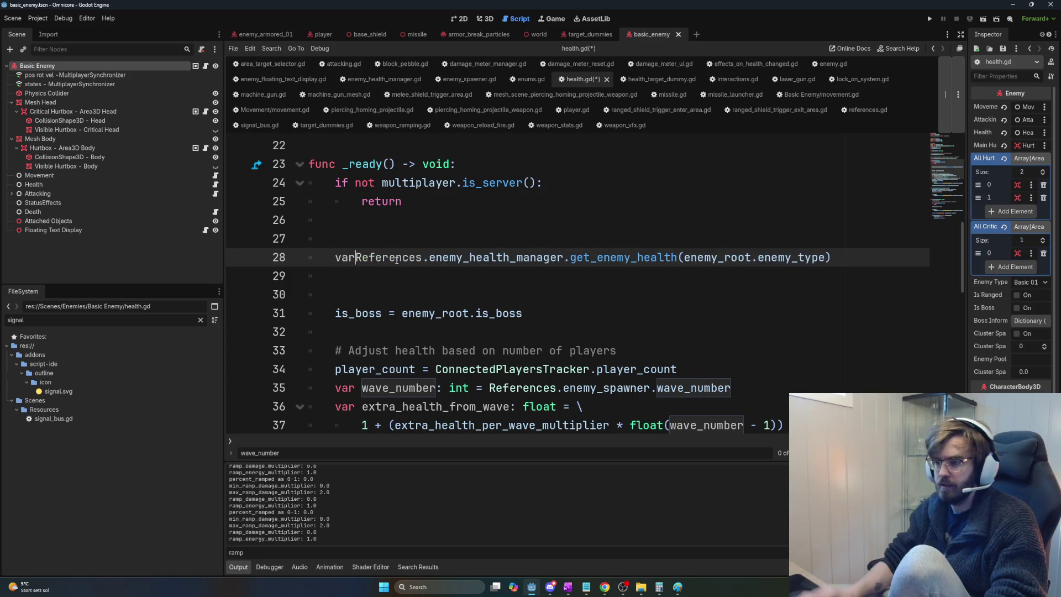
type("se_")
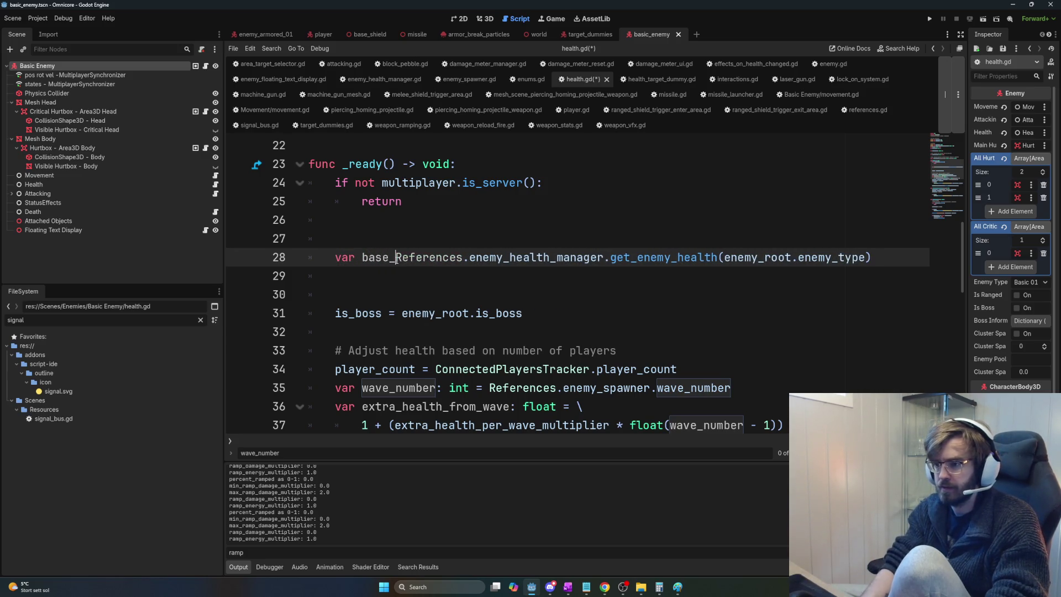
type("health")
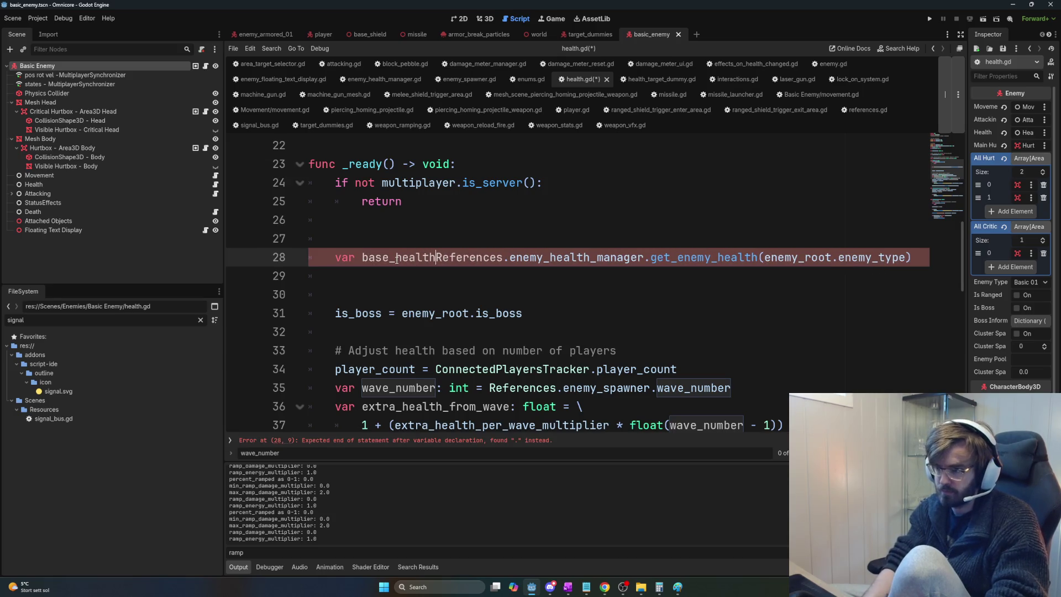
type(": float =")
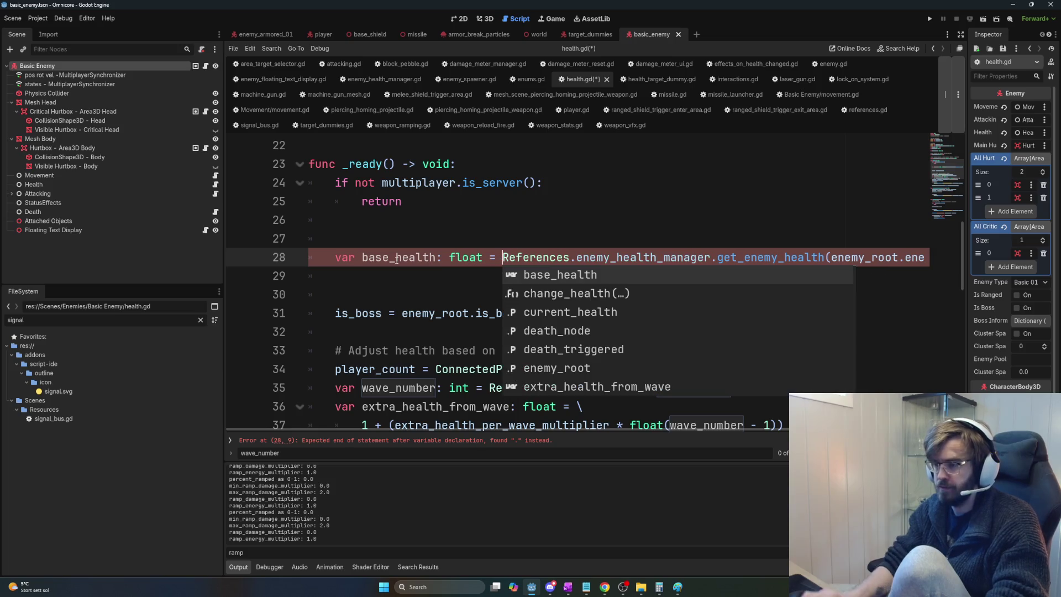
key("Escape")
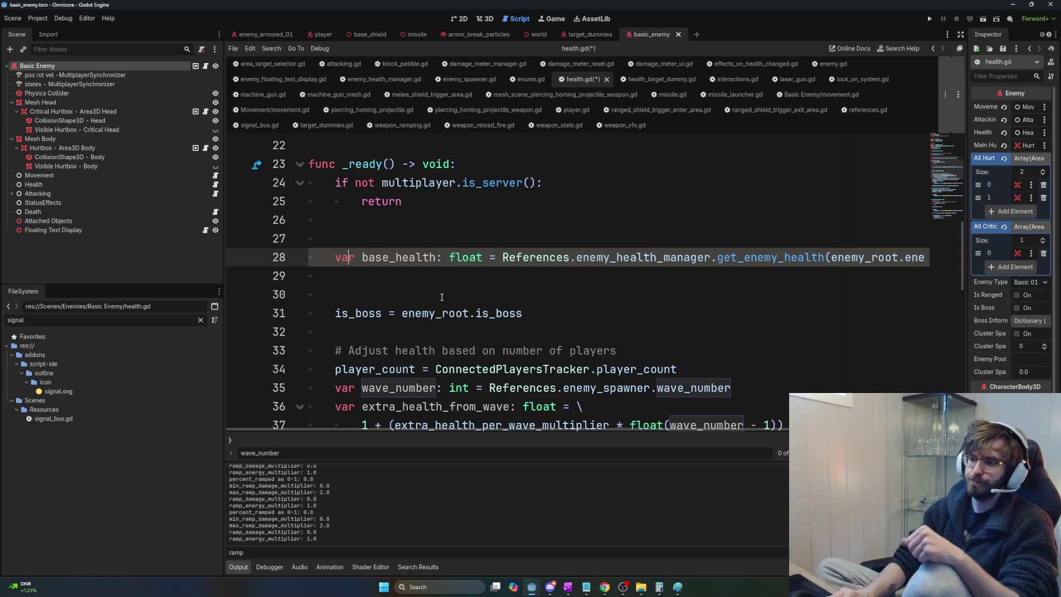
Step: Remove the blank lines around base_health and wrap its call with a backslash continuation
left_click(442, 296)
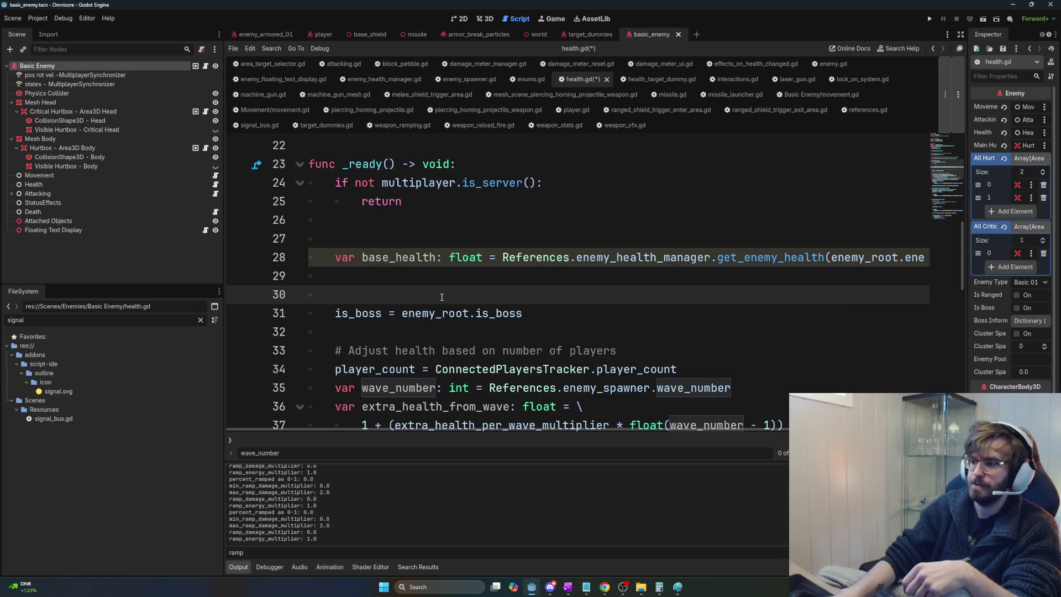
key("Up")
key("Up")
key("Up")
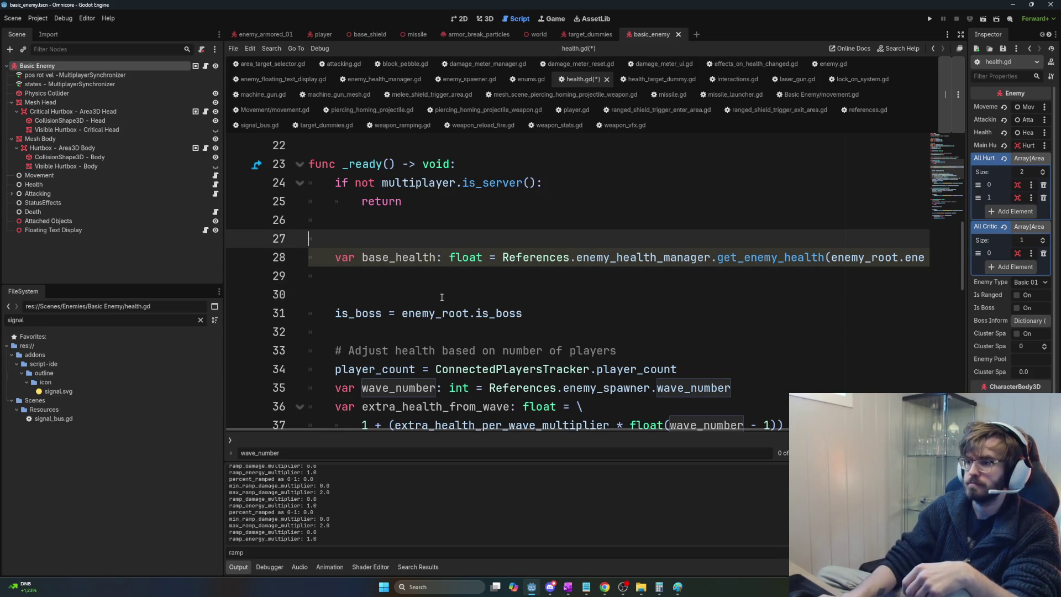
key("BackSpace")
key("Down")
key("Down")
key("Delete")
key("Tab")
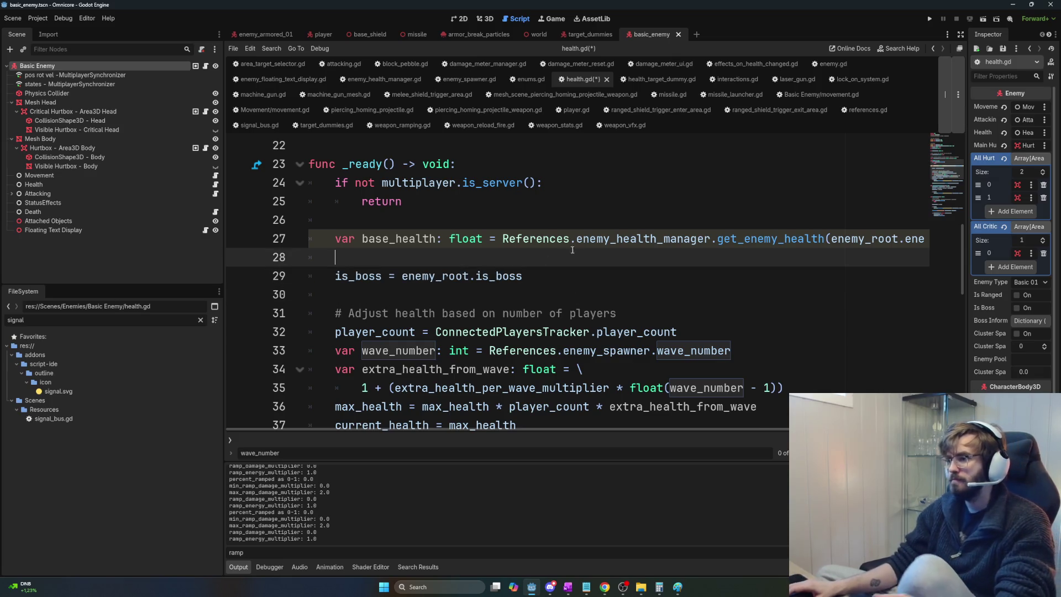
left_click(503, 238)
type("\\")
key("Return")
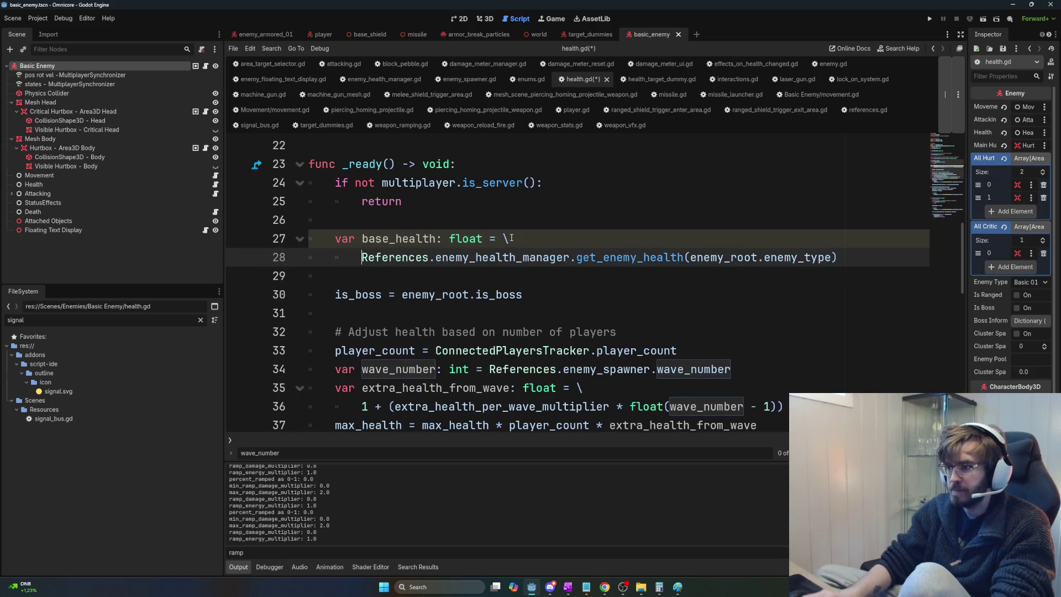
Step: Move the base_health declaration to just below wave_number
double_click(400, 235)
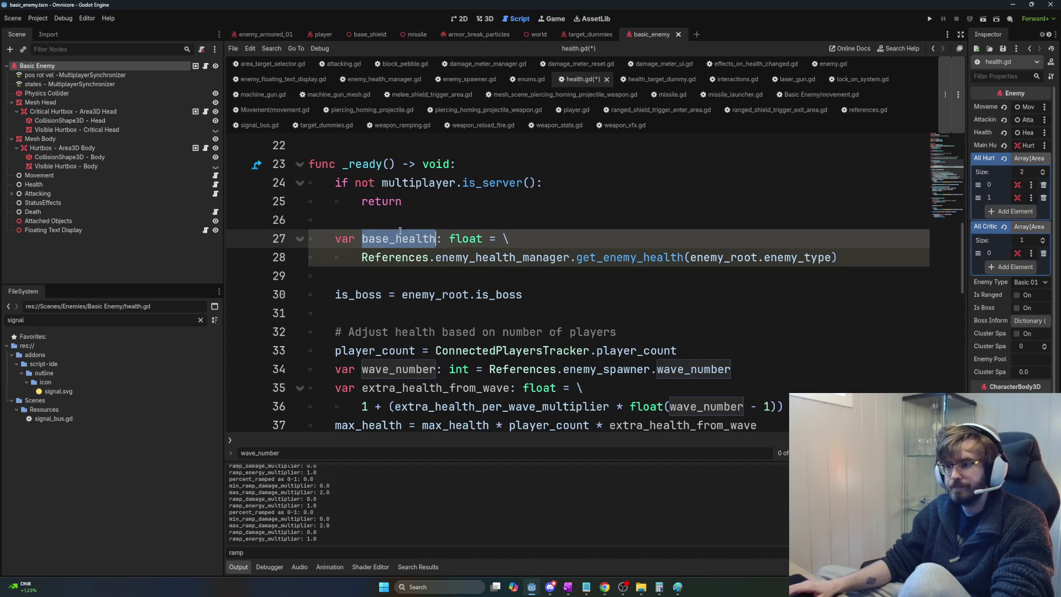
left_click_drag(838, 257, 309, 237)
key("ctrl+c")
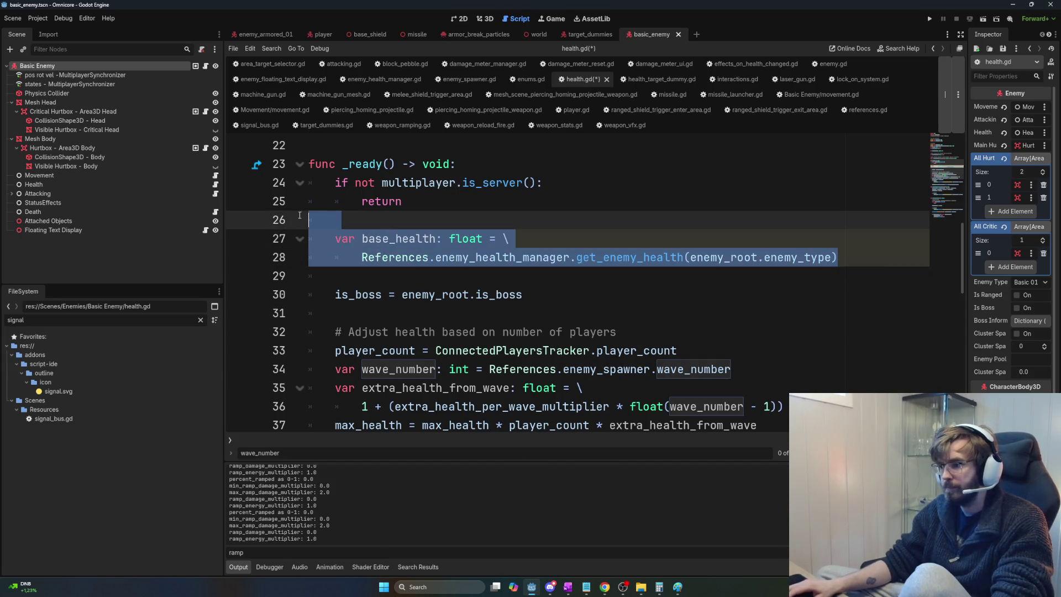
key("BackSpace")
key("Delete")
key("Delete")
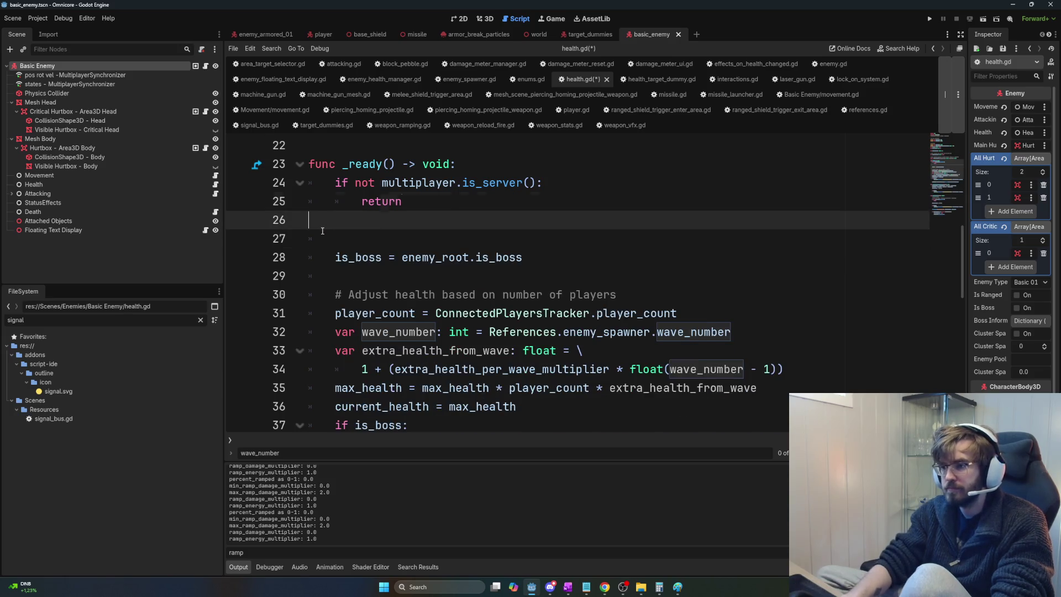
key("Down")
key("Down")
key("Down")
key("Down")
key("Down")
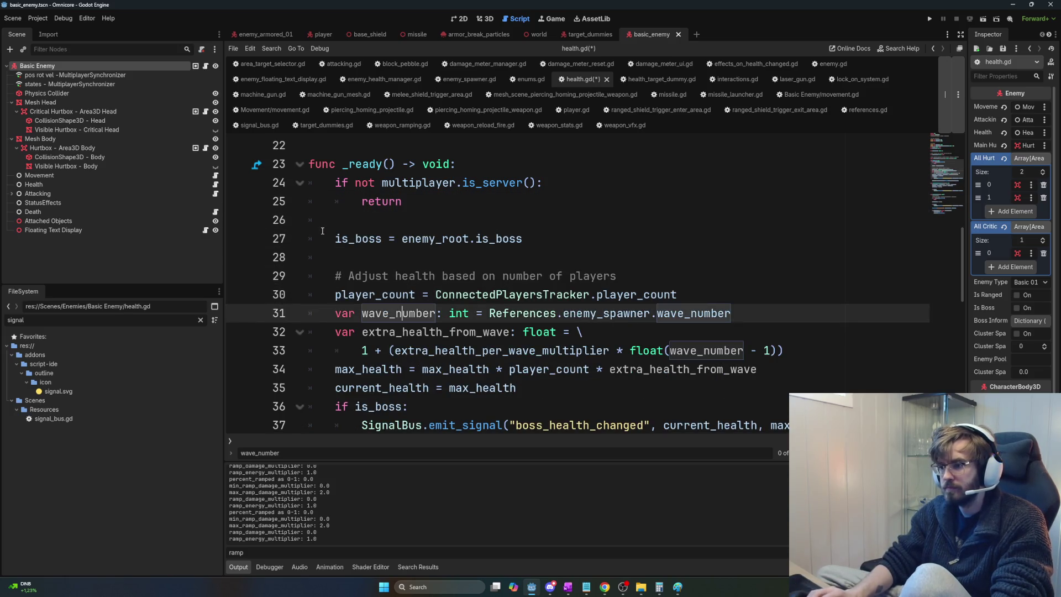
key("Return")
key("Return")
key("Return")
key("Up")
key("Up")
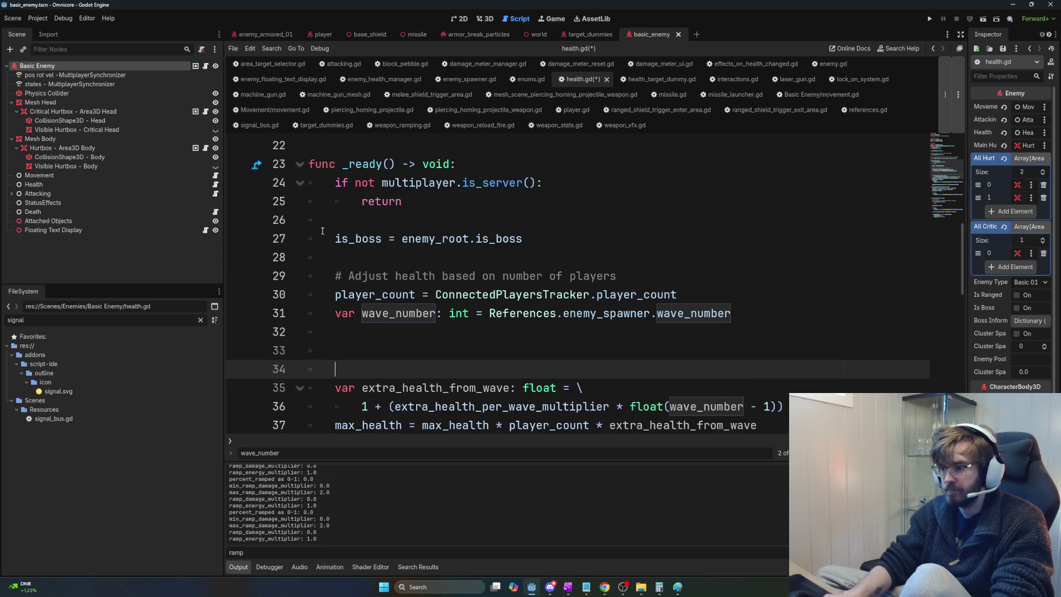
key("ctrl+v")
Step: Delete the extra_health_from_wave block
scroll(322, 231, "down", 1)
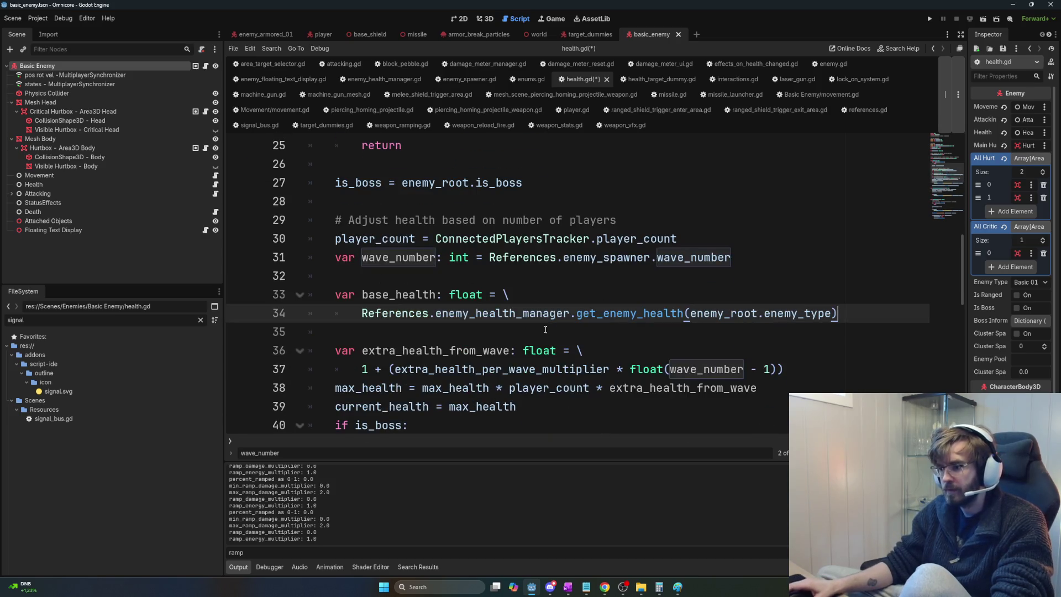
key("shift+Up")
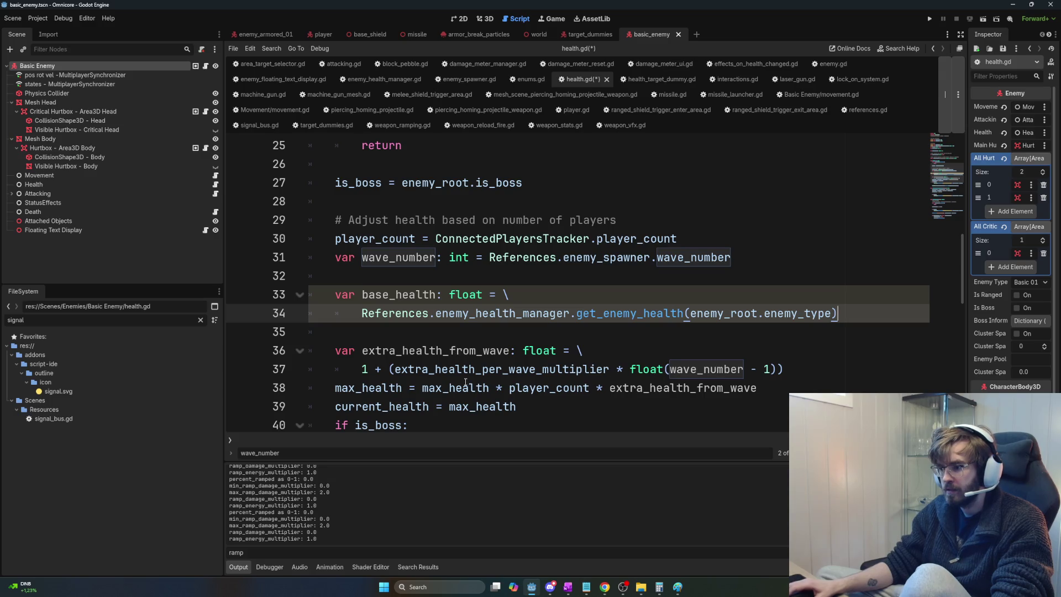
left_click_drag(788, 369, 334, 333)
key("ctrl+x")
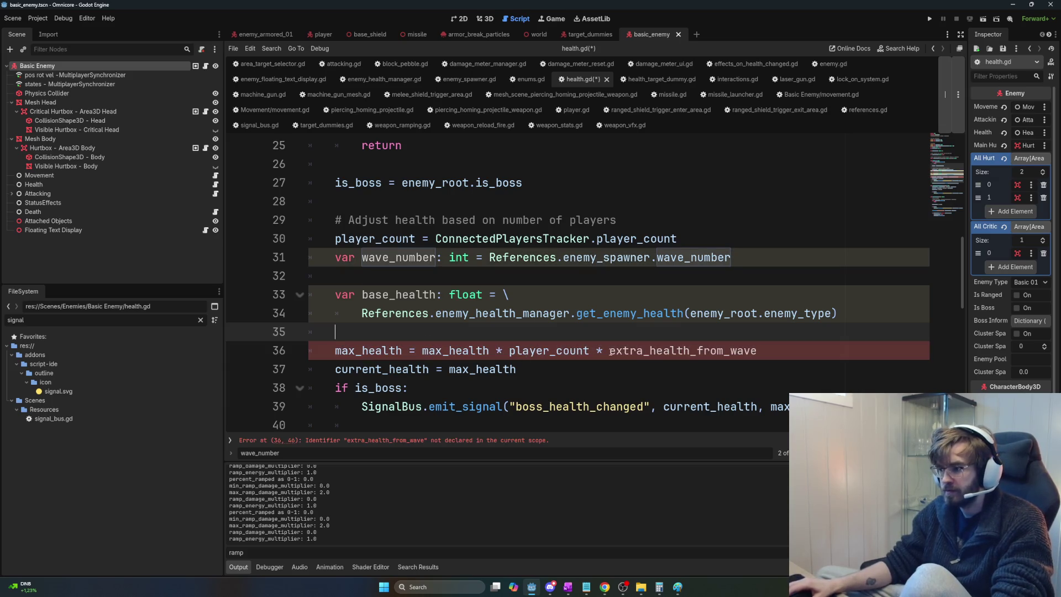
Step: Change max_health to base_health * player_count and save health.gd
left_click_drag(756, 351, 590, 351)
key("BackSpace")
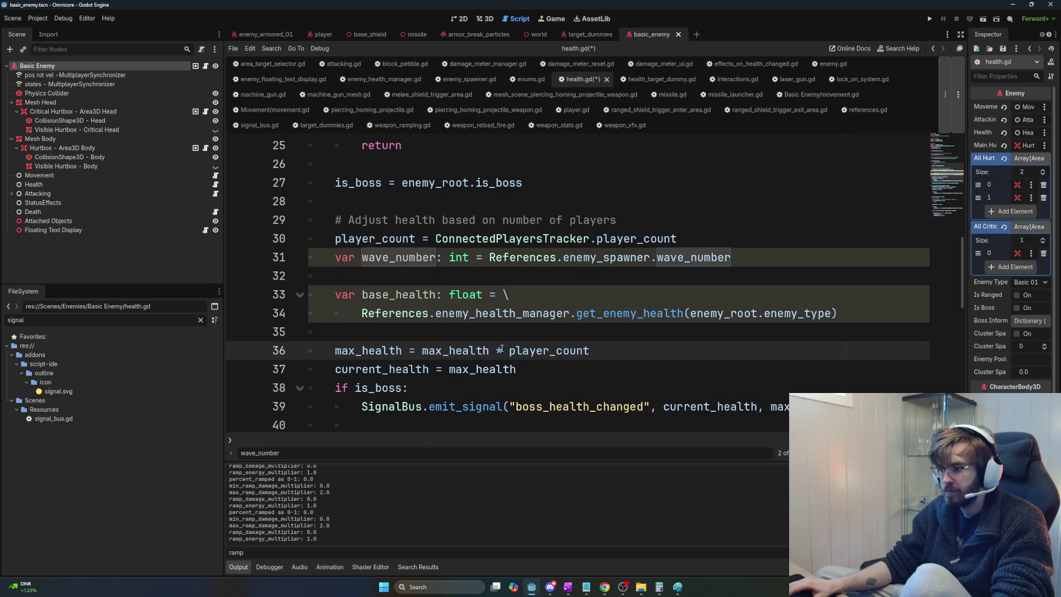
left_click_drag(489, 350, 425, 351)
key("BackSpace")
key("BackSpace")
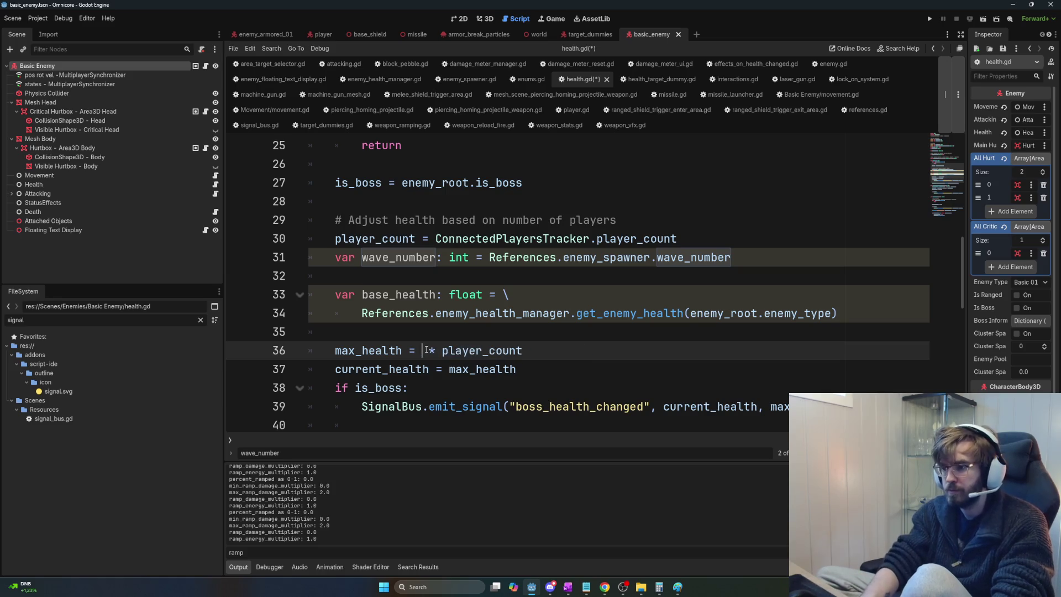
type("base_hea")
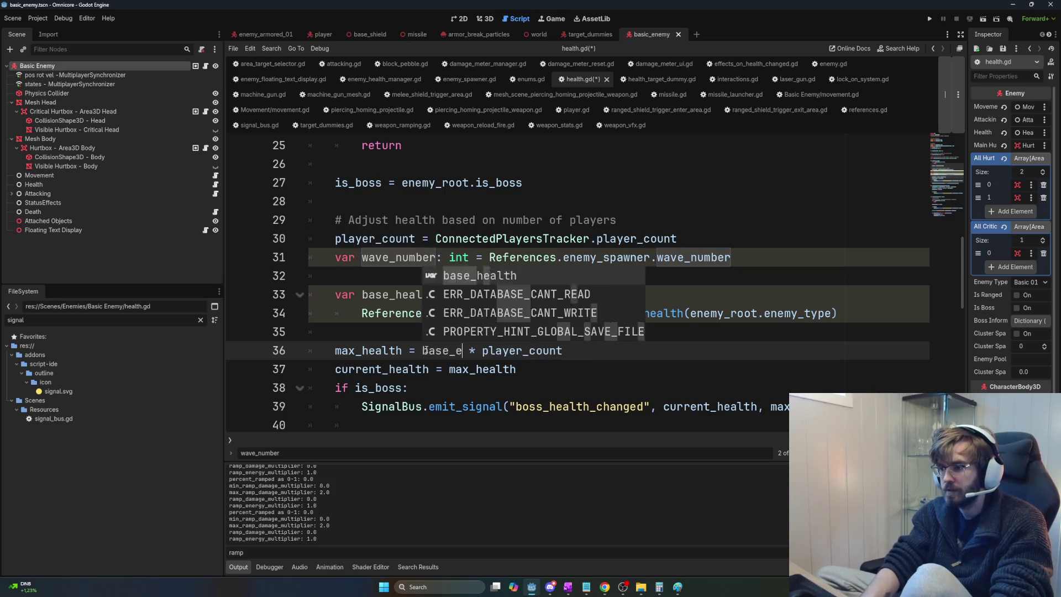
key("Return")
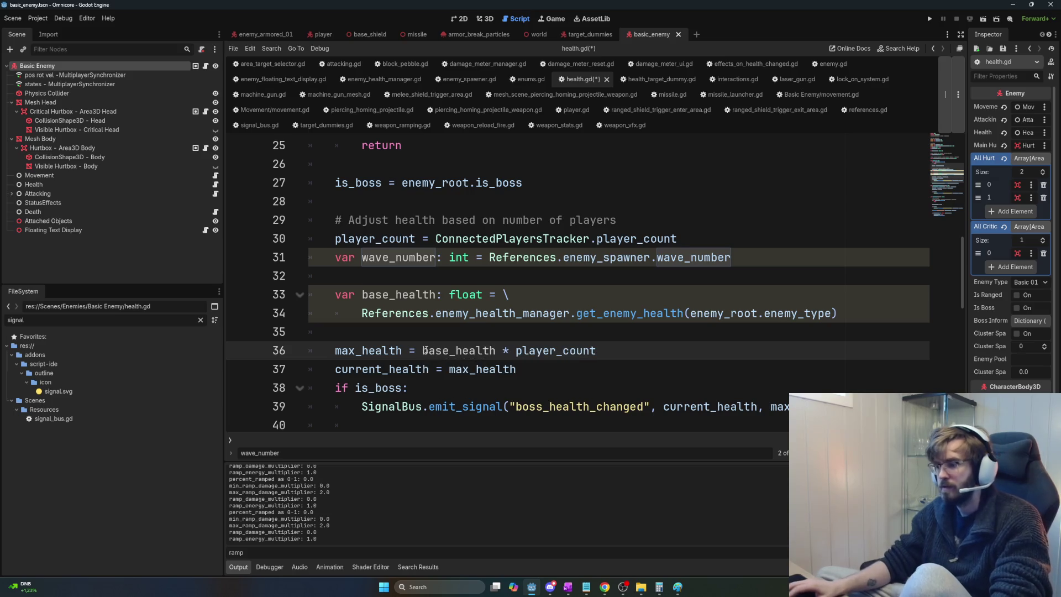
key("Up")
key("ctrl+s")
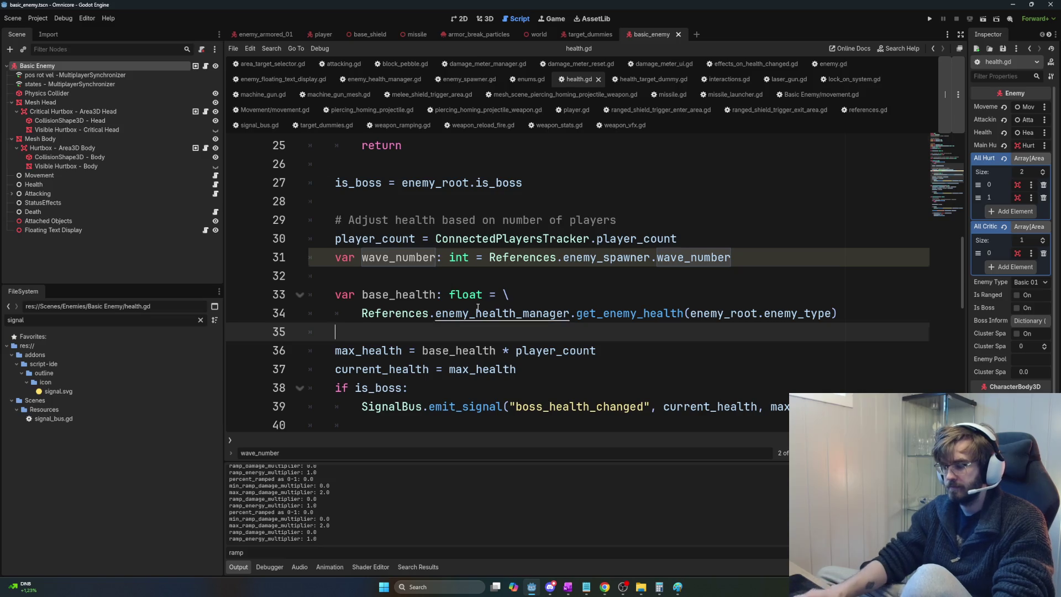
key("ctrl+Home")
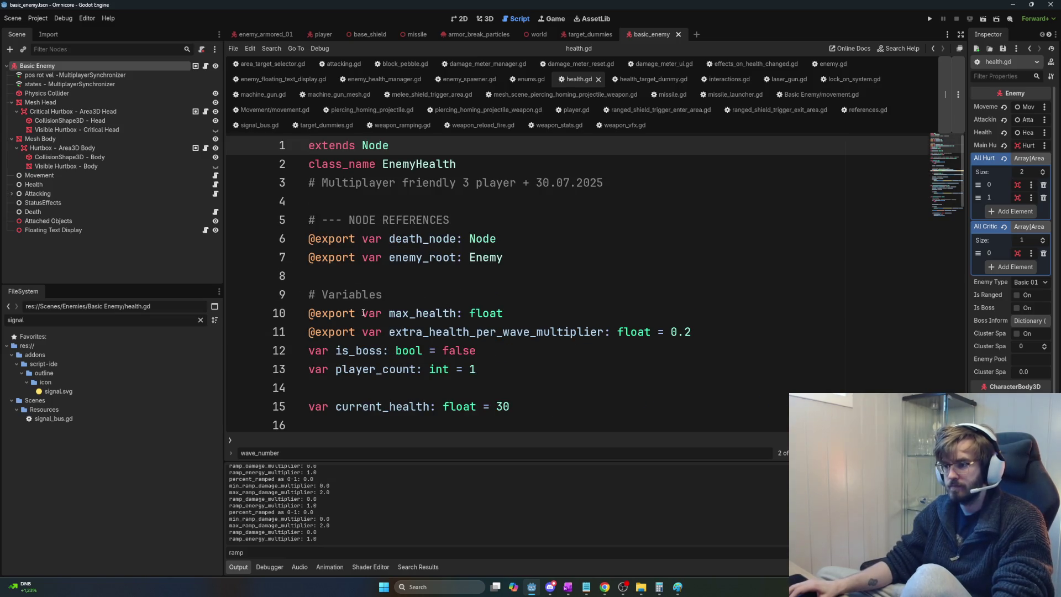
left_click(363, 313)
key("shift+Home")
key("BackSpace")
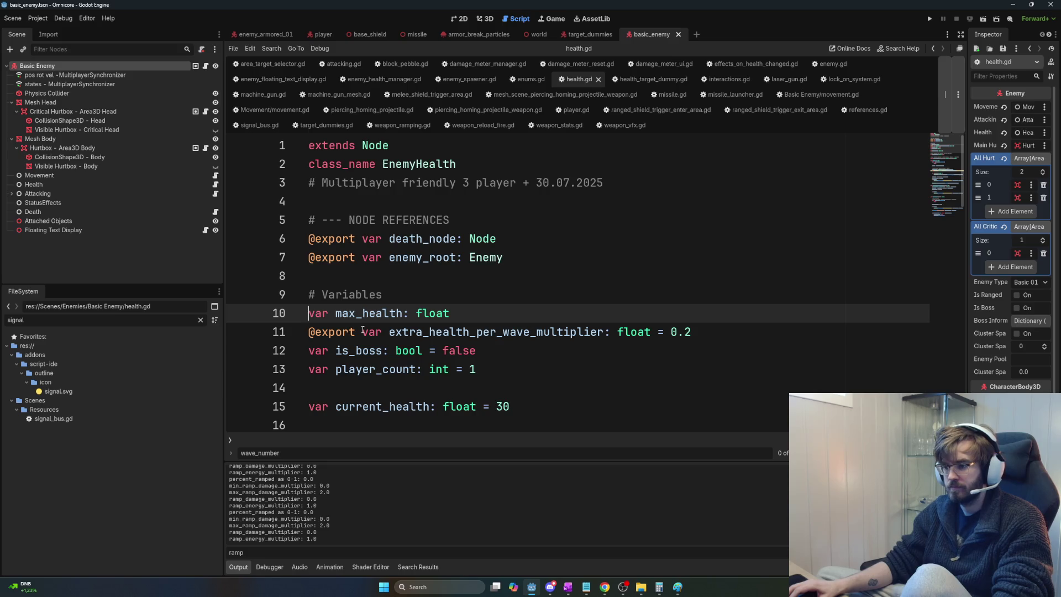
left_click(758, 334)
key("shift+Home")
key("BackSpace")
key("BackSpace")
key("Return")
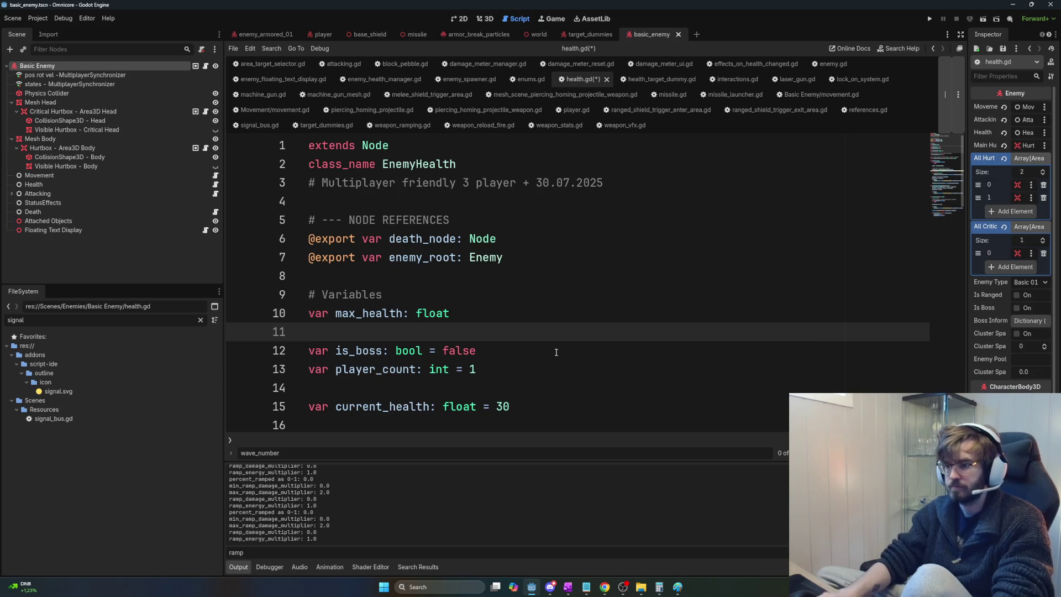
key("ctrl+s")
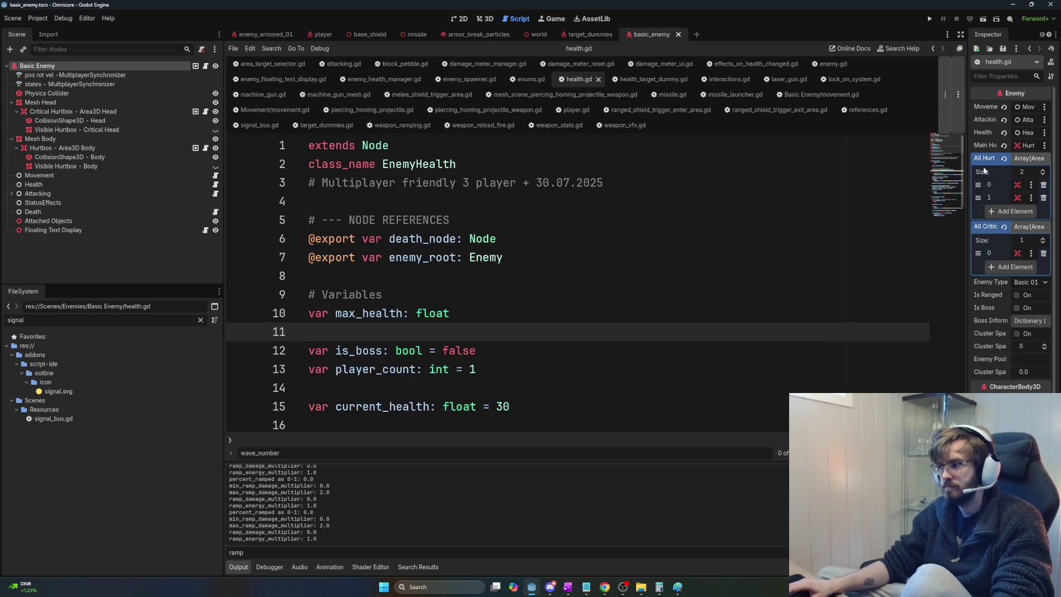
Step: Delete the wave_number declaration line from health.gd
scroll(723, 327, "down", 3)
scroll(723, 327, "down", 13)
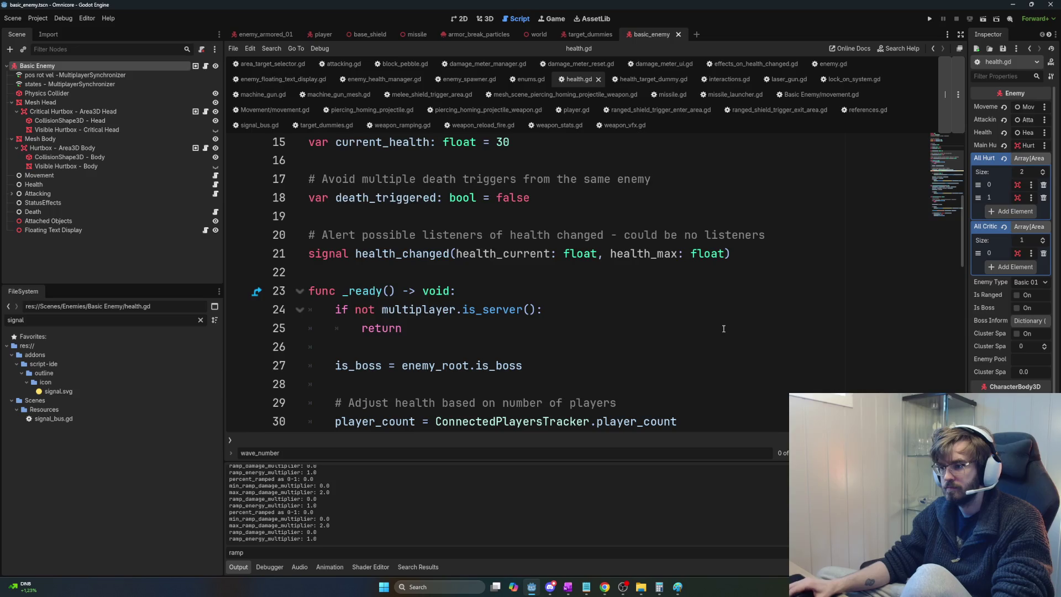
scroll(725, 331, "down", 1)
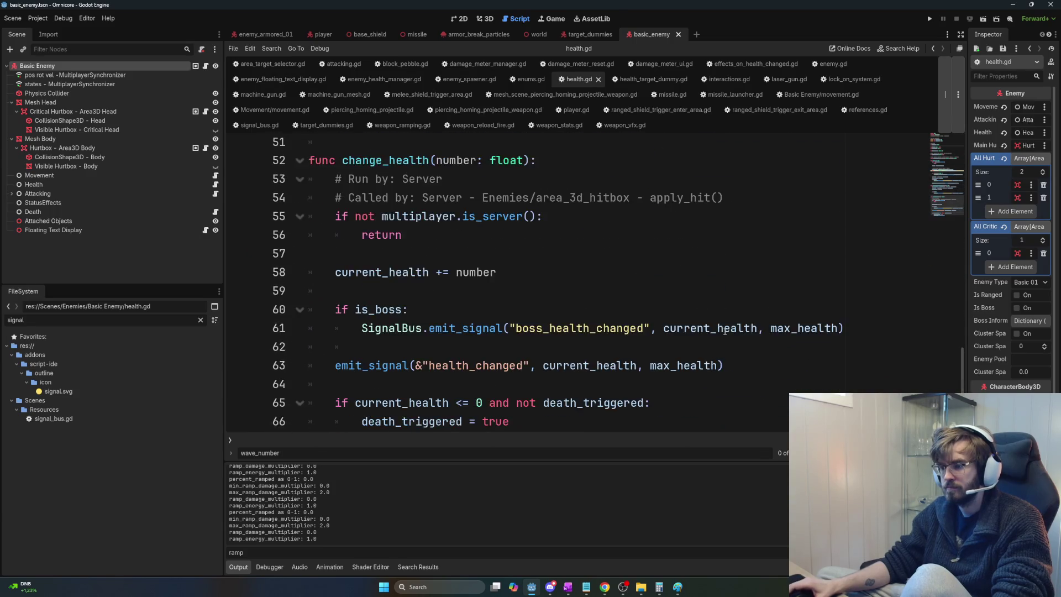
scroll(725, 331, "up", 9)
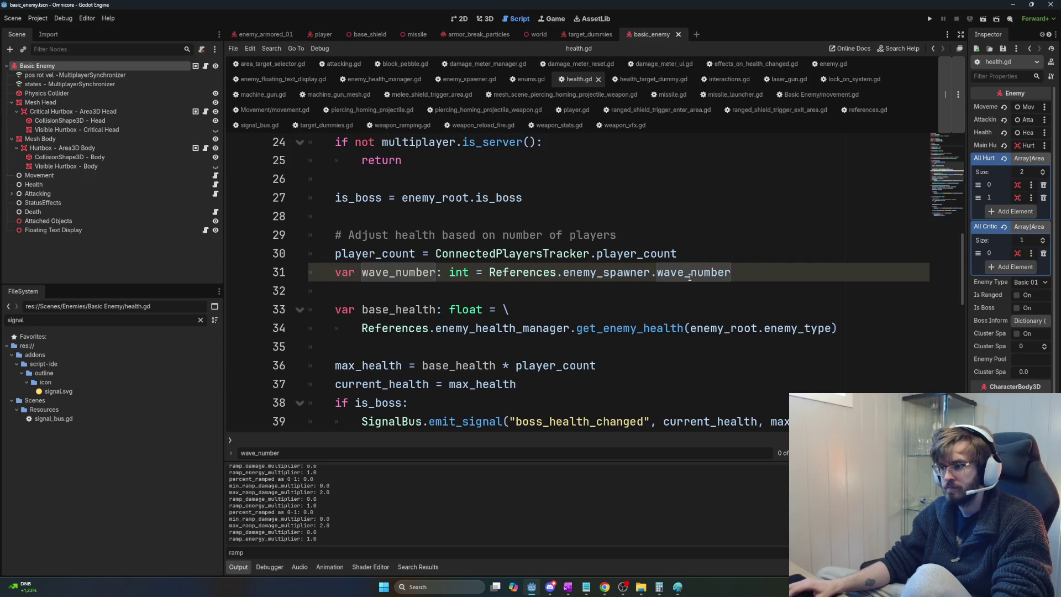
left_click_drag(745, 271, 327, 267)
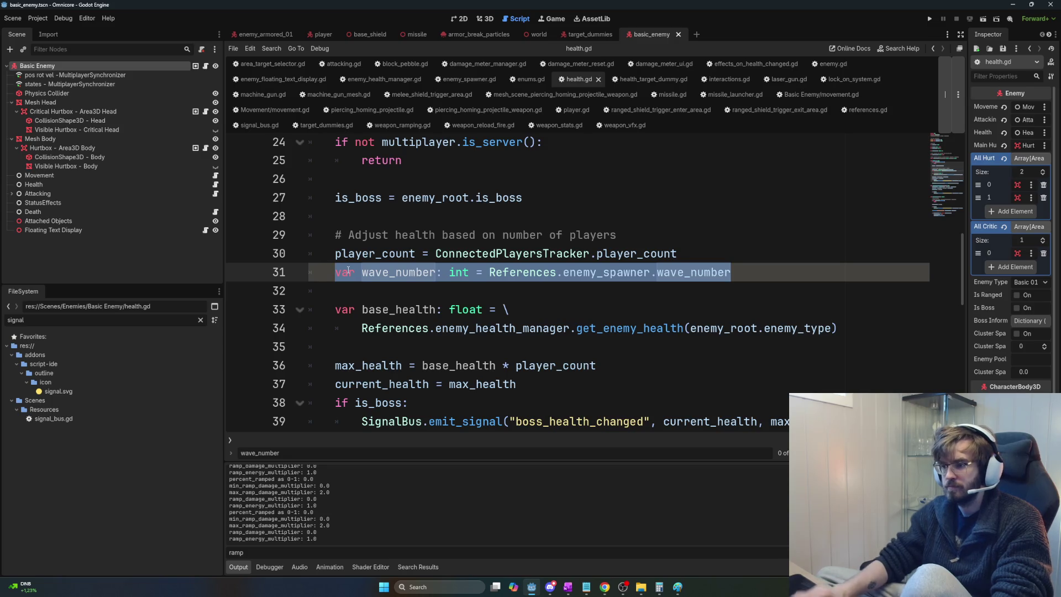
key("BackSpace")
key("BackSpace")
key("Down")
key("Down")
key("Down")
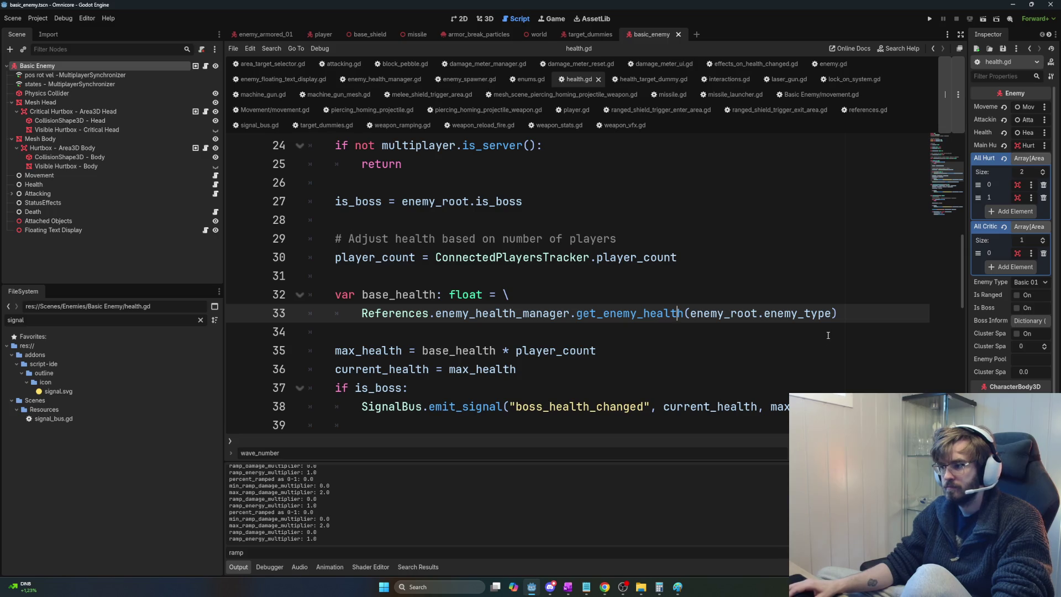
Step: Start typing enemy_health over the base_health name on line 32
left_click_drag(847, 330, 376, 295)
double_click(376, 295)
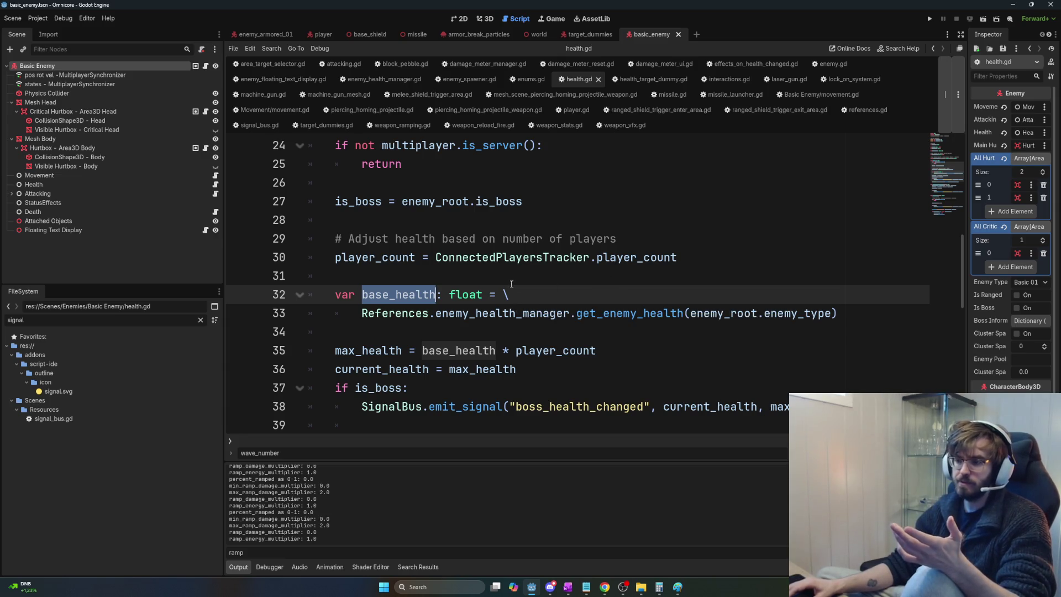
left_click(555, 284)
key("Down")
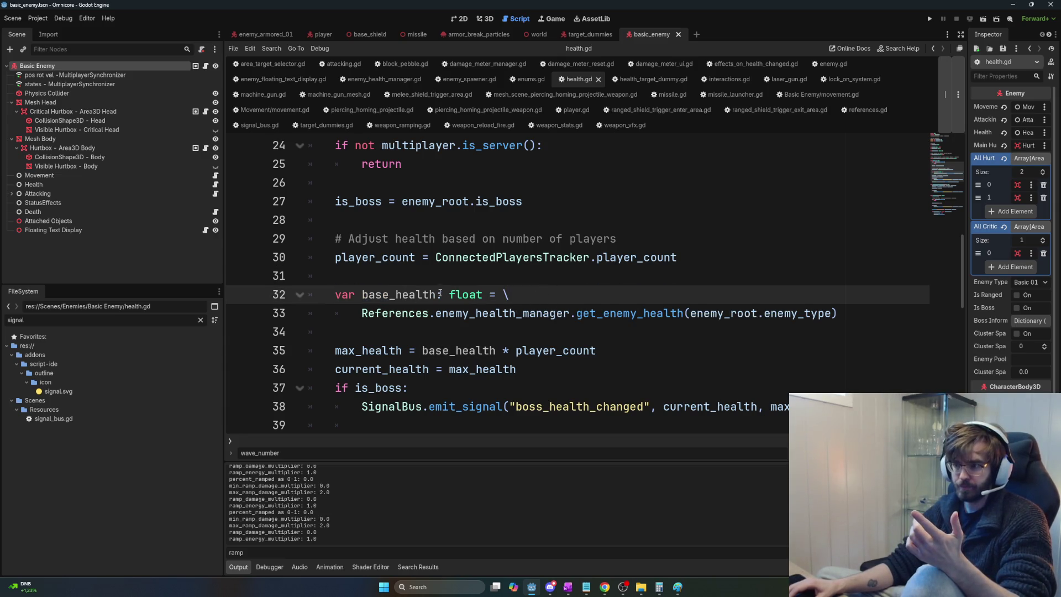
double_click(382, 294)
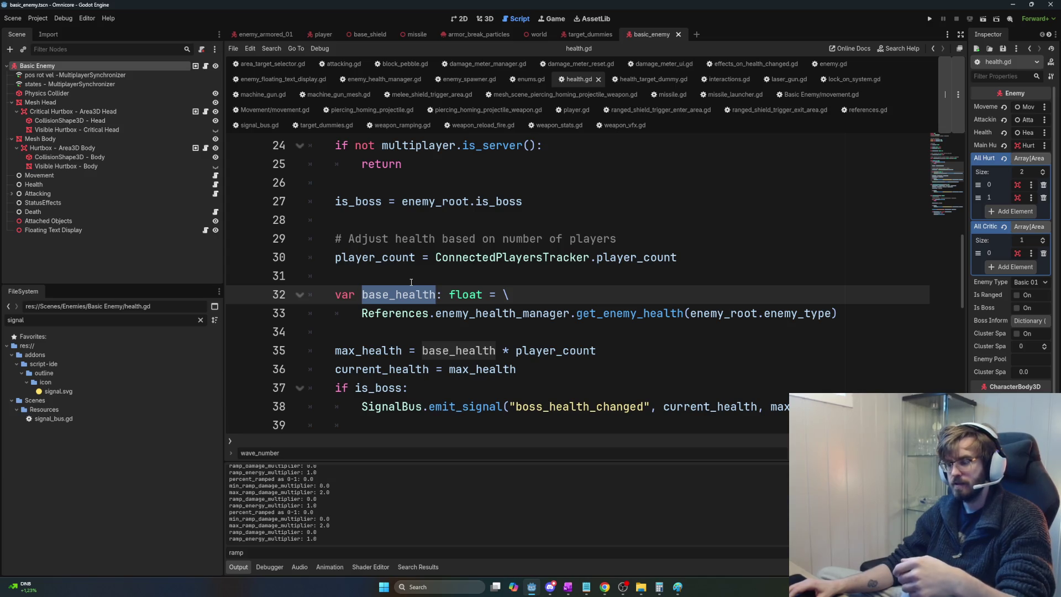
type("enemy")
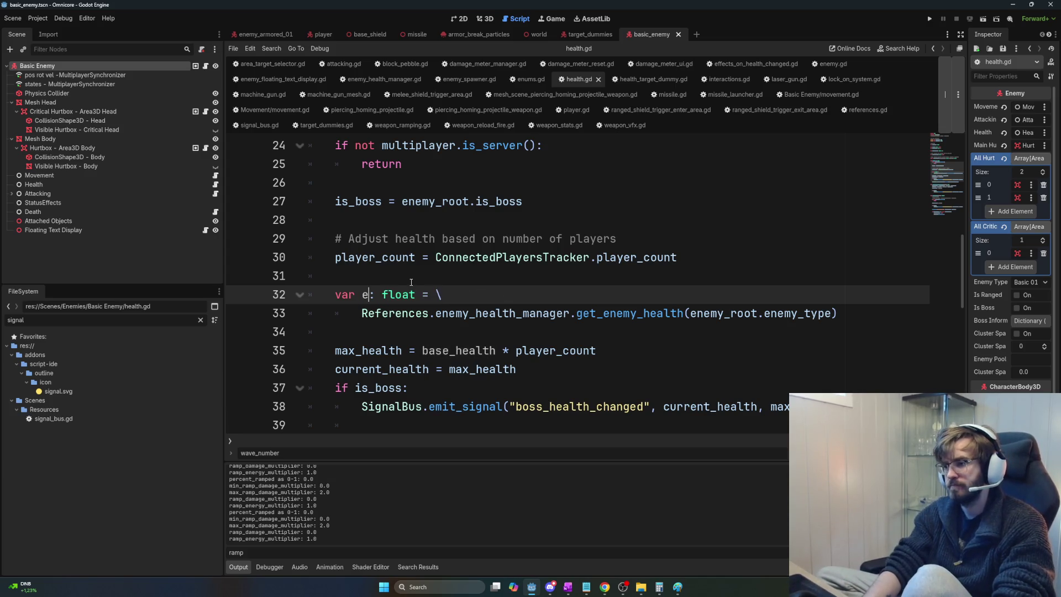
type("_")
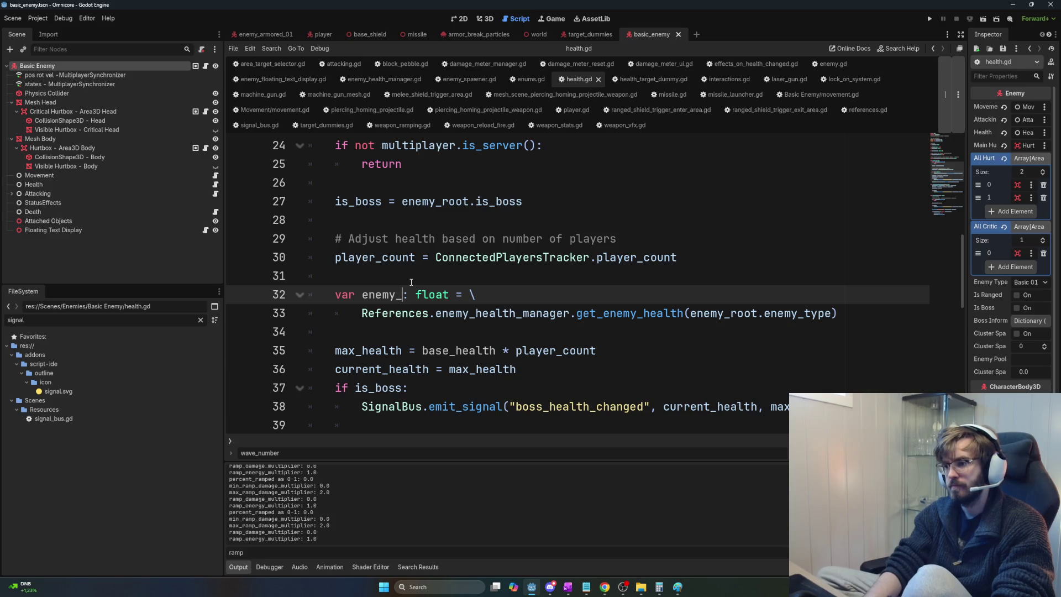
type("health")
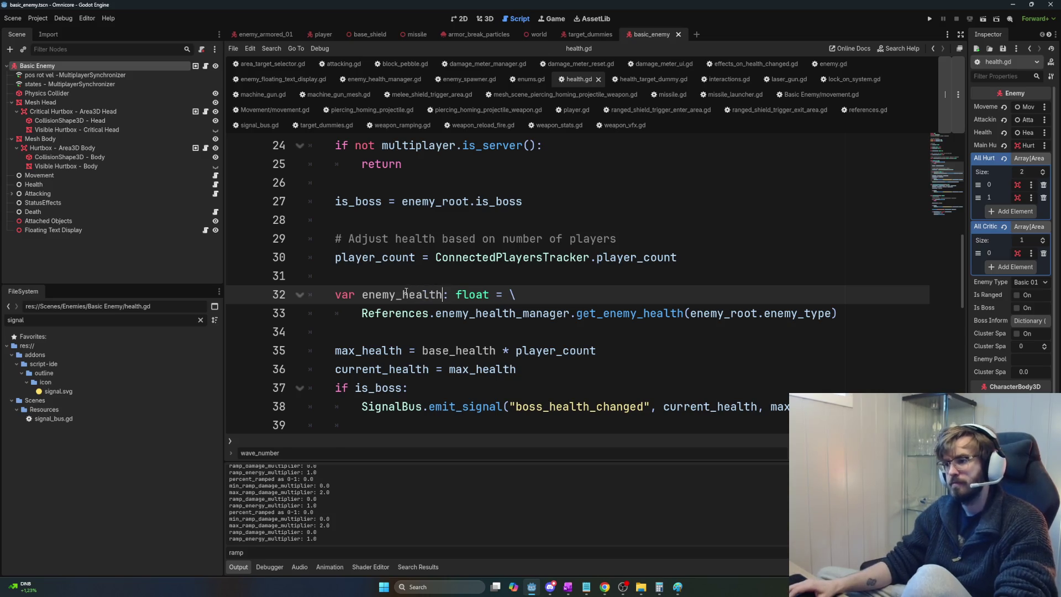
Step: Copy enemy_health, paste it over base_health on line 35, and save health.gd
double_click(406, 295)
key("ctrl+c")
double_click(457, 350)
key("ctrl+v")
left_click(516, 330)
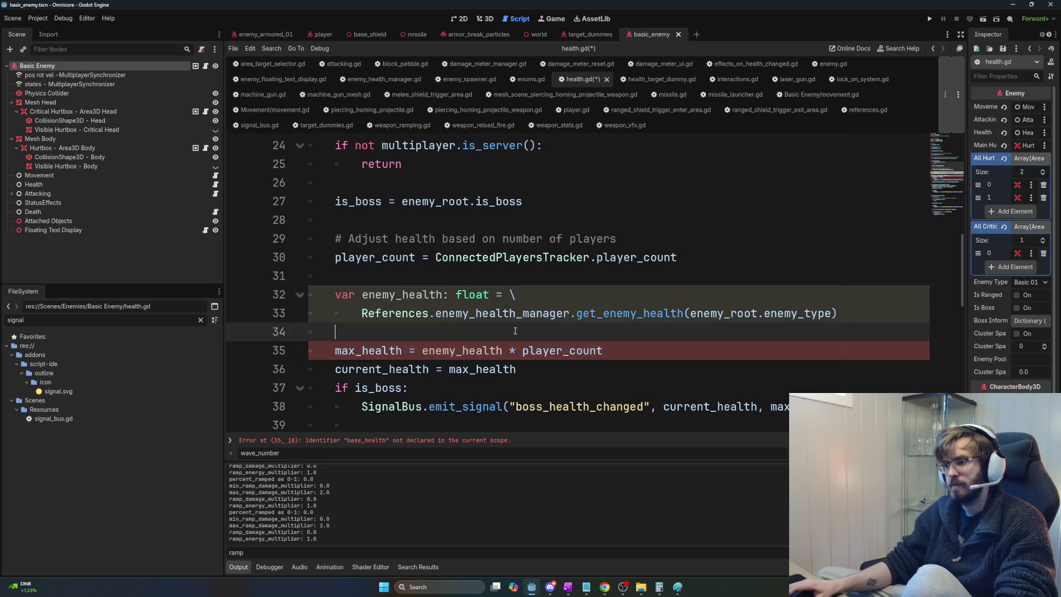
double_click(423, 295)
key("ctrl+s")
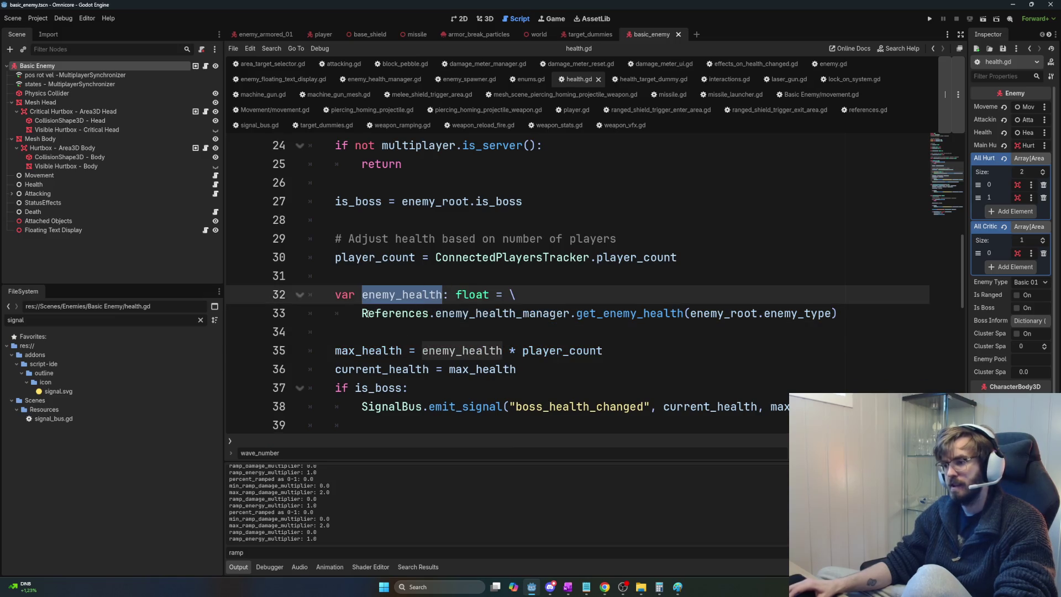
Step: Insert a blank line after current_health = max_health
left_click(487, 367)
mouse_move(610, 351)
left_mouse_down()
mouse_move(456, 350)
mouse_move(482, 351)
left_mouse_up()
left_click(515, 350)
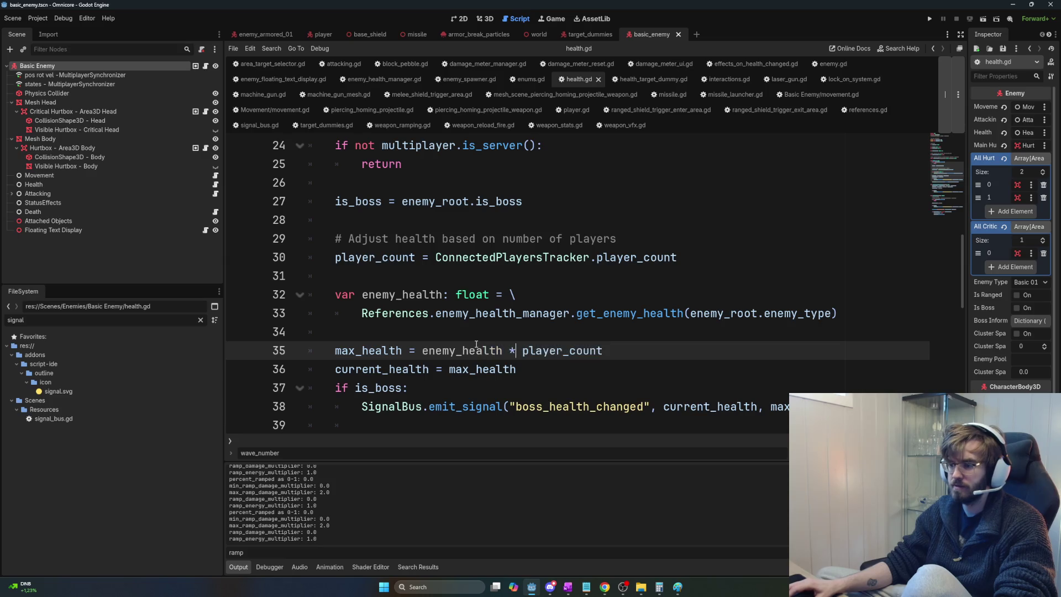
key("Down")
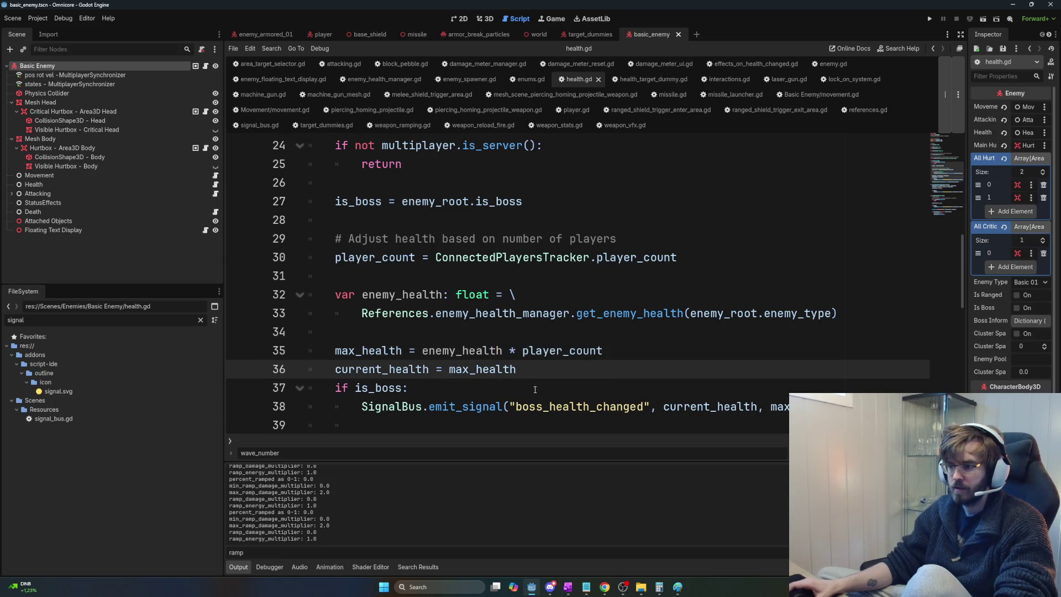
key("Return")
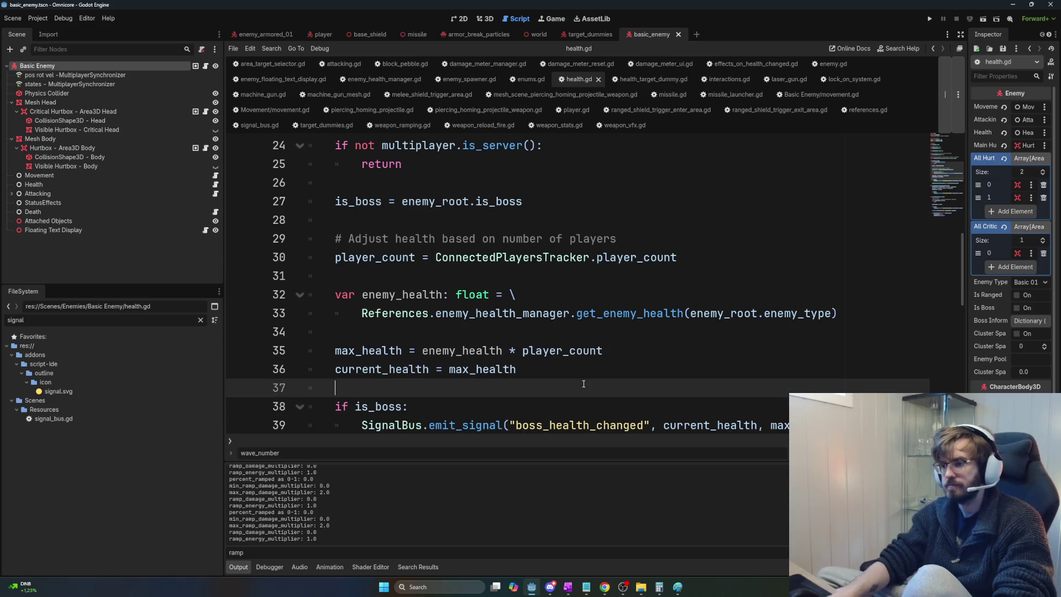
Step: Switch over to OneNote's Task List notes
double_click(402, 294)
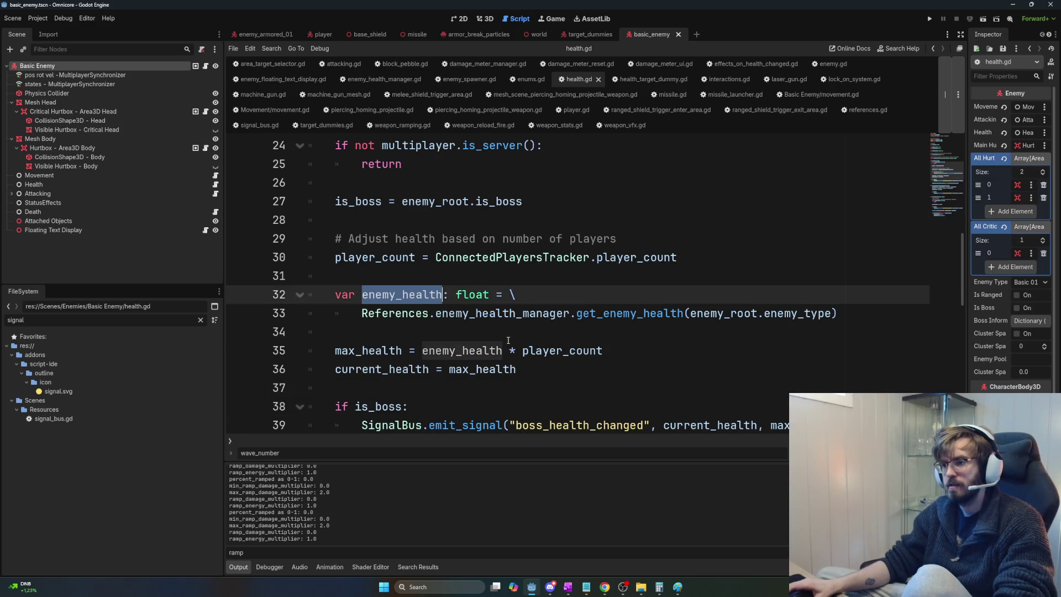
key("alt+Tab")
key("Tab")
key("shift+Tab")
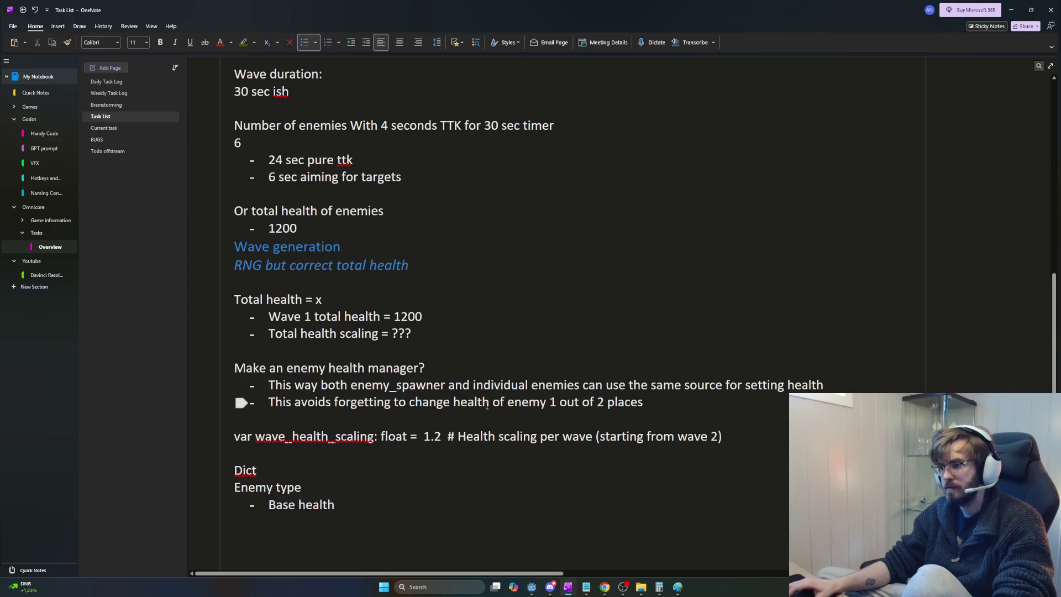
mouse_move(824, 385)
left_mouse_down()
mouse_move(280, 385)
mouse_move(456, 385)
left_mouse_up()
left_click(474, 385)
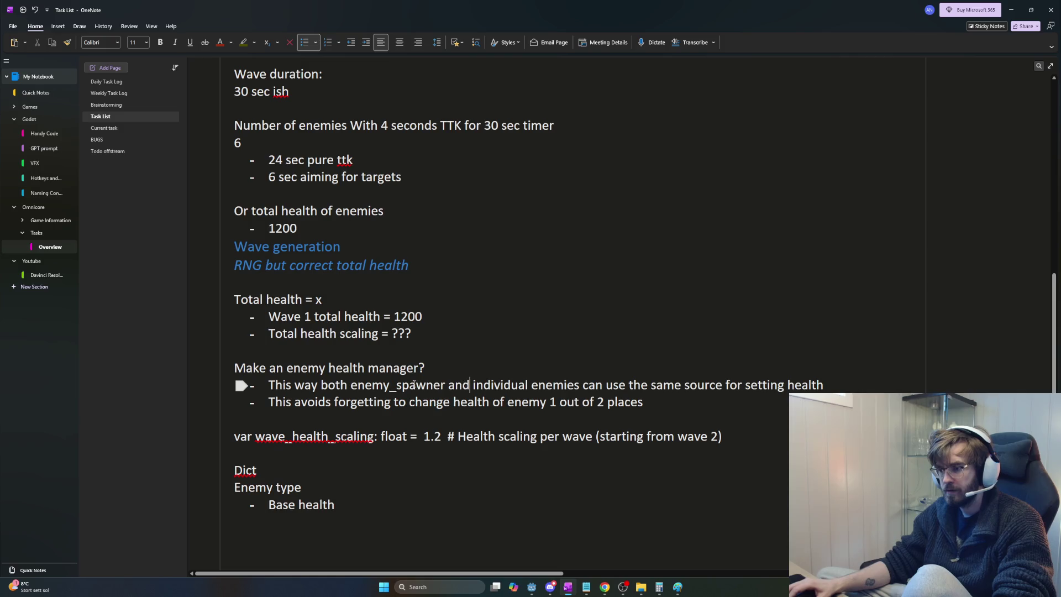
double_click(423, 386)
left_click(441, 384)
double_click(441, 384)
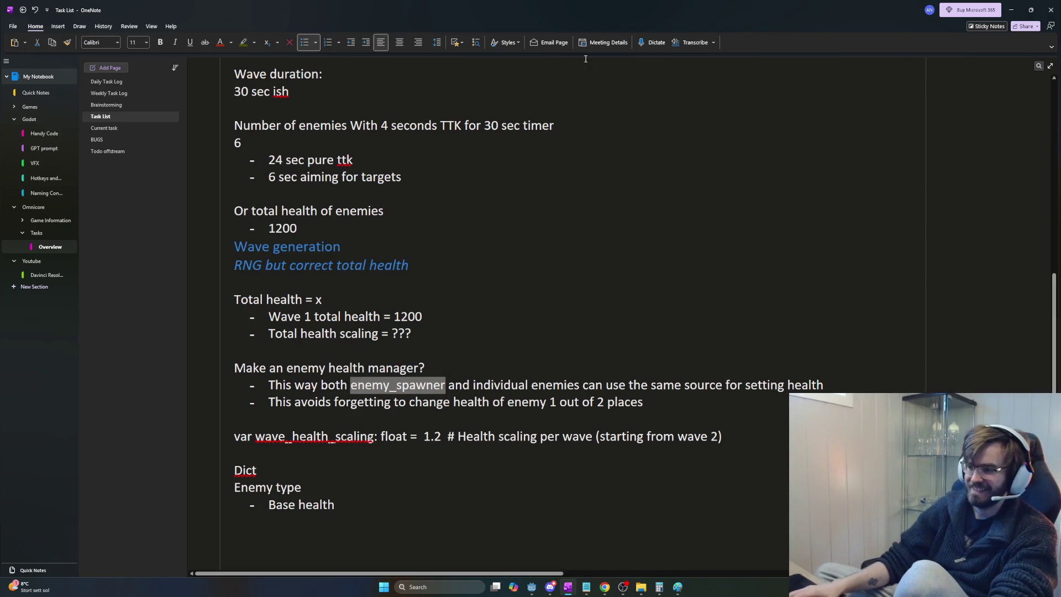
left_click(646, 401)
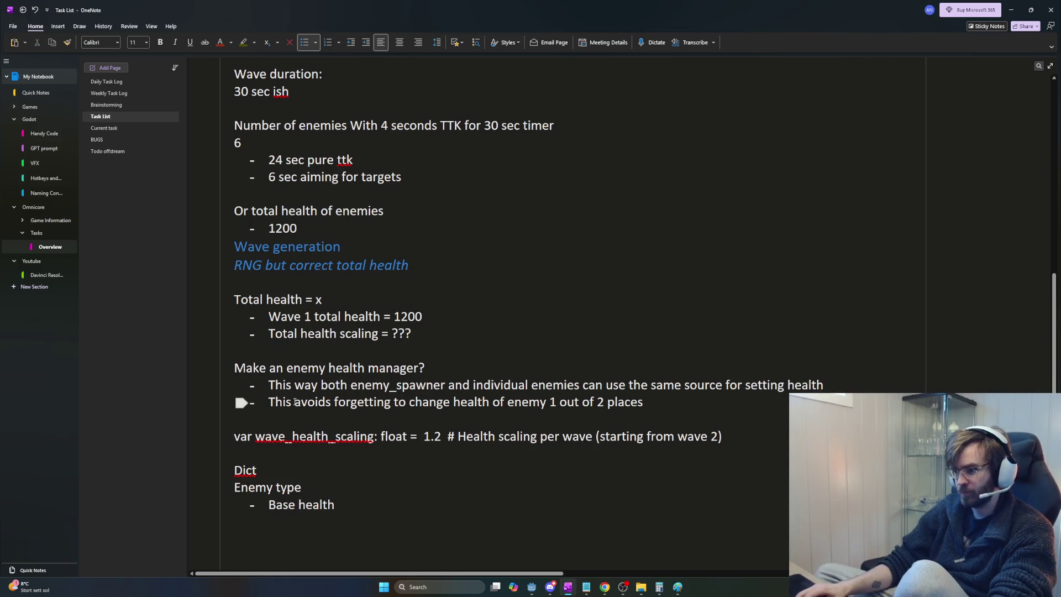
mouse_move(524, 386)
left_mouse_down()
mouse_move(644, 402)
mouse_move(824, 385)
left_mouse_up()
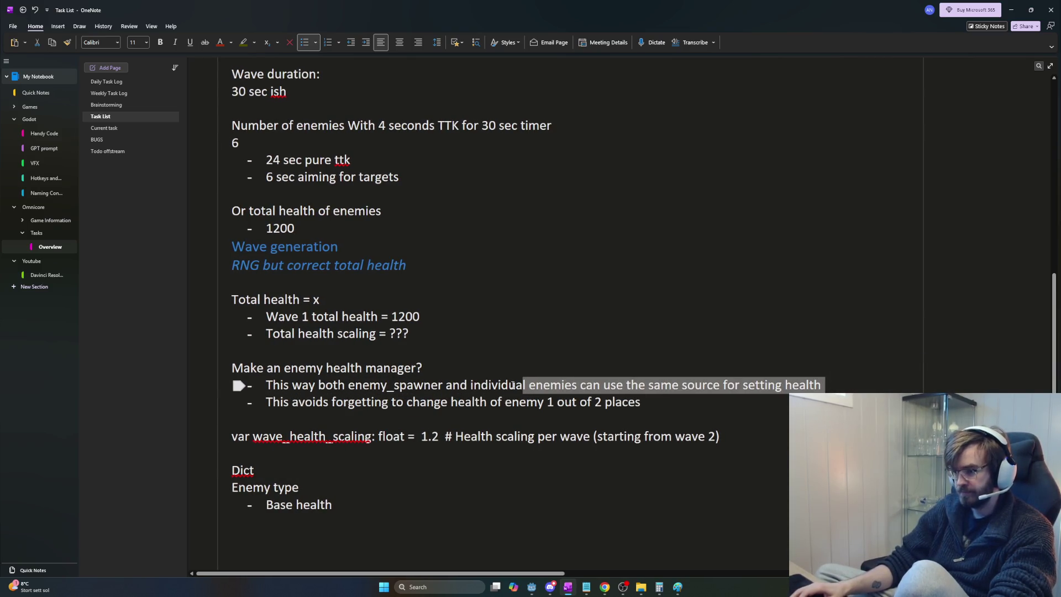
left_click(442, 386)
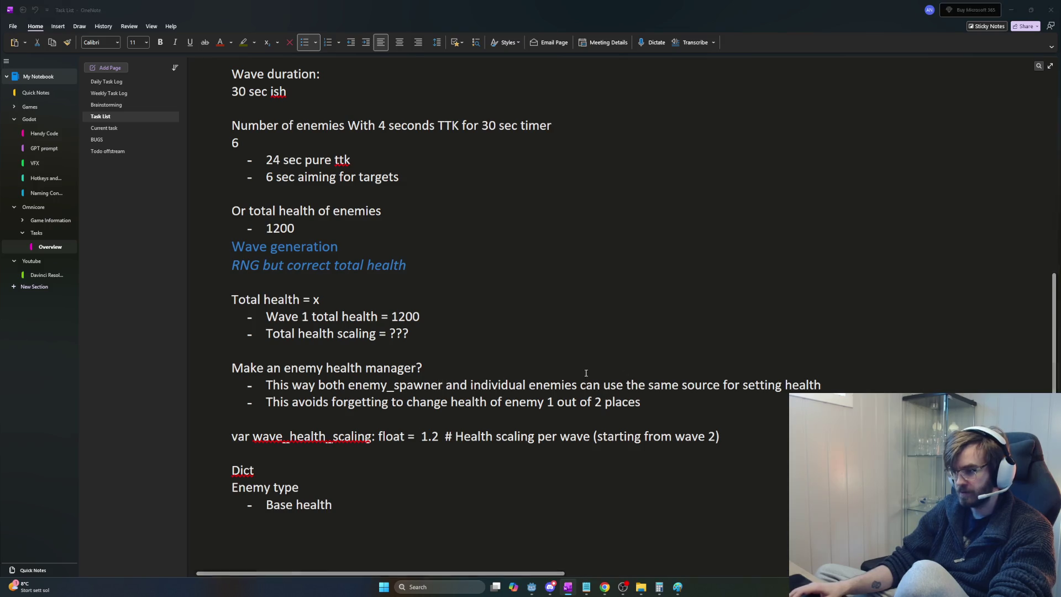
key("alt+Tab")
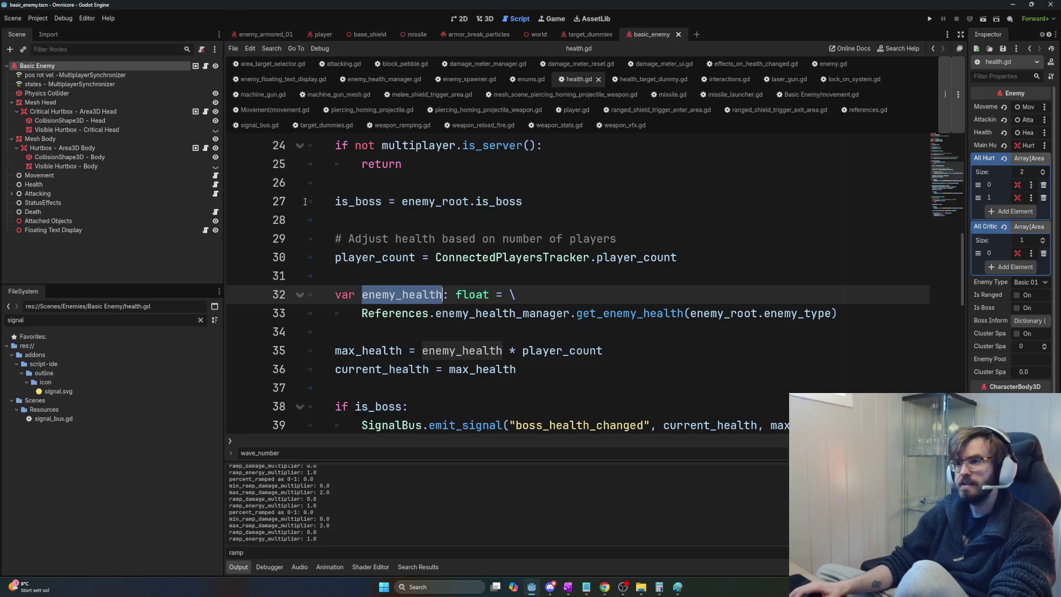
key("alt+Tab")
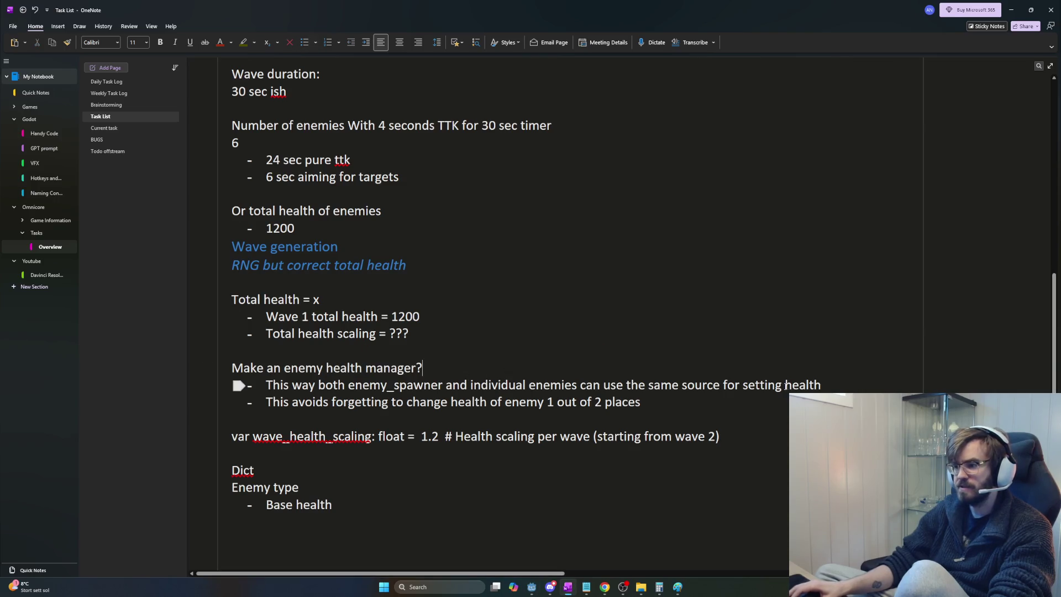
left_click_drag(822, 385, 260, 388)
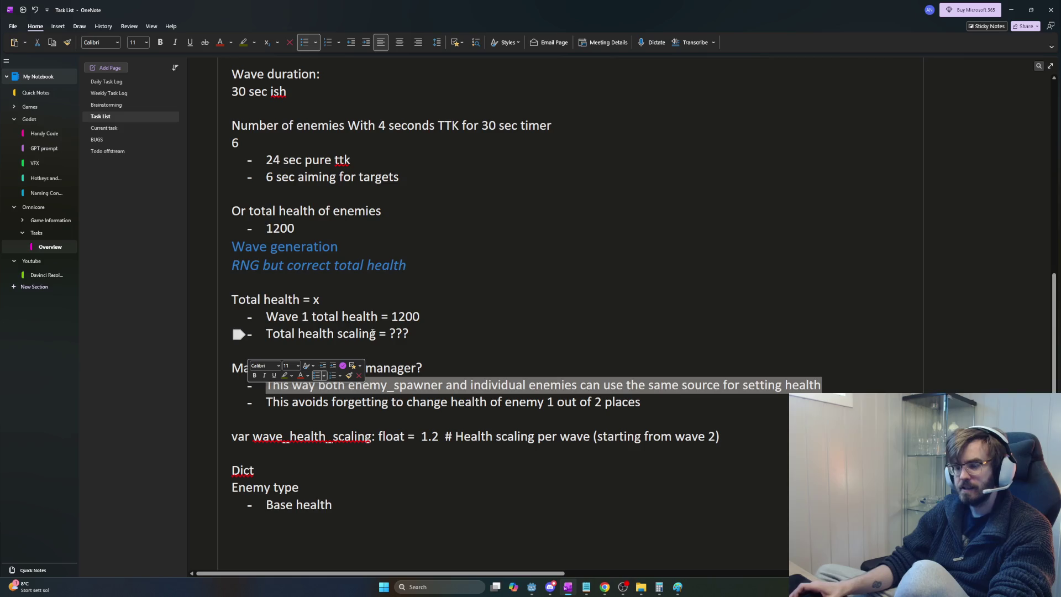
scroll(320, 383, "up", 3)
left_click_drag(321, 388, 230, 389)
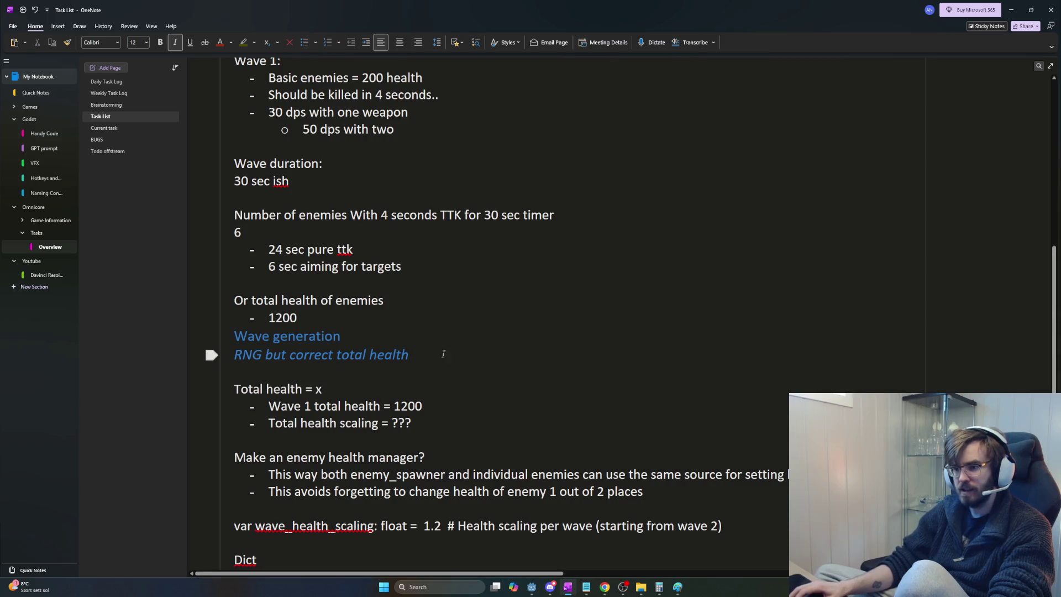
Step: Delete the blank lines and empty bullet under Base health, closing the gap before the enemy-distribution lines
left_click(212, 355)
left_click(211, 389)
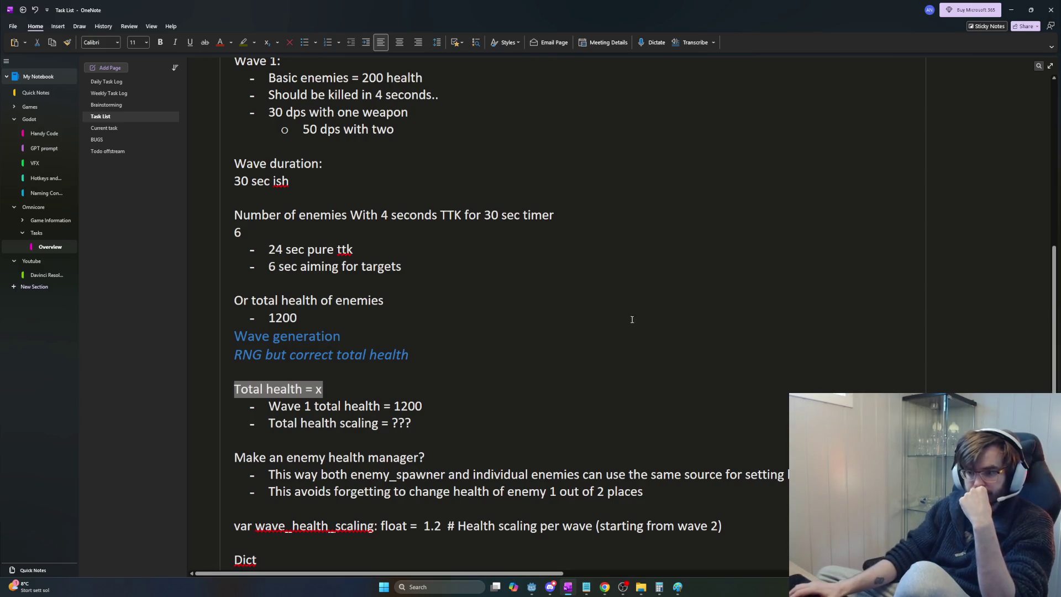
scroll(524, 326, "down", 3)
scroll(524, 327, "down", 3)
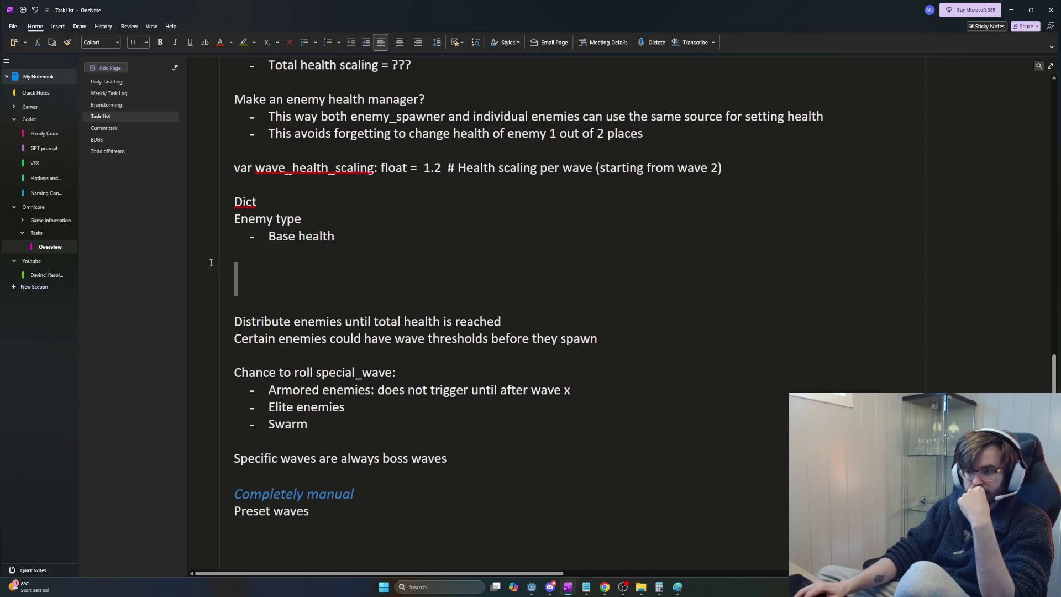
key("BackSpace")
key("BackSpace")
key("BackSpace")
key("Return")
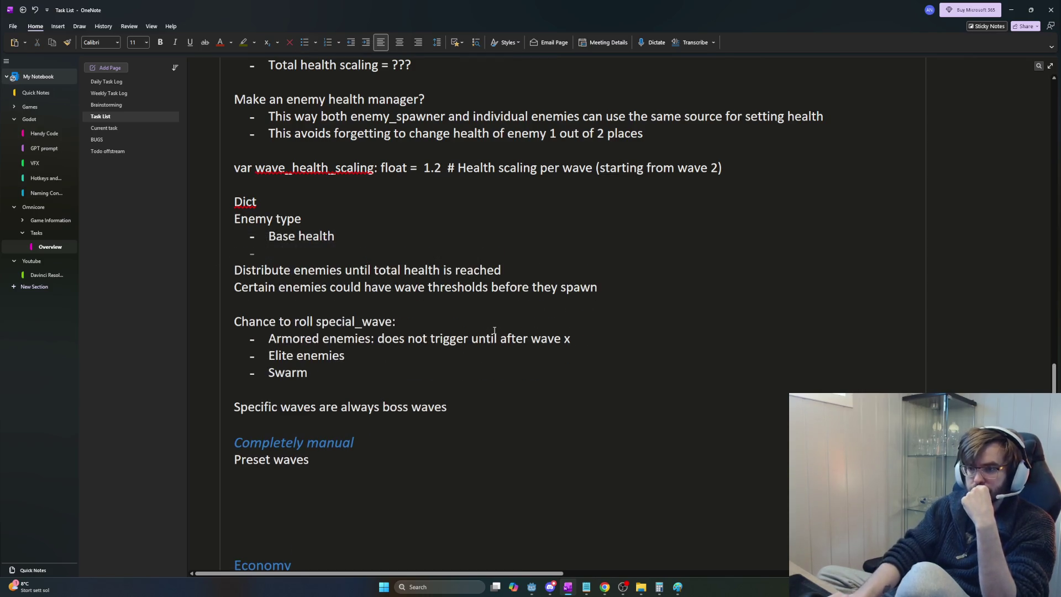
key("BackSpace")
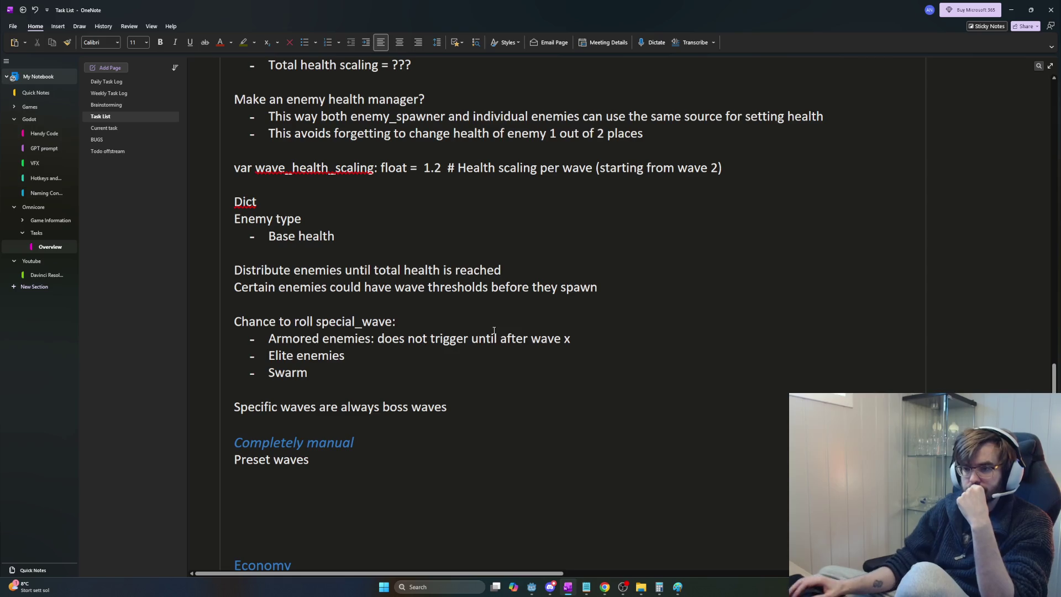
left_click_drag(365, 270, 608, 293)
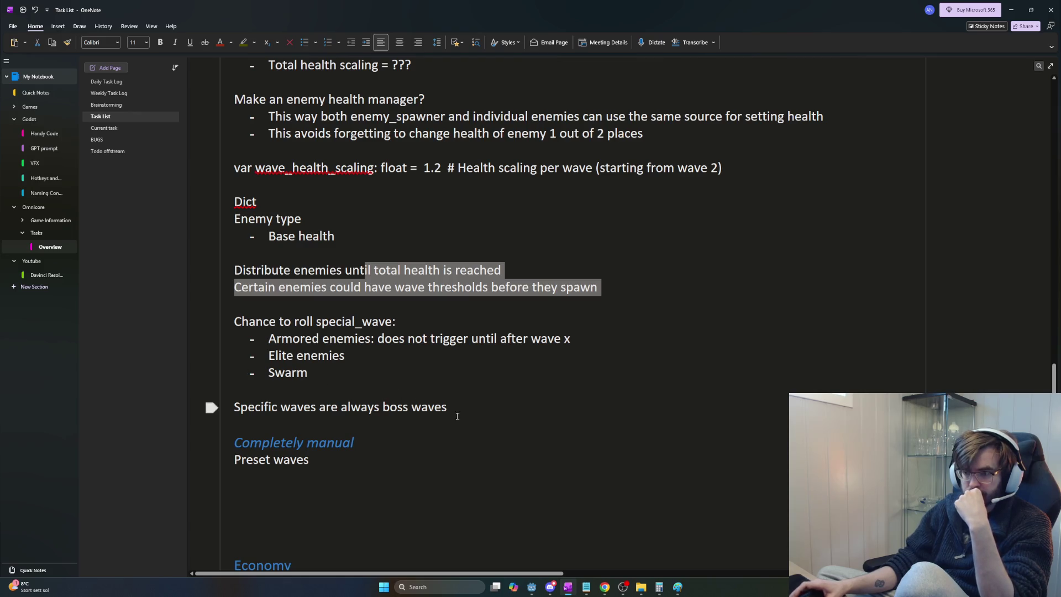
scroll(493, 438, "up", 3)
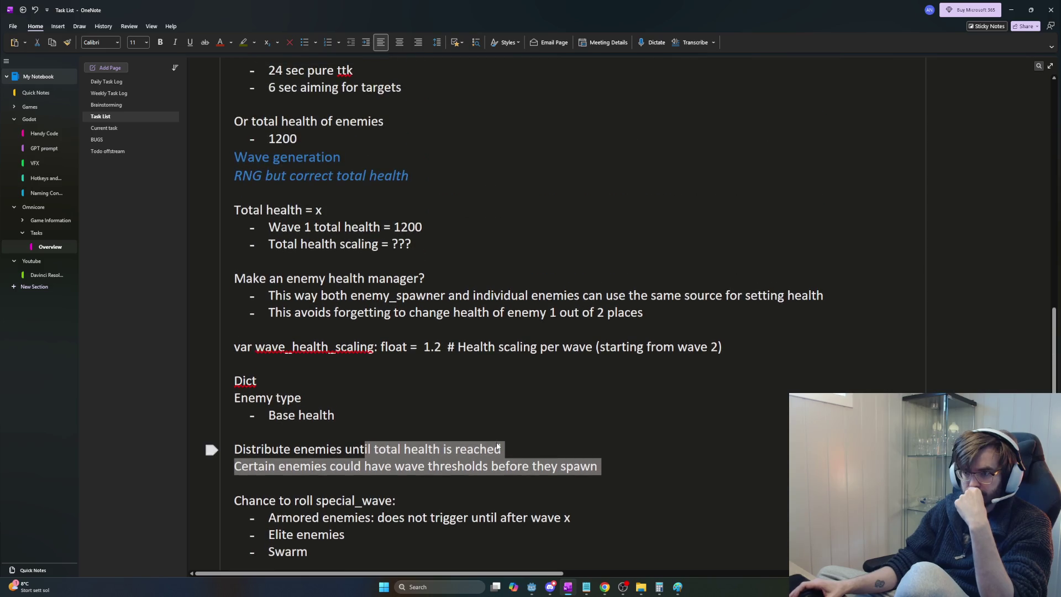
scroll(497, 441, "up", 8)
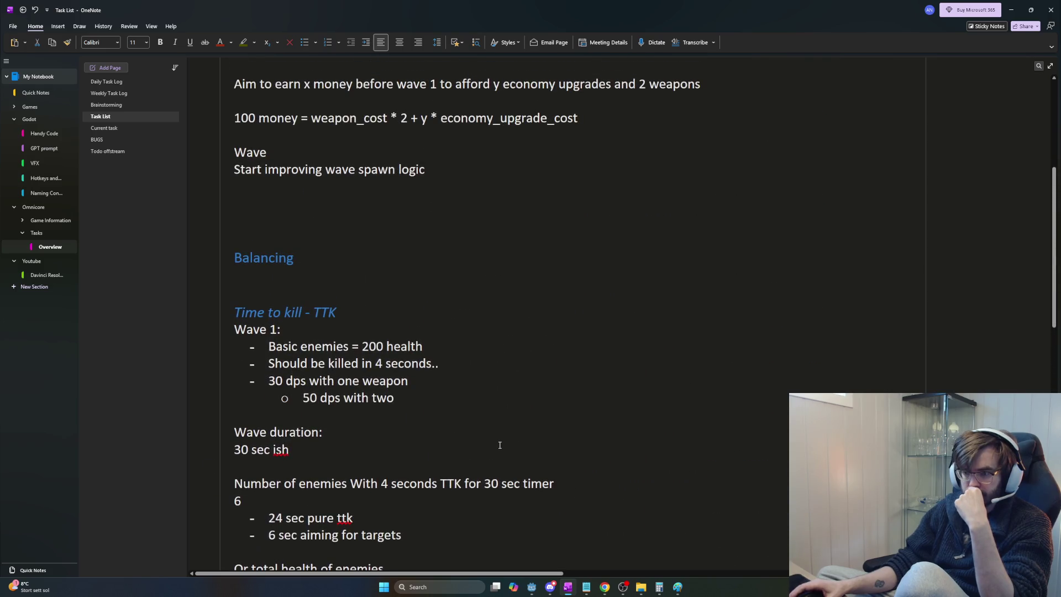
Step: Add a TLDR line under Wave 1: target total dps 50 for 30 sec duration
scroll(500, 445, "down", 2)
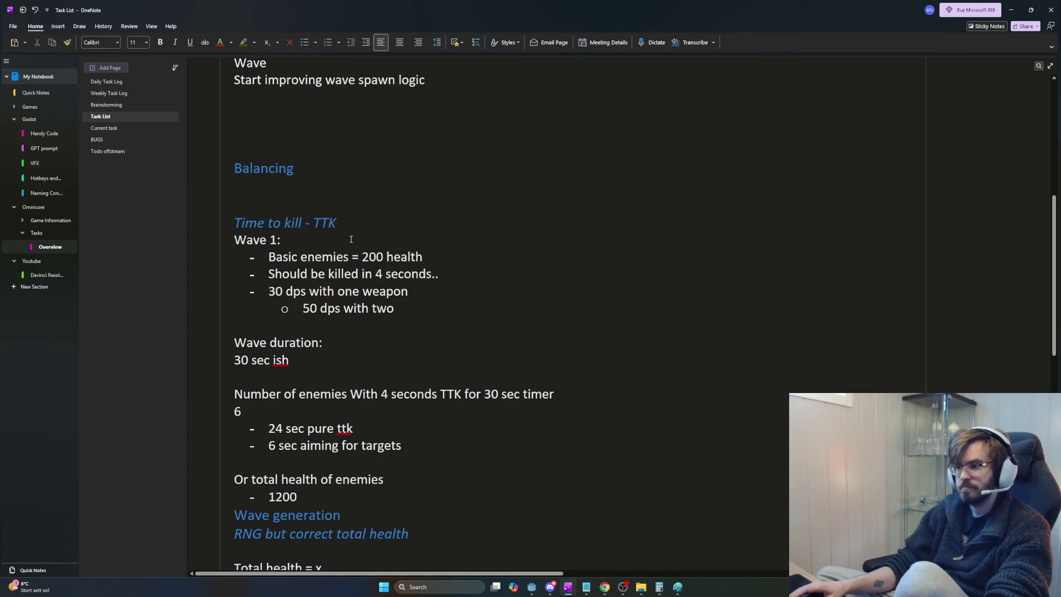
key("Return")
key("Return")
key("Up")
type("T")
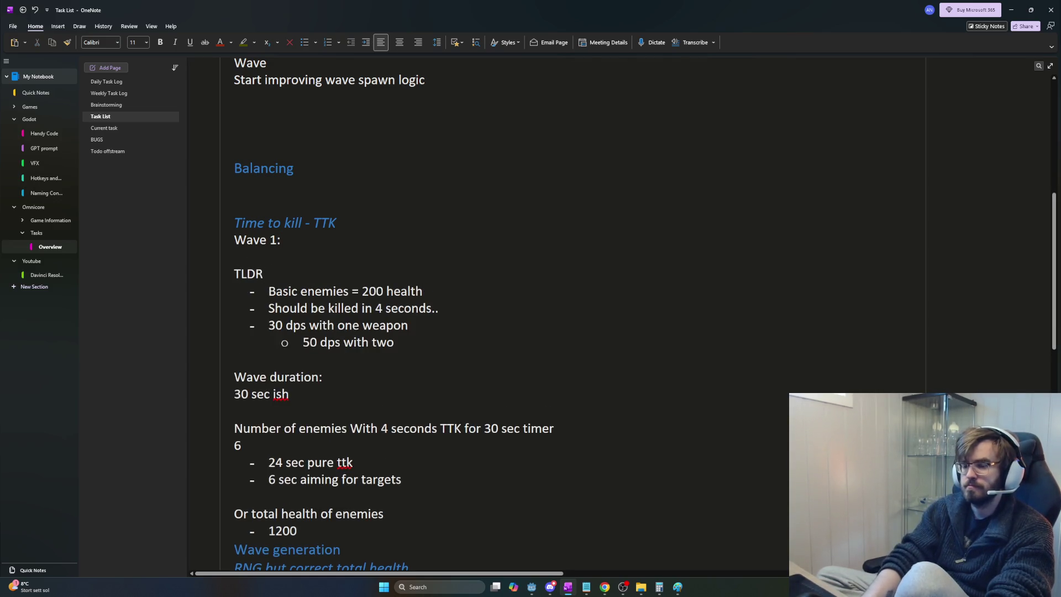
type("50")
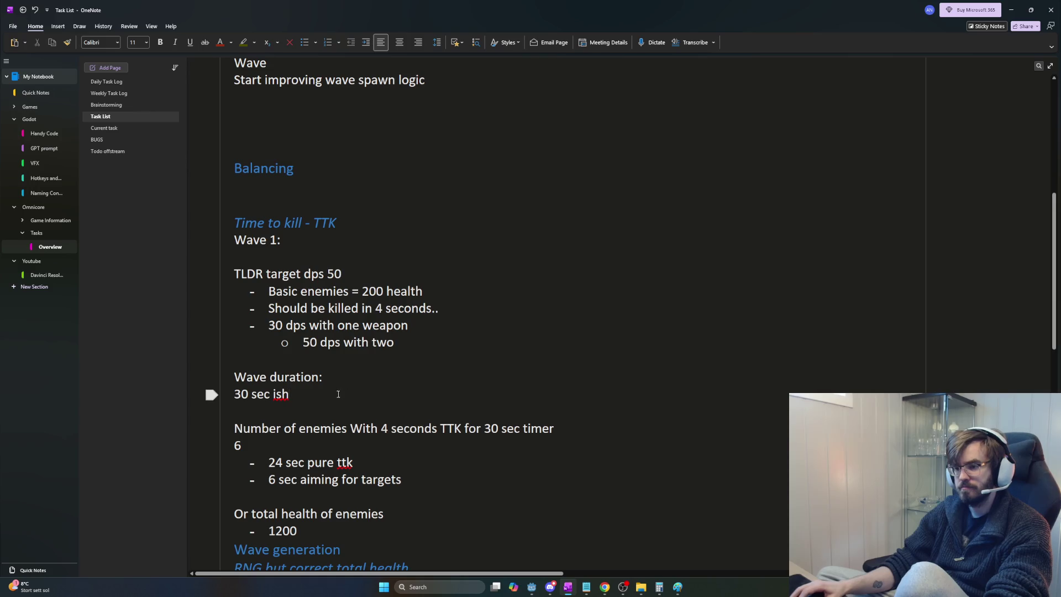
left_click(354, 274)
type("for")
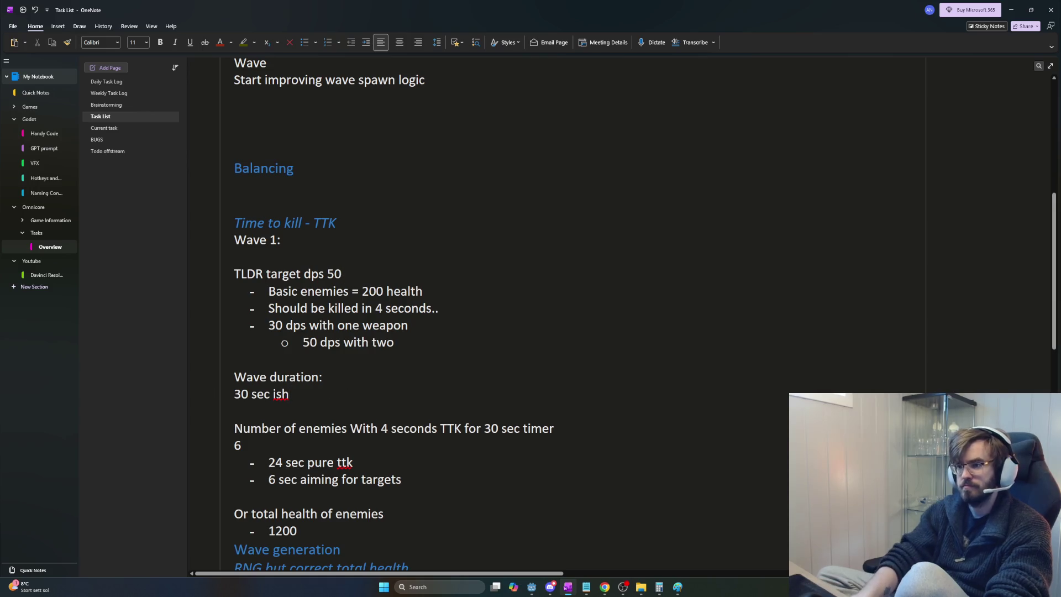
type(" 30 sec du")
type("rrat")
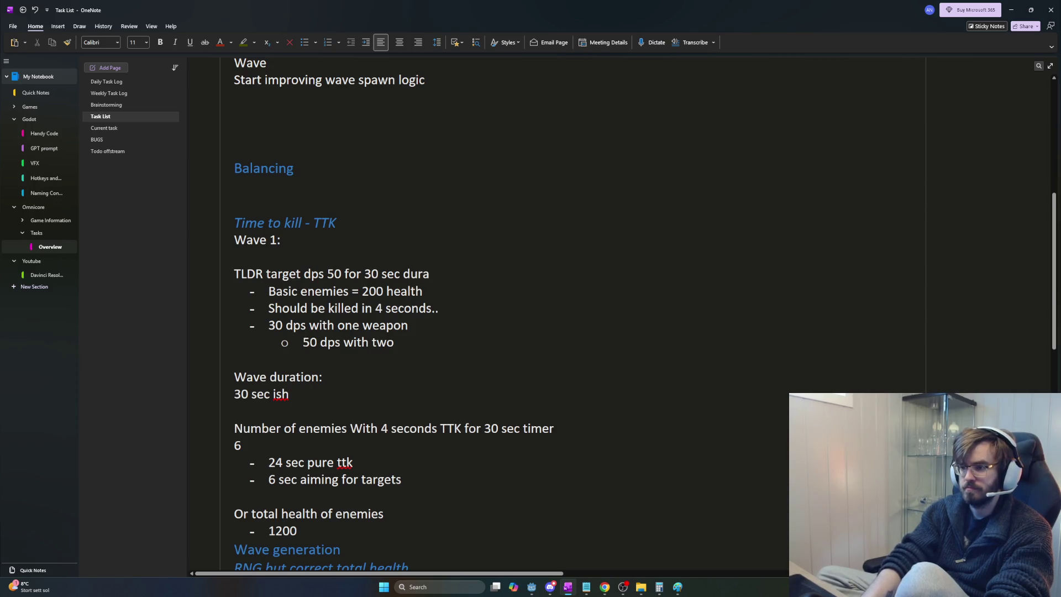
key("Return")
key("Up")
key("Up")
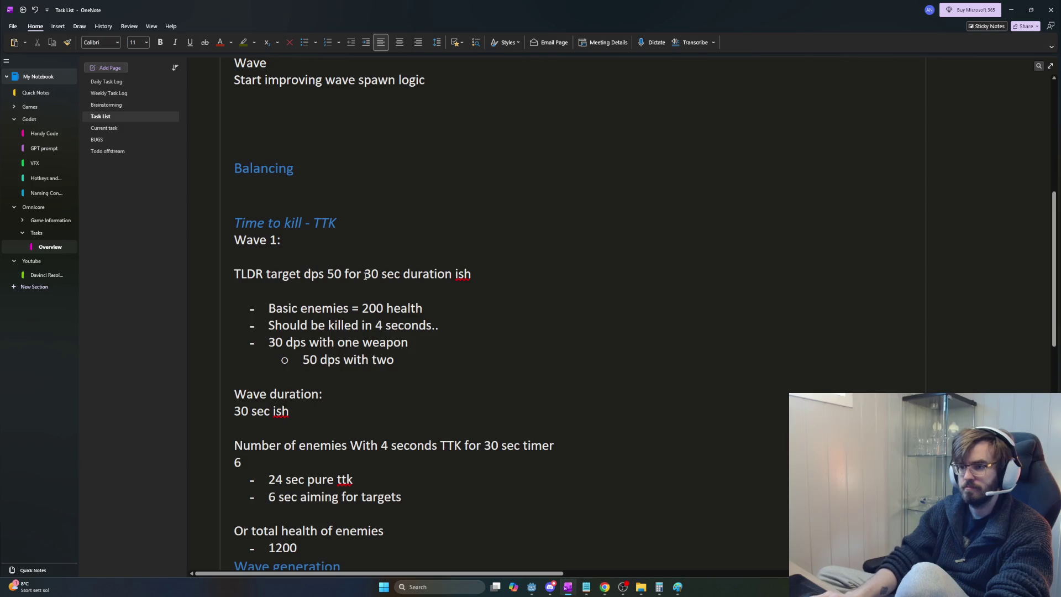
key("BackSpace")
left_click(303, 257)
type("tota")
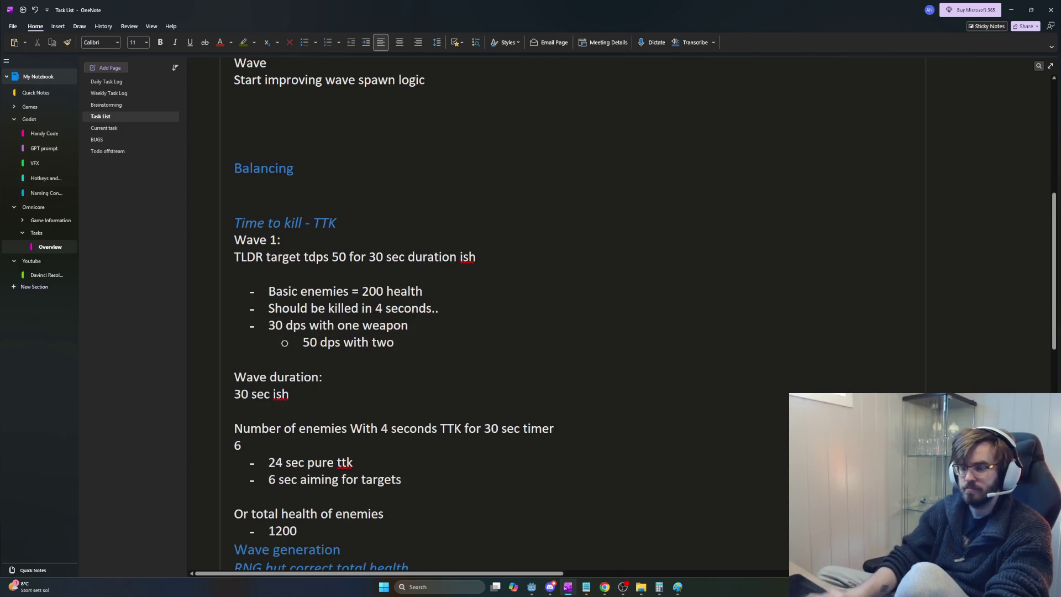
type("l")
Step: Move the duration onto a second TLDR line and append 'do 1200 total health'
left_click(315, 360)
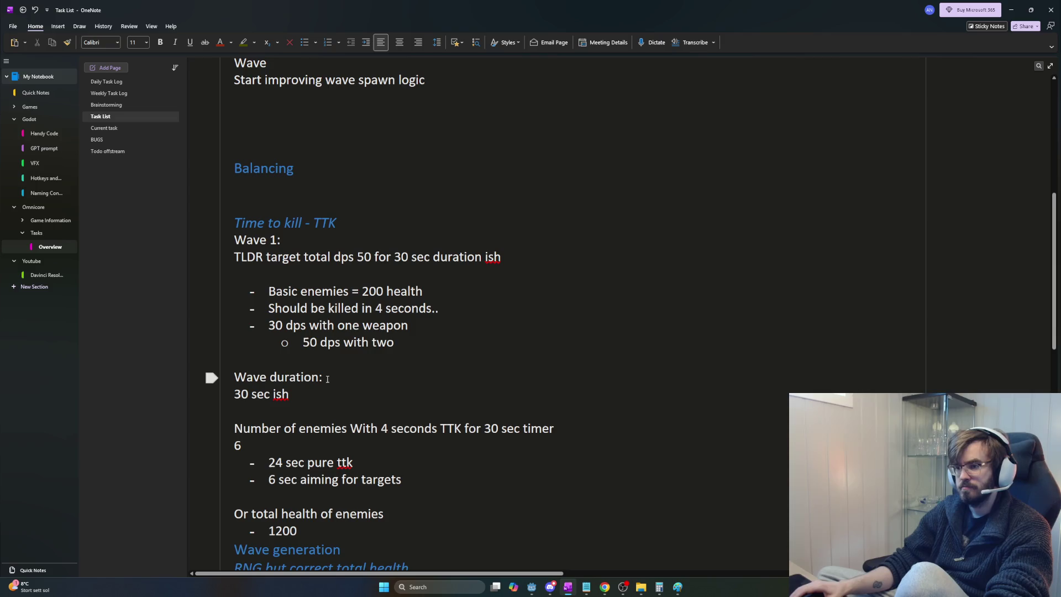
left_click_drag(346, 403, 229, 373)
left_click(344, 394)
scroll(344, 393, "down", 4)
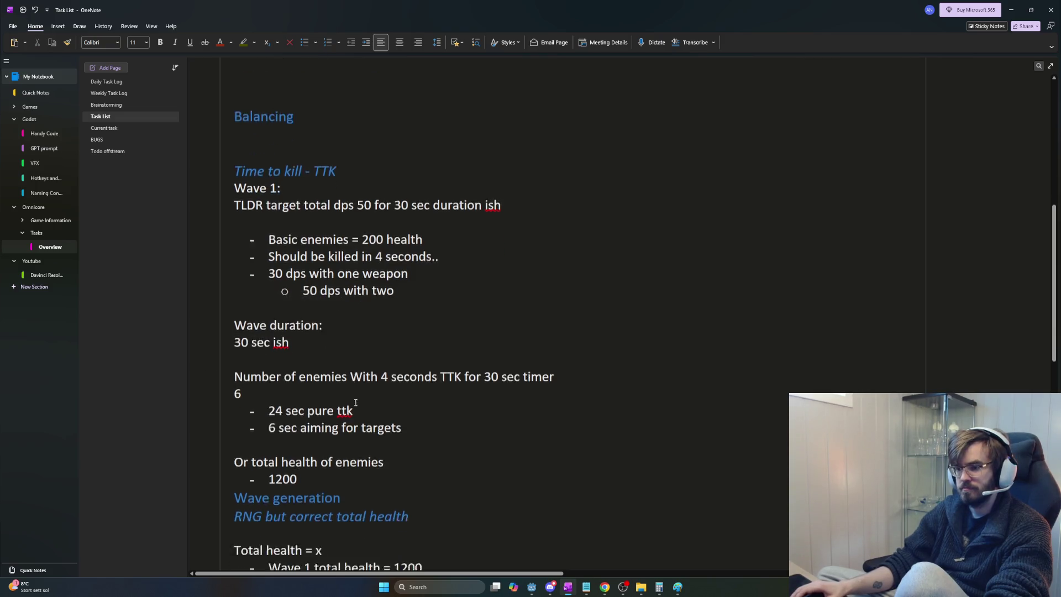
scroll(353, 296, "up", 2)
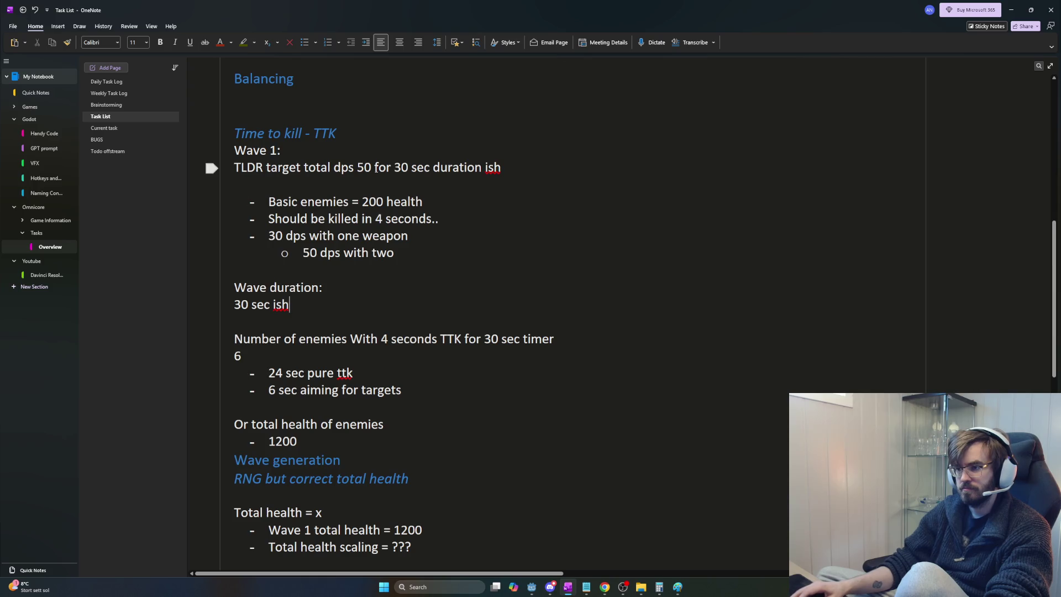
left_click_drag(373, 167, 506, 167)
left_click(511, 168)
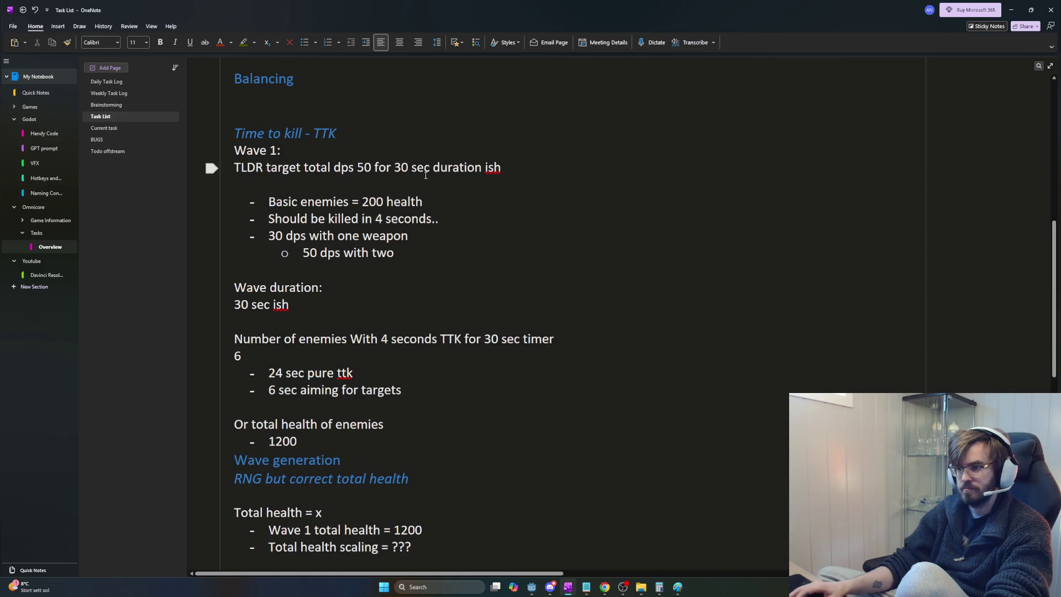
key("Return")
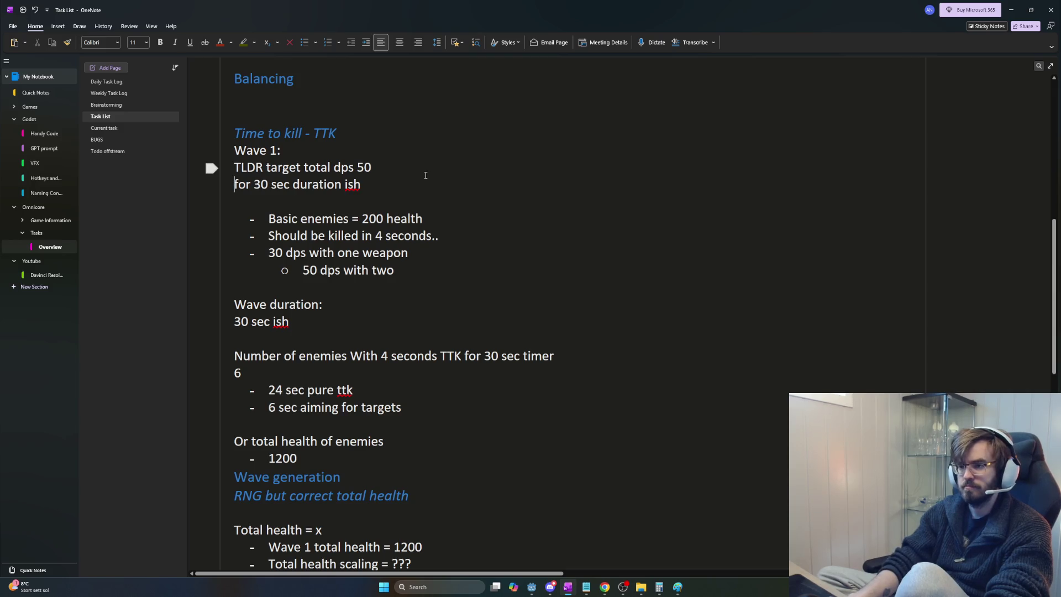
key("End")
type("do 1")
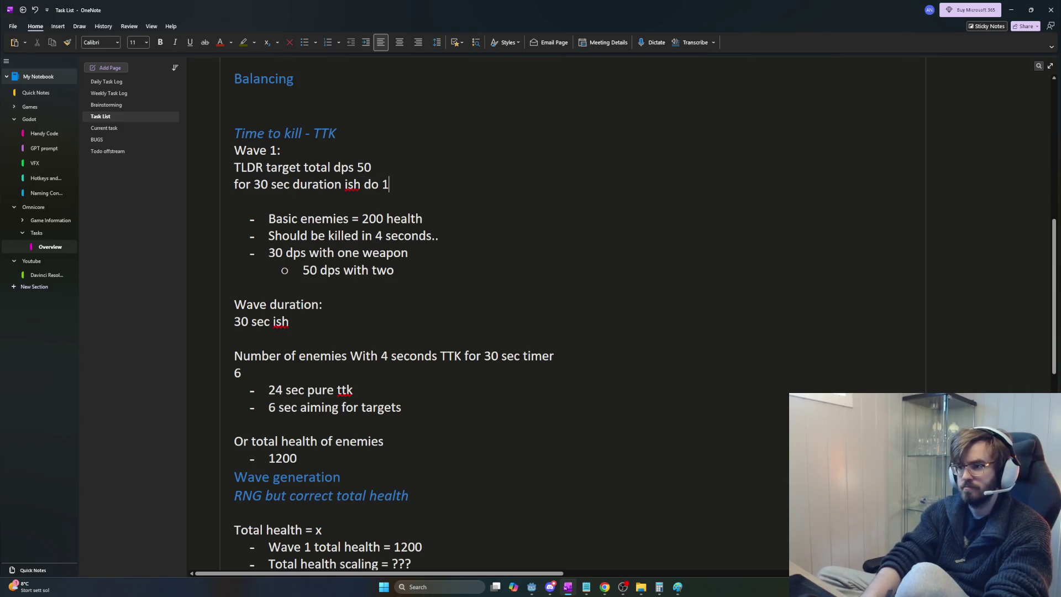
type("200 total health")
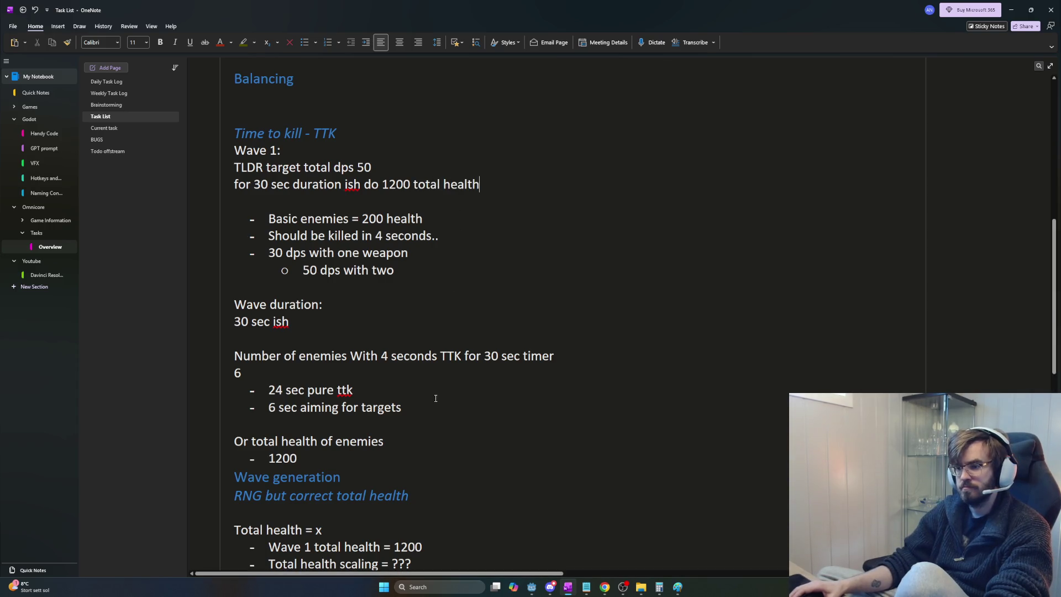
mouse_move(333, 453)
left_mouse_down()
mouse_move(265, 237)
mouse_move(219, 218)
left_mouse_up()
Step: Shrink the Basic enemies-to-1200 detail notes to font size 8, fix 'health', and add a spacer line
right_click(285, 229)
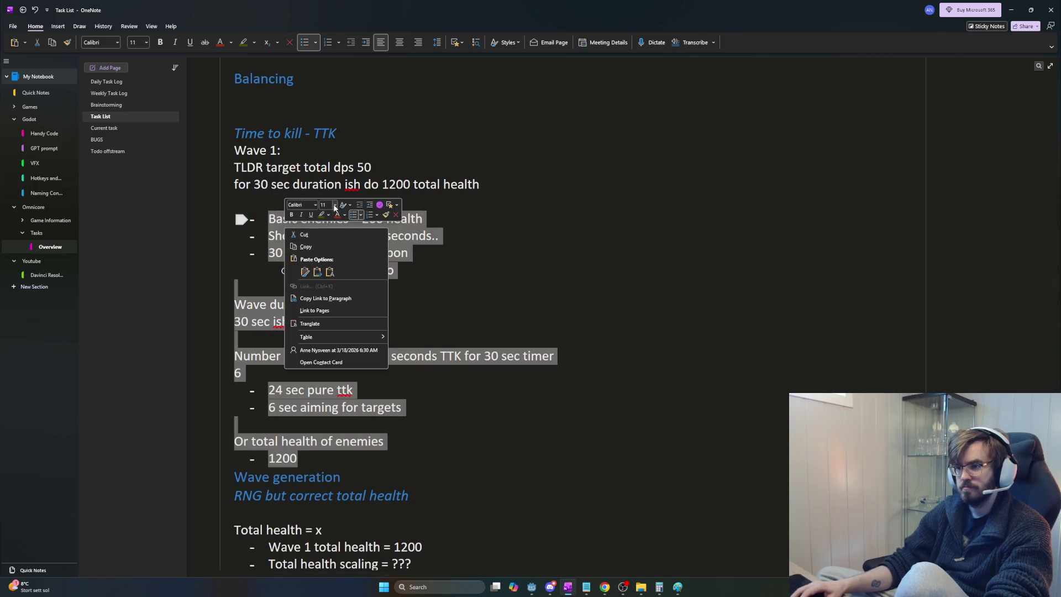
left_click(306, 246)
type("8")
key("Return")
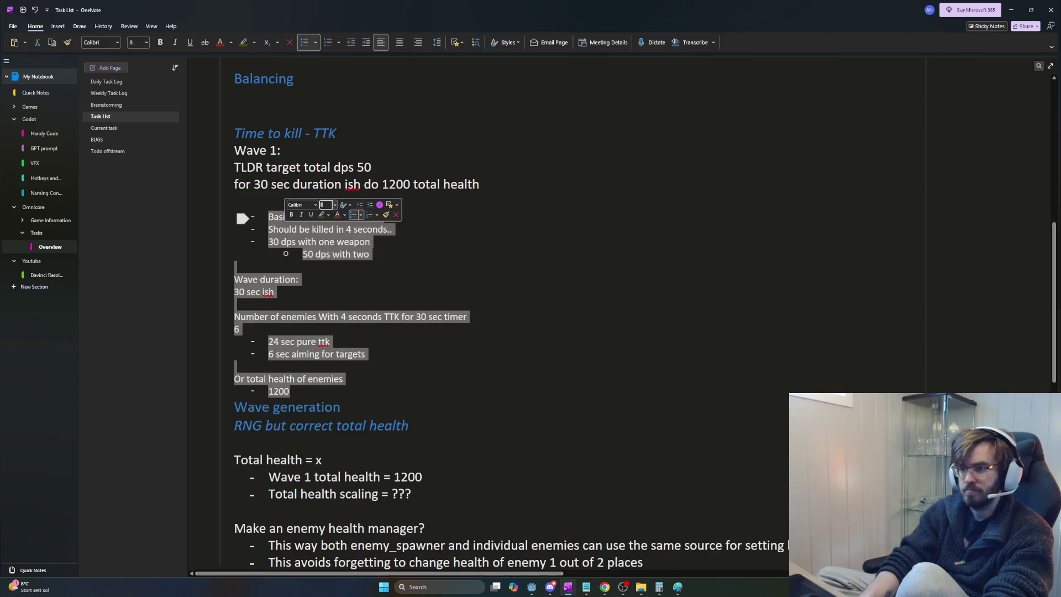
left_click(505, 352)
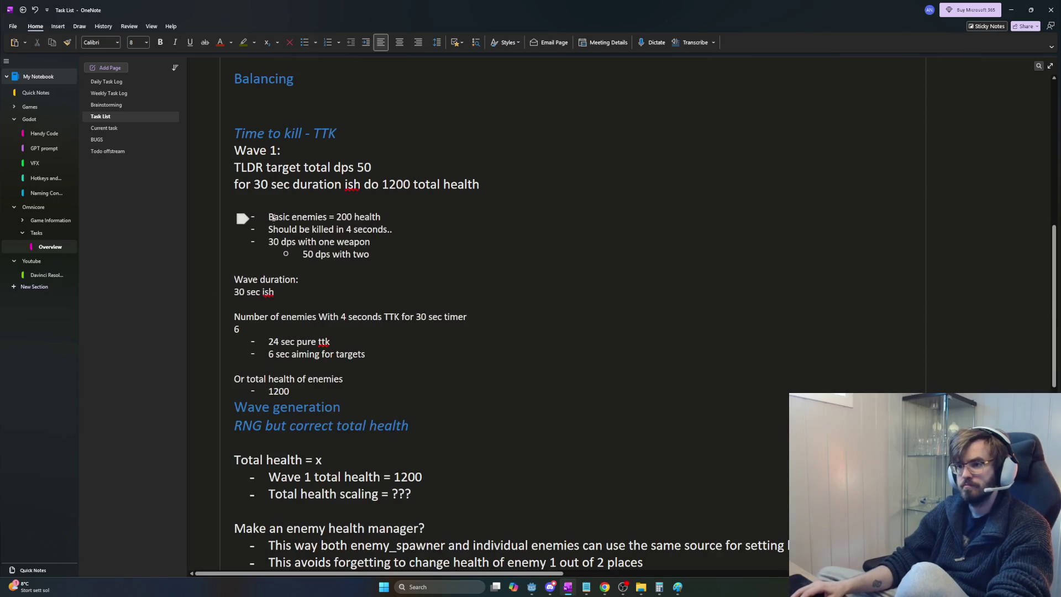
key("BackSpace")
key("BackSpace")
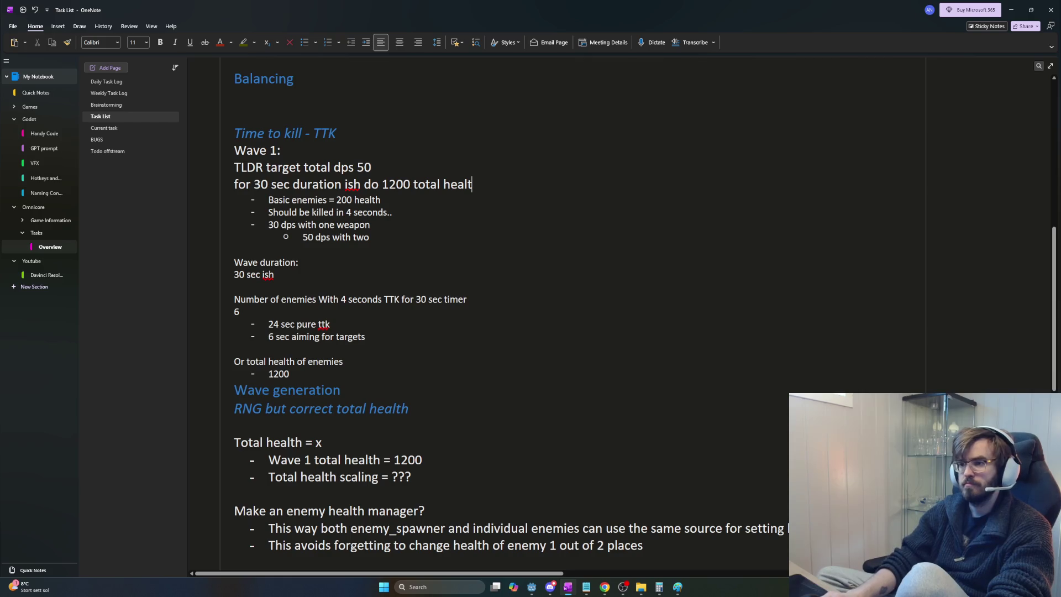
type("h")
left_click(378, 377)
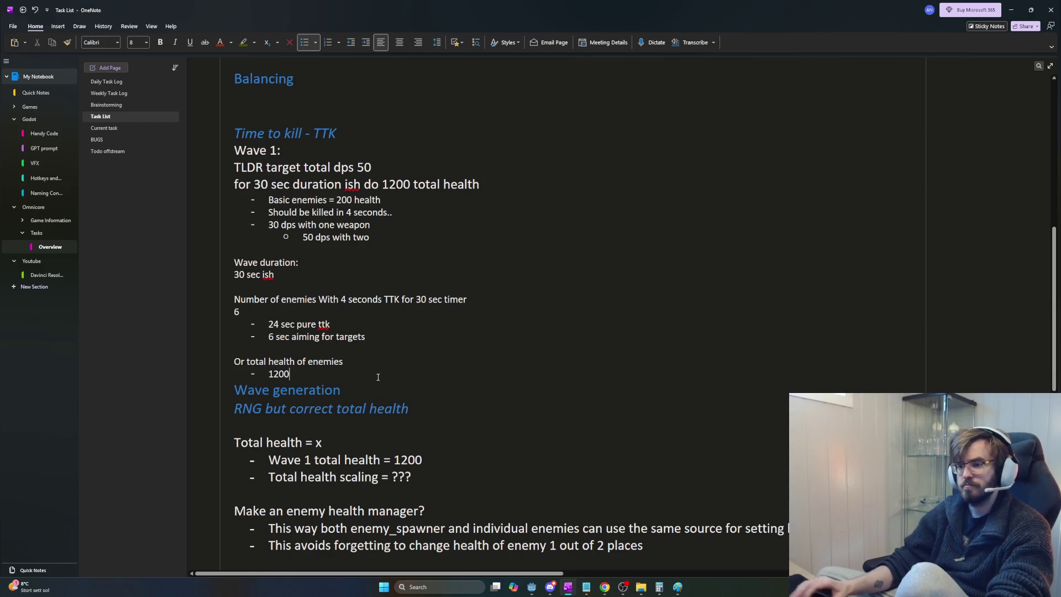
key("Return")
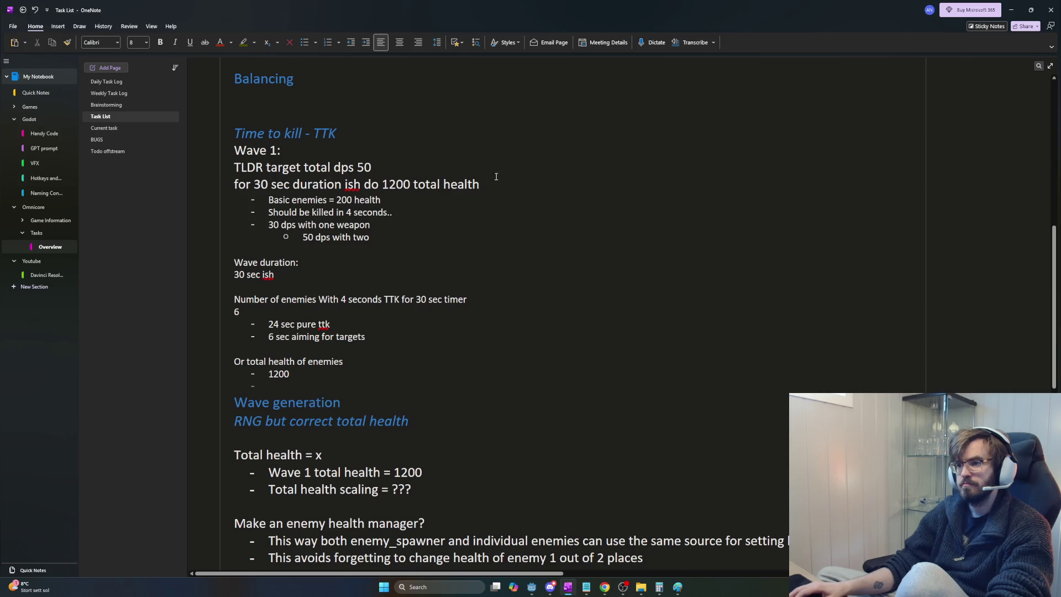
Step: Bold the two TLDR lines, revert the bold, then return to Godot's health.gd
left_click_drag(496, 177, 205, 170)
key("ctrl+b")
left_click(579, 315)
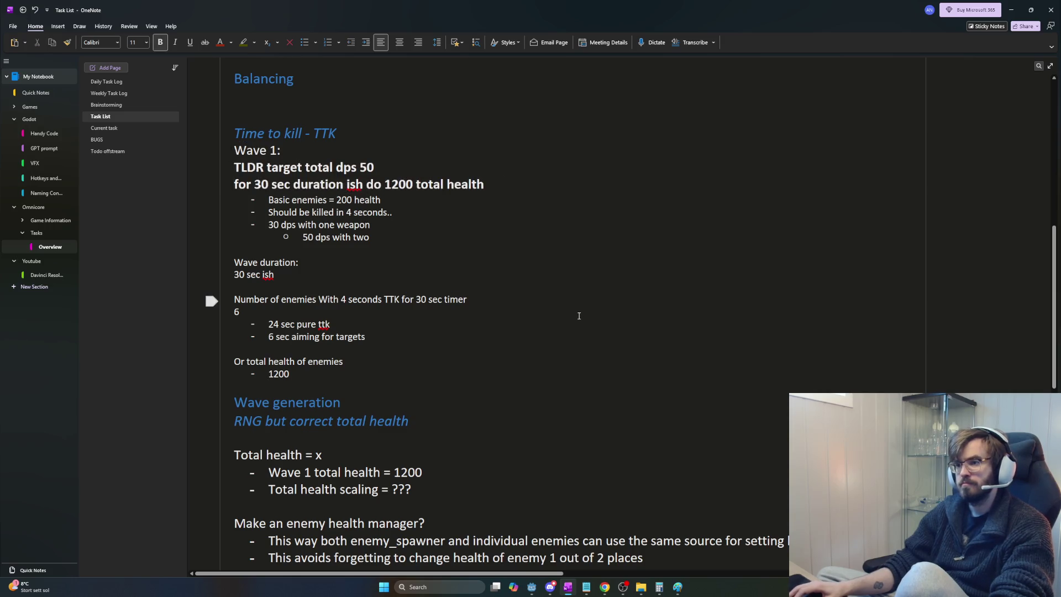
left_click_drag(486, 185, 204, 171)
key("ctrl+b")
left_click(521, 378)
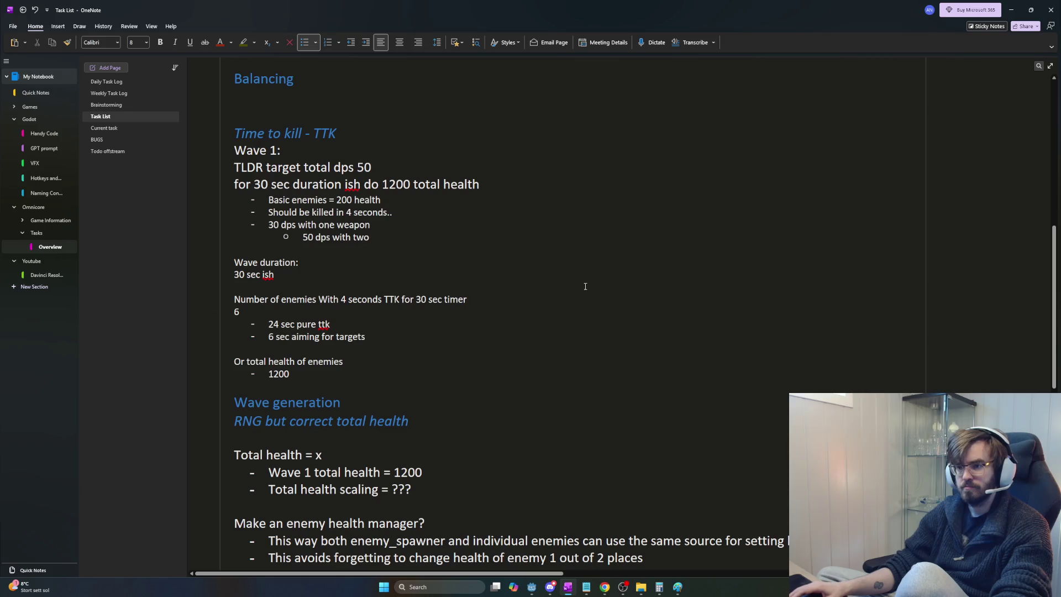
key("alt+Tab")
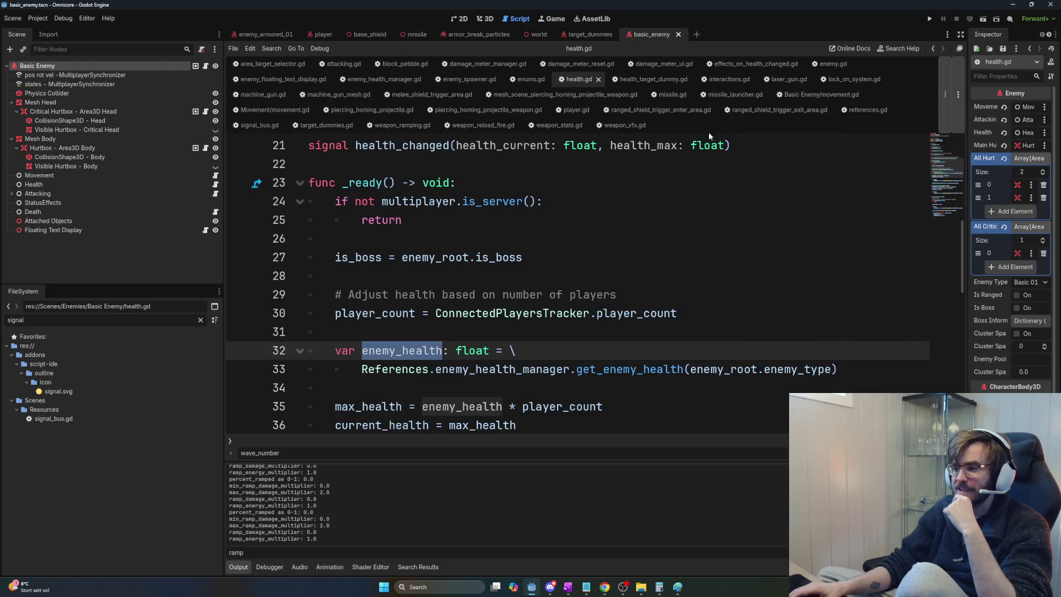
Step: Look over health.gd's player-count health scaling, then open the player scene
scroll(674, 254, "down", 10)
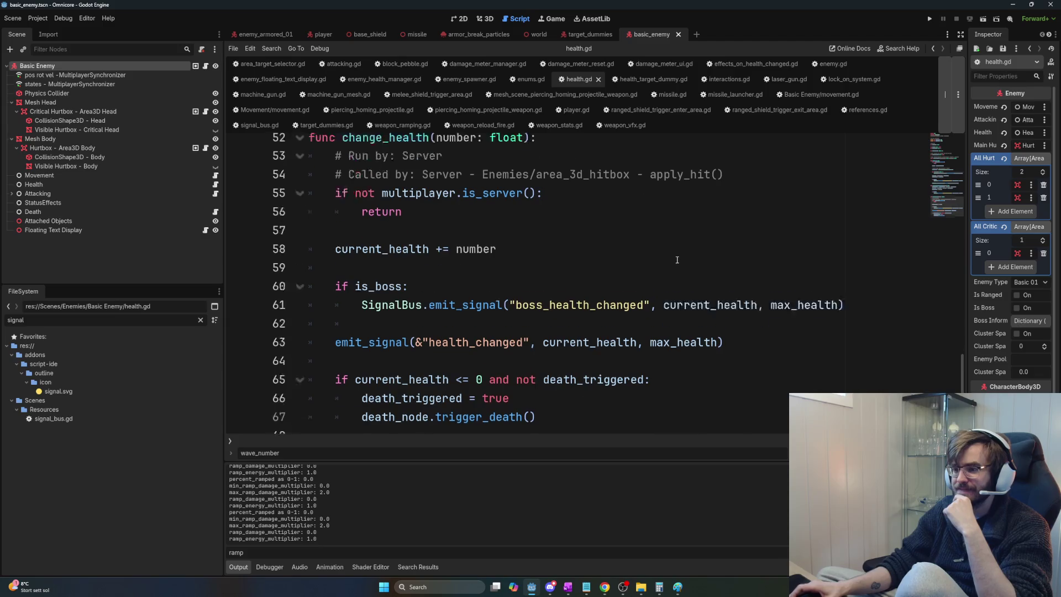
scroll(677, 260, "up", 5)
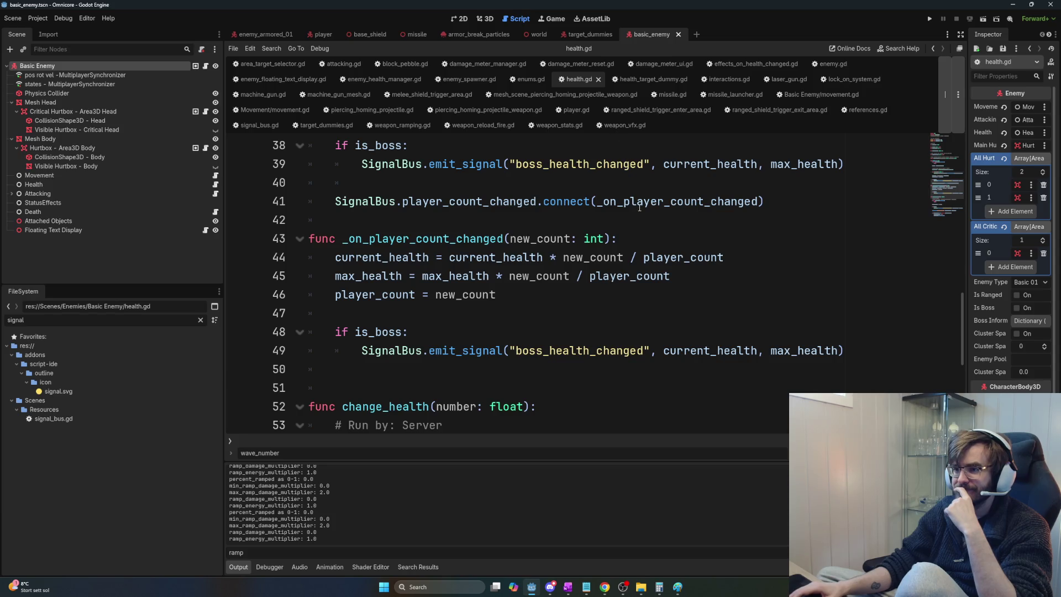
mouse_move(639, 207)
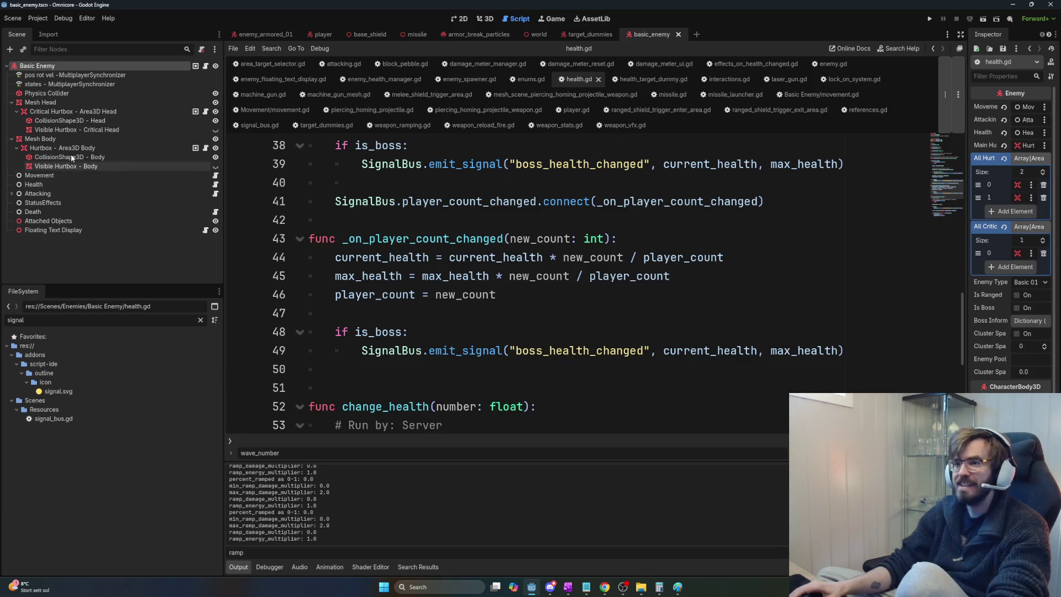
left_click(323, 34)
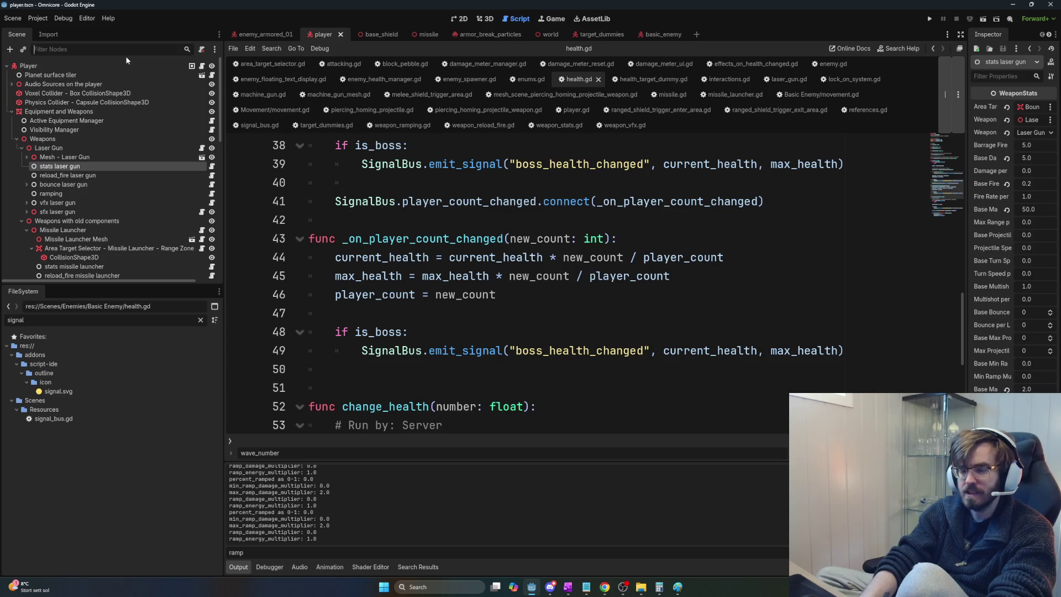
Step: Open the Interactions node's script, interactions.gd, and scroll to its middle section
type("intera")
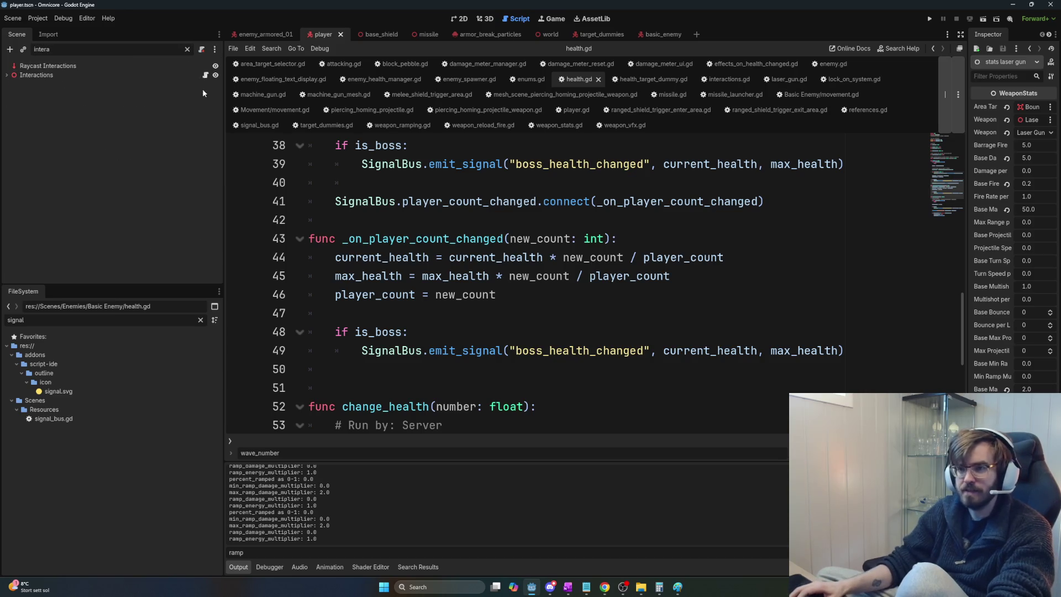
left_click(205, 74)
scroll(622, 287, "down", 7)
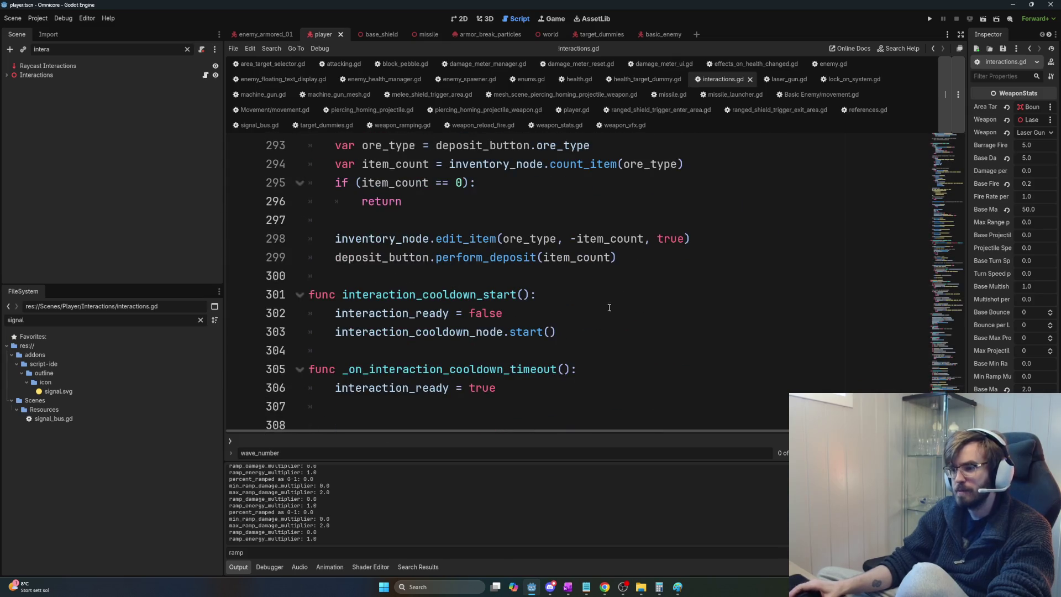
scroll(609, 307, "up", 4)
left_click(949, 252)
scroll(751, 323, "up", 4)
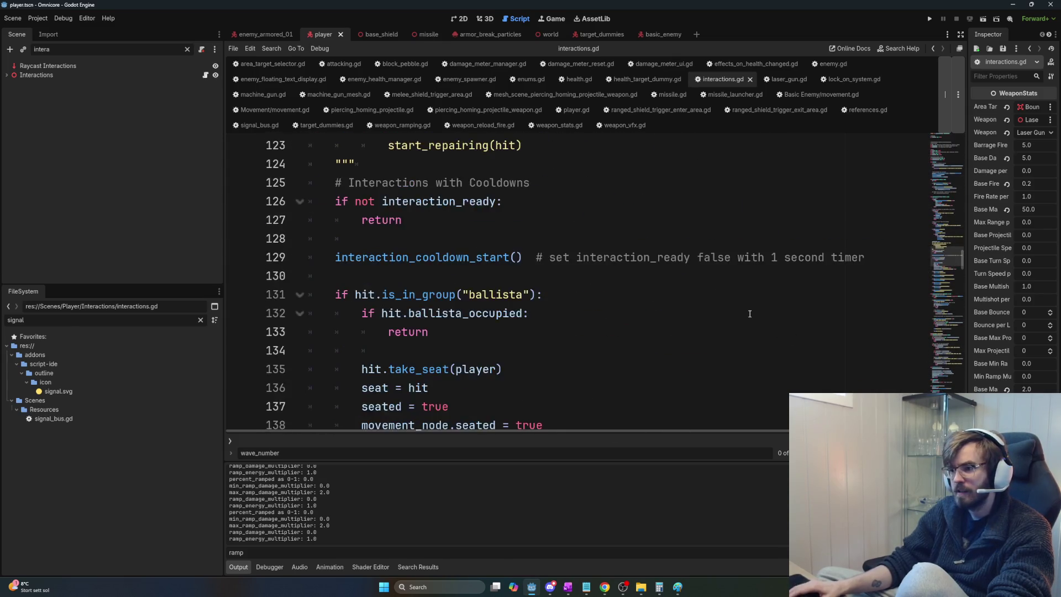
scroll(757, 329, "down", 4)
scroll(760, 332, "down", 7)
scroll(747, 335, "up", 4)
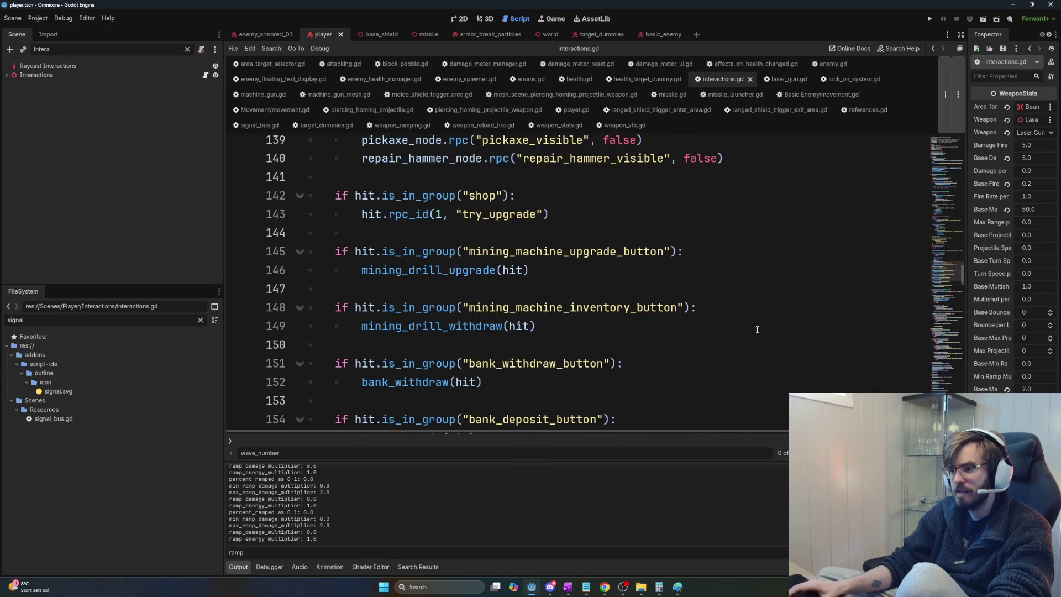
scroll(730, 337, "down", 1)
scroll(475, 222, "down", 2)
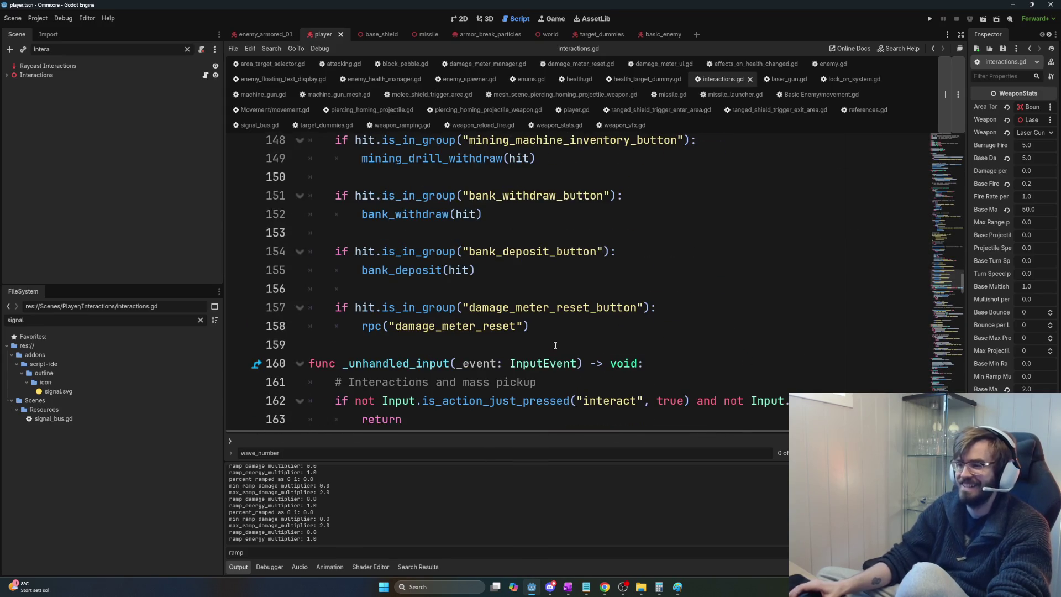
Step: Select and inspect the group-check lines 142–152, starting with the shop check
mouse_move(556, 345)
left_mouse_down()
mouse_move(335, 252)
mouse_move(335, 140)
left_mouse_up()
scroll(335, 166, "up", 3)
left_click(334, 195)
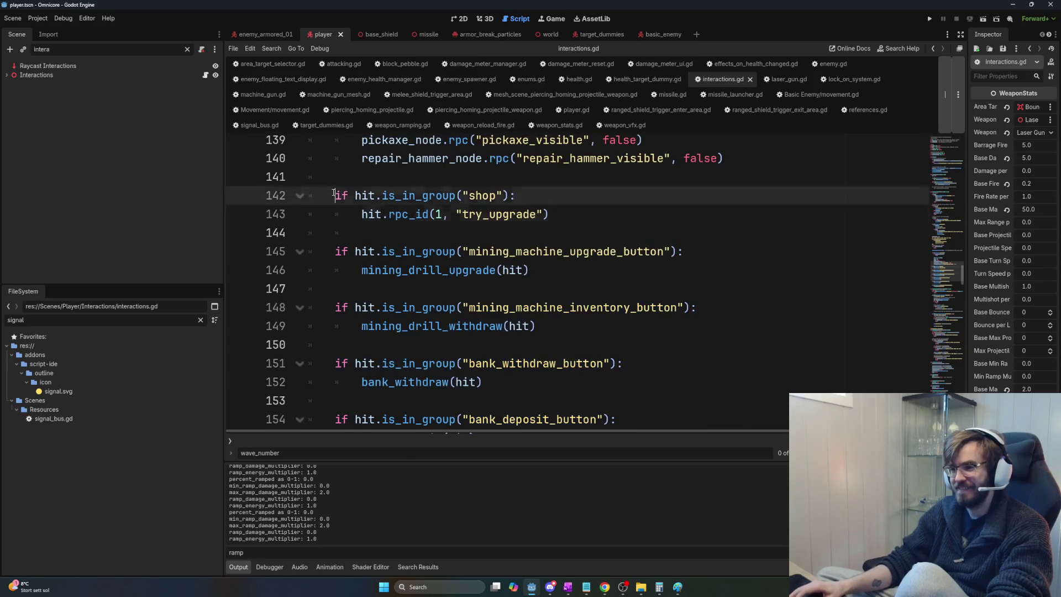
left_click_drag(334, 195, 634, 382)
key("Up")
left_click(382, 214)
key("Up")
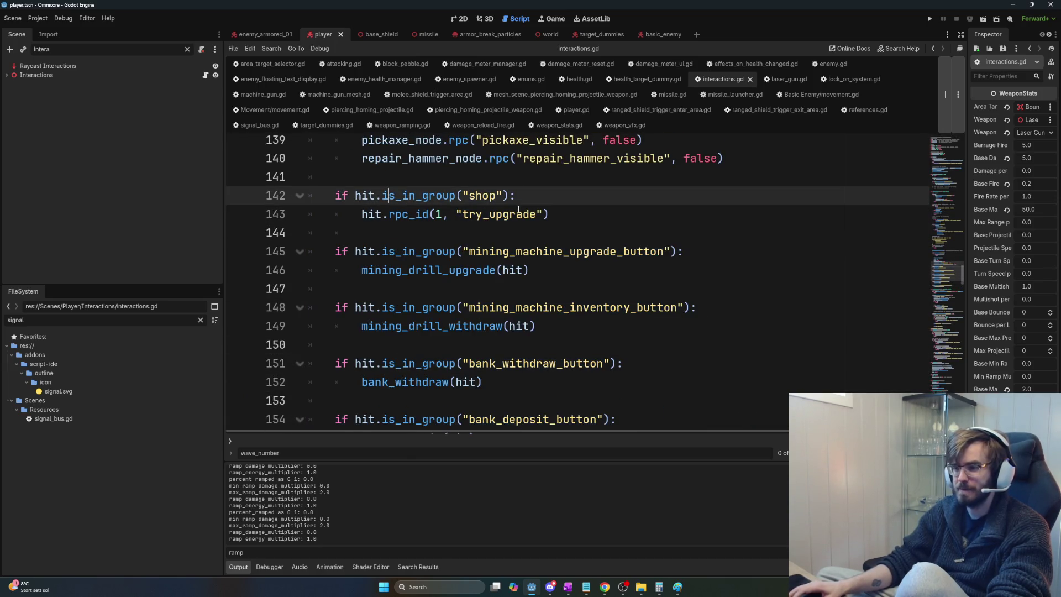
key("Down")
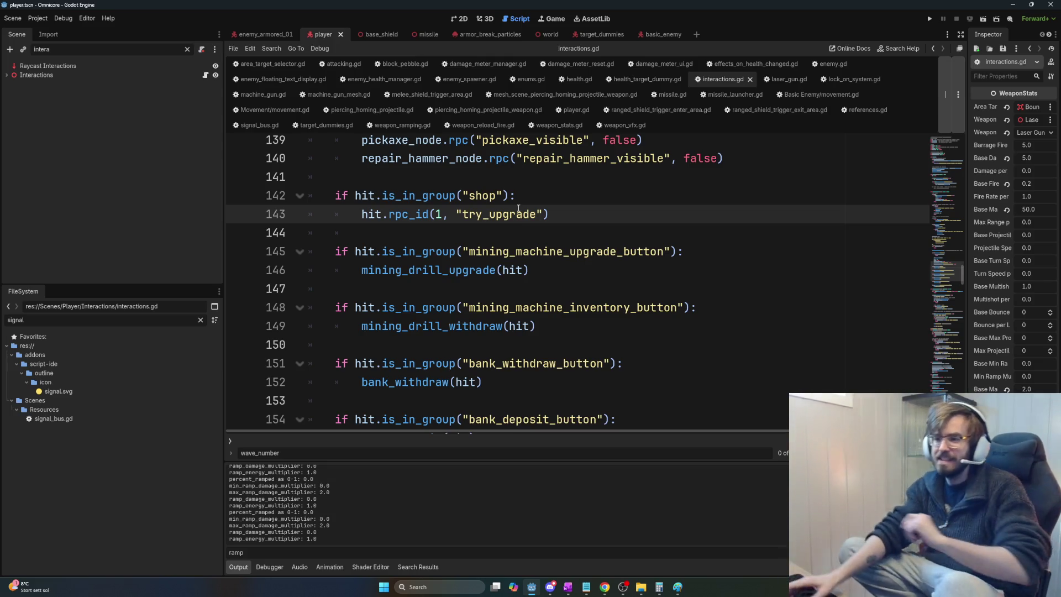
mouse_move(338, 177)
left_mouse_down()
mouse_move(354, 191)
mouse_move(457, 195)
left_mouse_up()
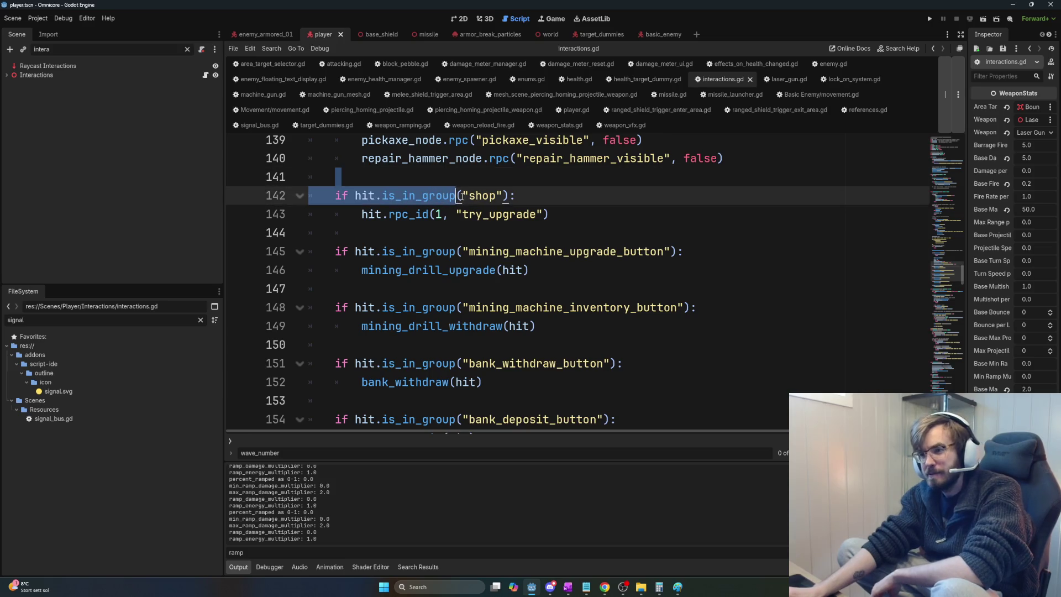
key("Left")
scroll(420, 220, "down", 1)
scroll(420, 220, "up", 3)
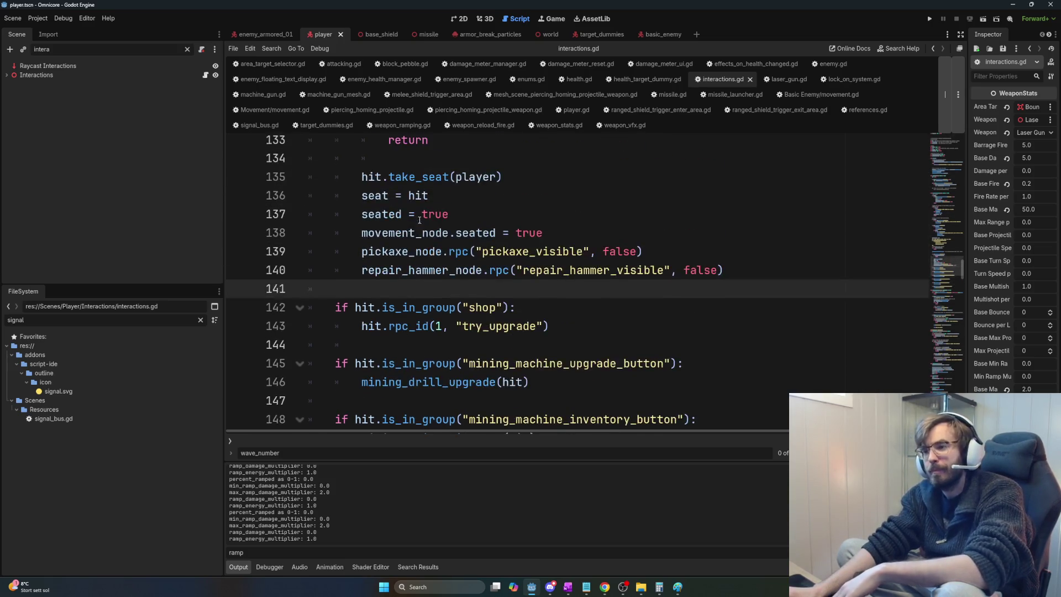
scroll(425, 238, "down", 2)
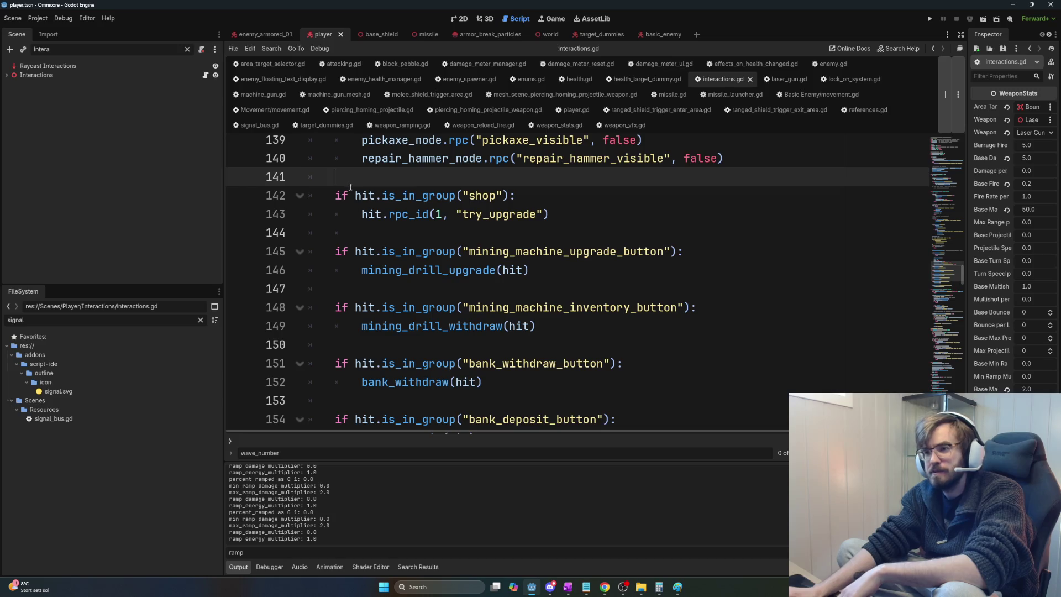
Step: Indent the shop check block on lines 142–144, then restore its original indentation
left_click_drag(329, 186, 674, 235)
key("Tab")
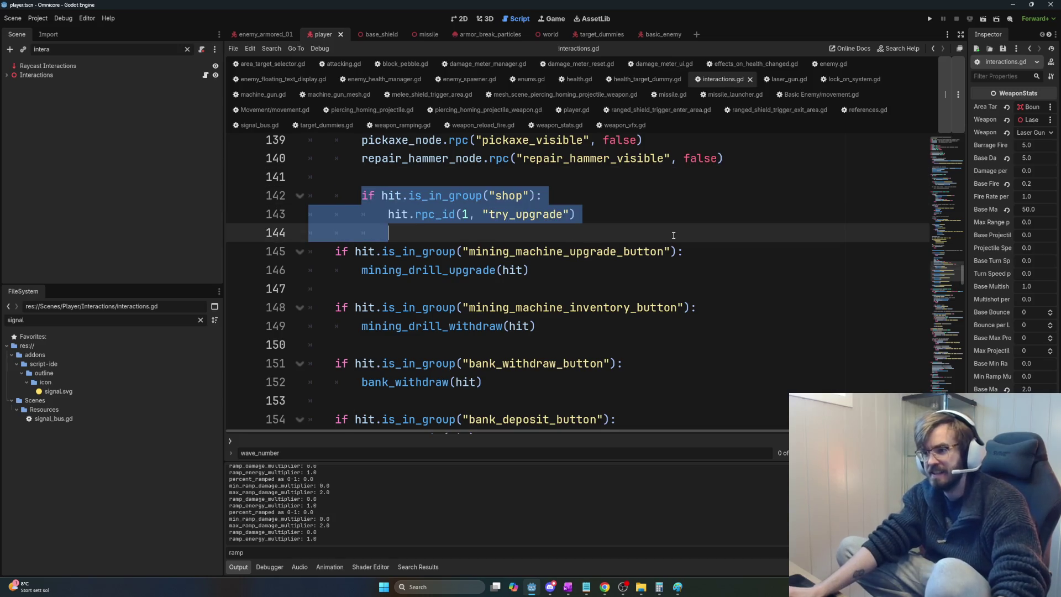
key("shift+Tab")
left_click(355, 196)
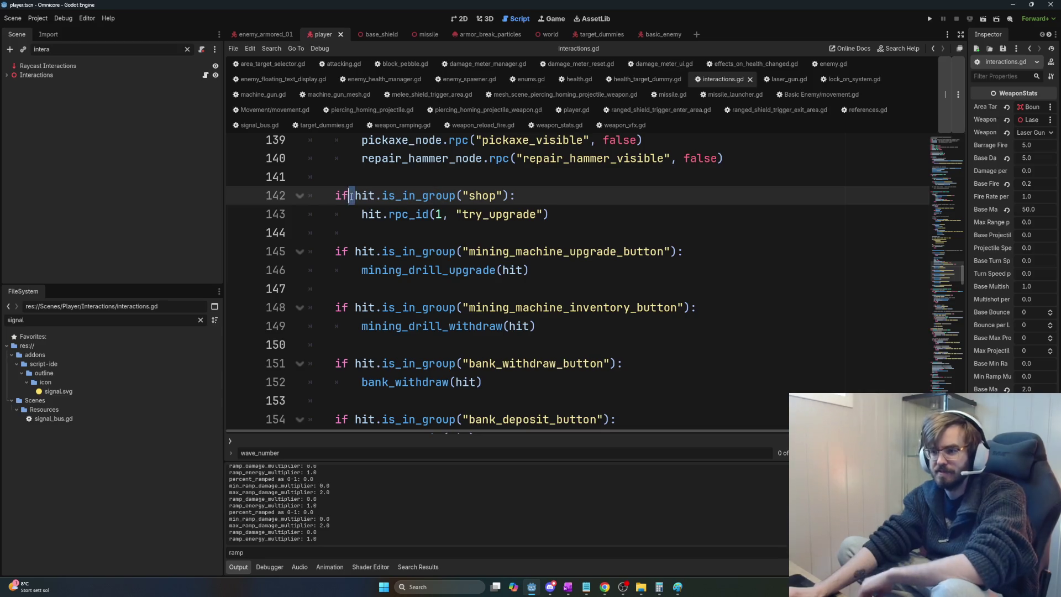
mouse_move(355, 195)
left_mouse_down()
mouse_move(322, 197)
mouse_move(425, 196)
left_mouse_up()
left_click(375, 196)
left_click(442, 195)
Step: Review the group names shop, mining_machine_upgrade_button, mining_machine_inventory_button and bank_withdraw_button
mouse_move(507, 195)
left_mouse_down()
mouse_move(450, 196)
mouse_move(463, 196)
left_mouse_up()
left_click_drag(458, 252, 674, 251)
left_click_drag(459, 308, 691, 307)
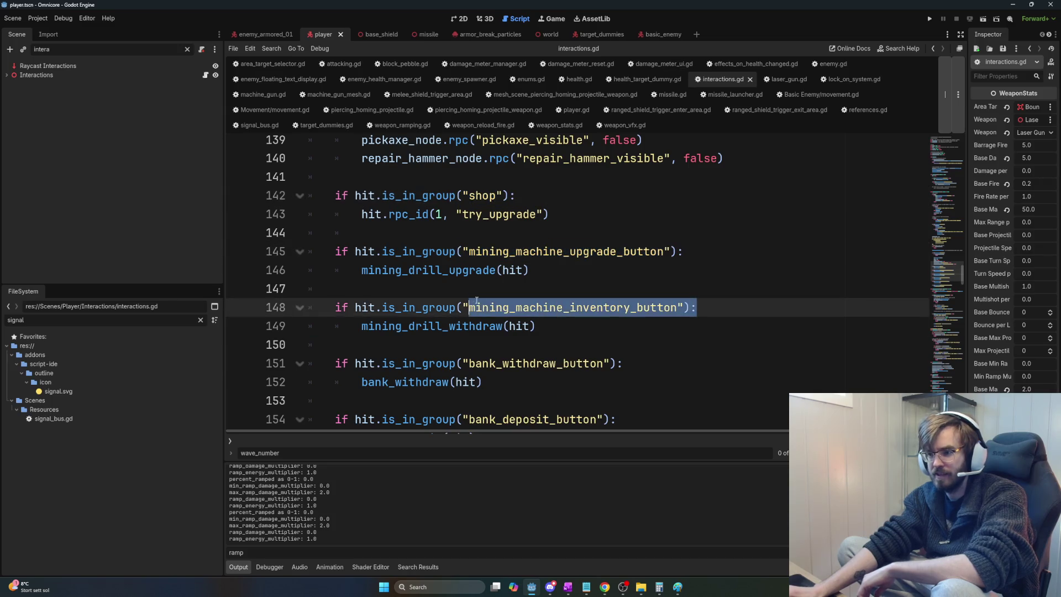
left_click_drag(456, 363, 624, 369)
left_click_drag(609, 419, 452, 419)
scroll(547, 347, "down", 2)
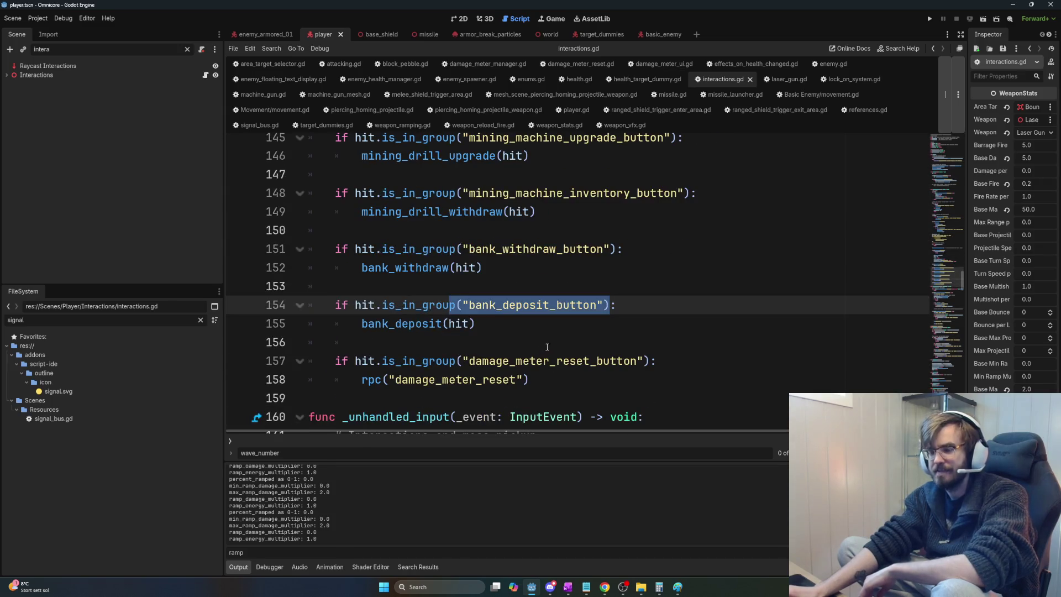
scroll(553, 320, "up", 3)
Step: Indent the mining machine upgrade check on line 145, then undo it
left_click(336, 305)
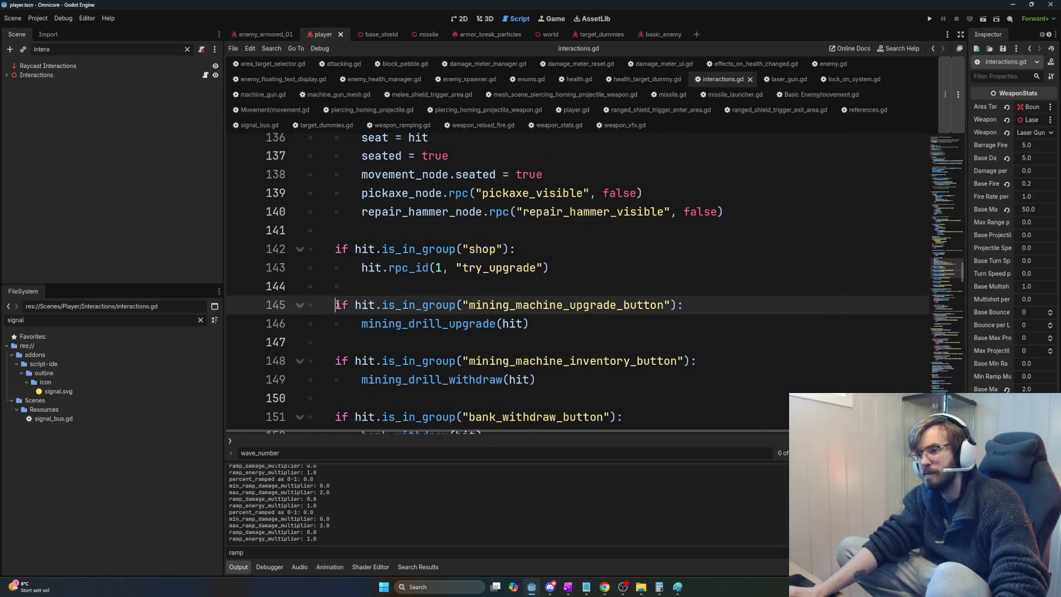
key("Tab")
left_click(360, 325)
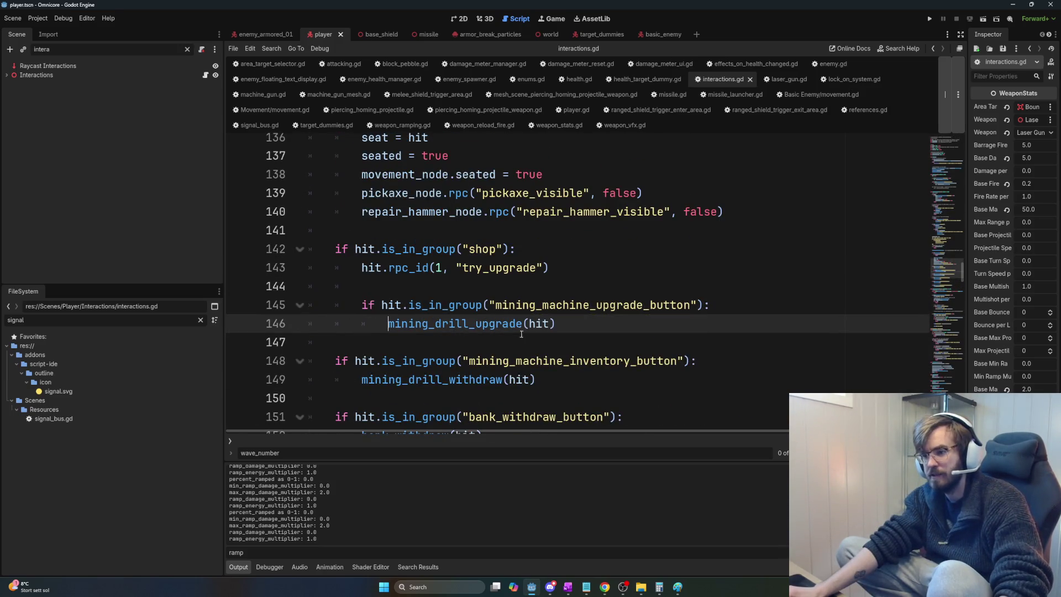
key("ctrl+z")
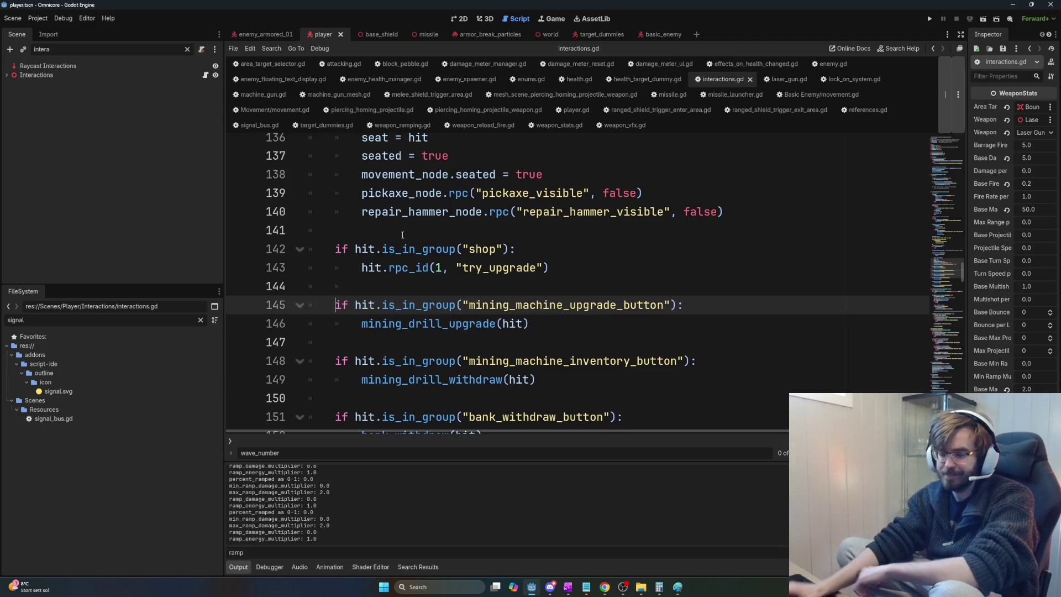
Step: Re-examine the shop check on line 142 and line 143 below it
mouse_move(355, 249)
left_mouse_down()
mouse_move(575, 256)
mouse_move(335, 250)
mouse_move(353, 254)
left_mouse_up()
left_click(561, 256)
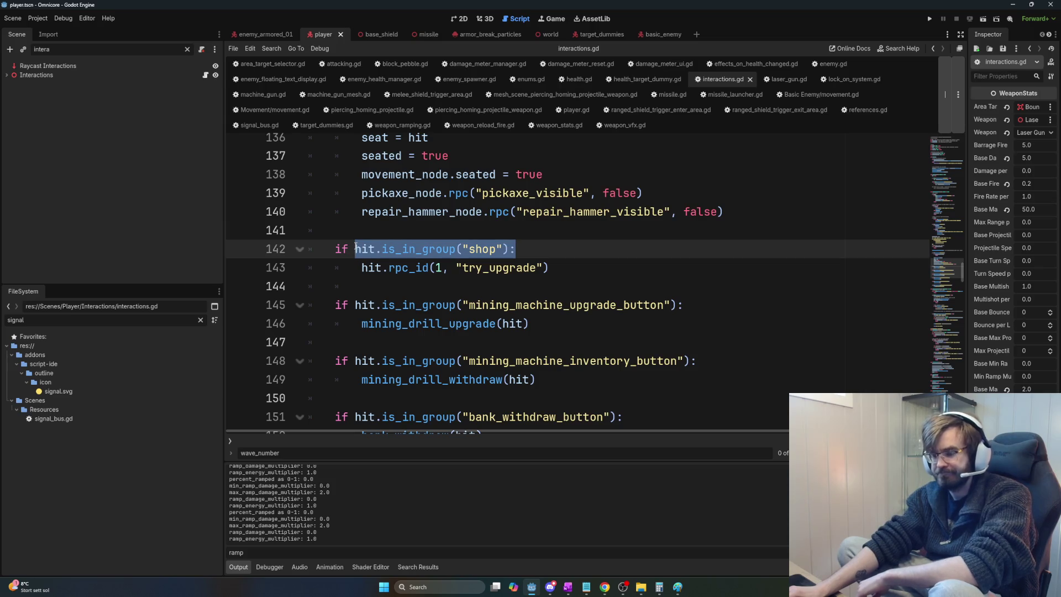
left_click(356, 250)
mouse_move(527, 242)
left_mouse_down()
mouse_move(331, 249)
mouse_move(534, 265)
left_mouse_up()
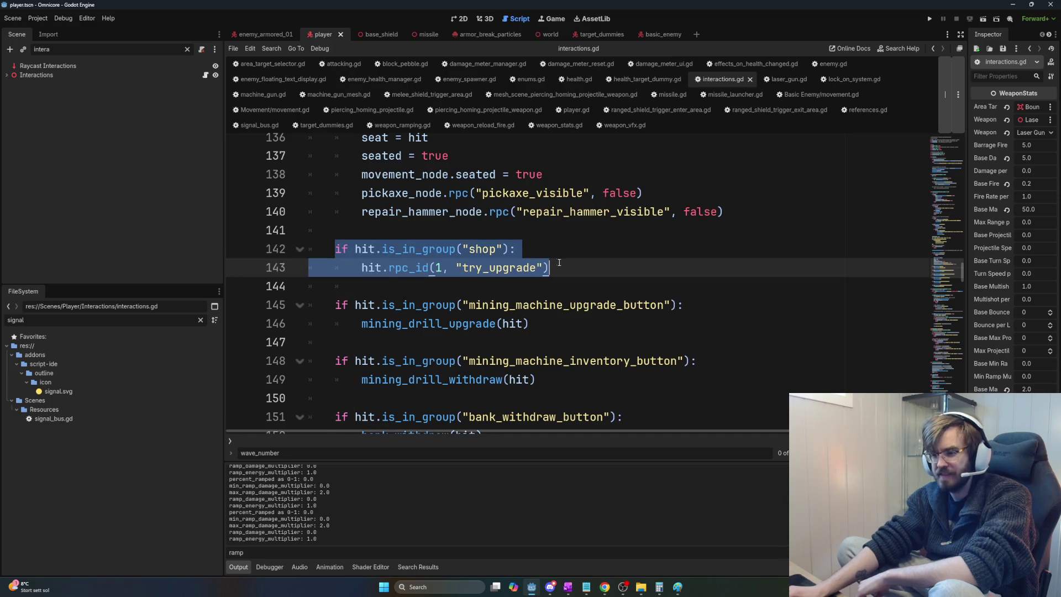
left_click(593, 274)
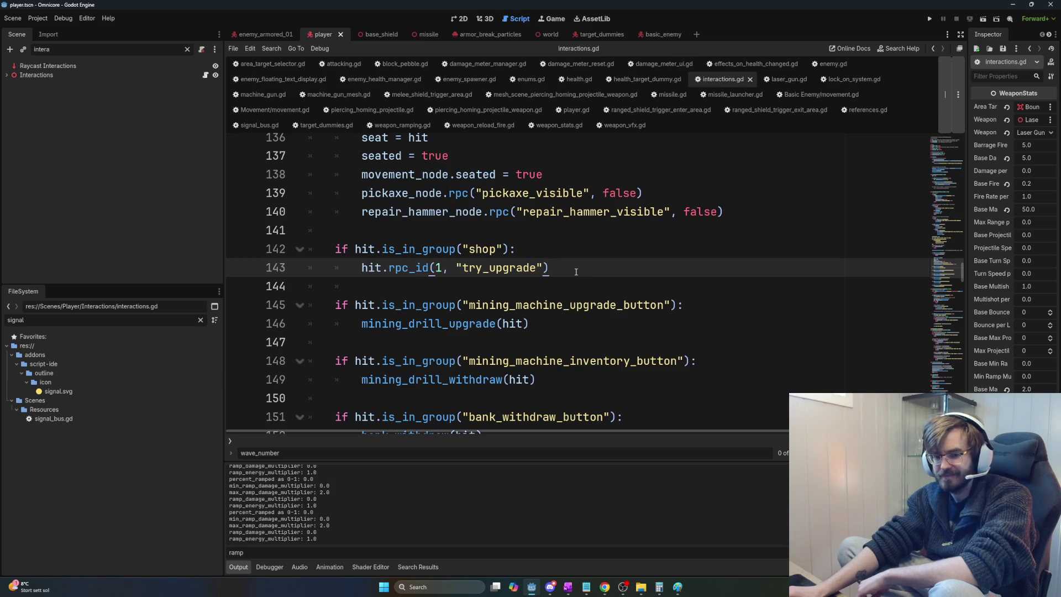
Step: Bring line 144 of interactions.gd into view, where bank button hits go to bank_withdraw and bank_deposit
scroll(622, 308, "up", 7)
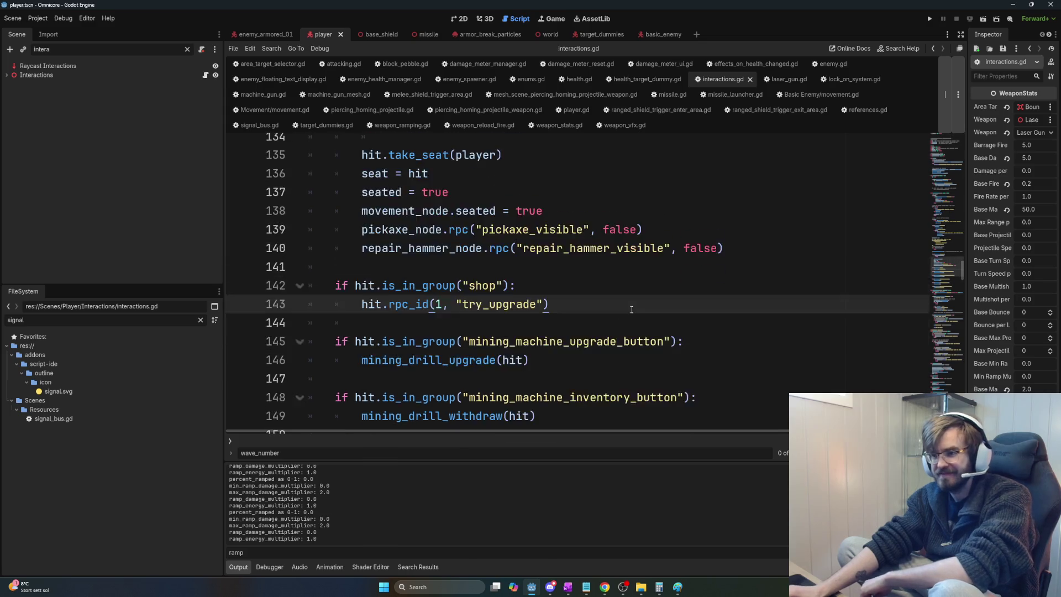
scroll(631, 314, "up", 10)
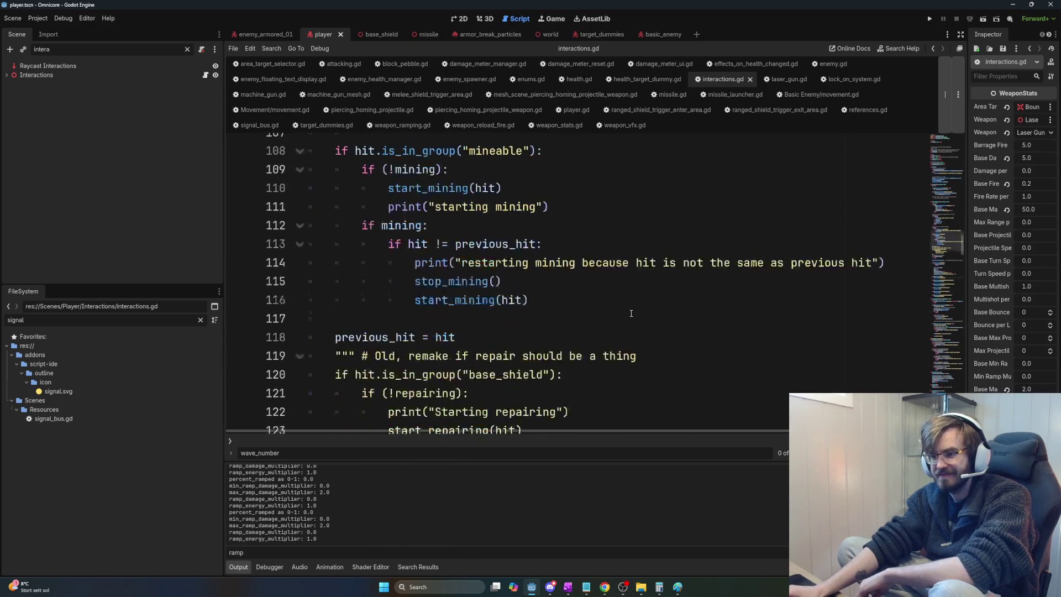
scroll(625, 325, "up", 4)
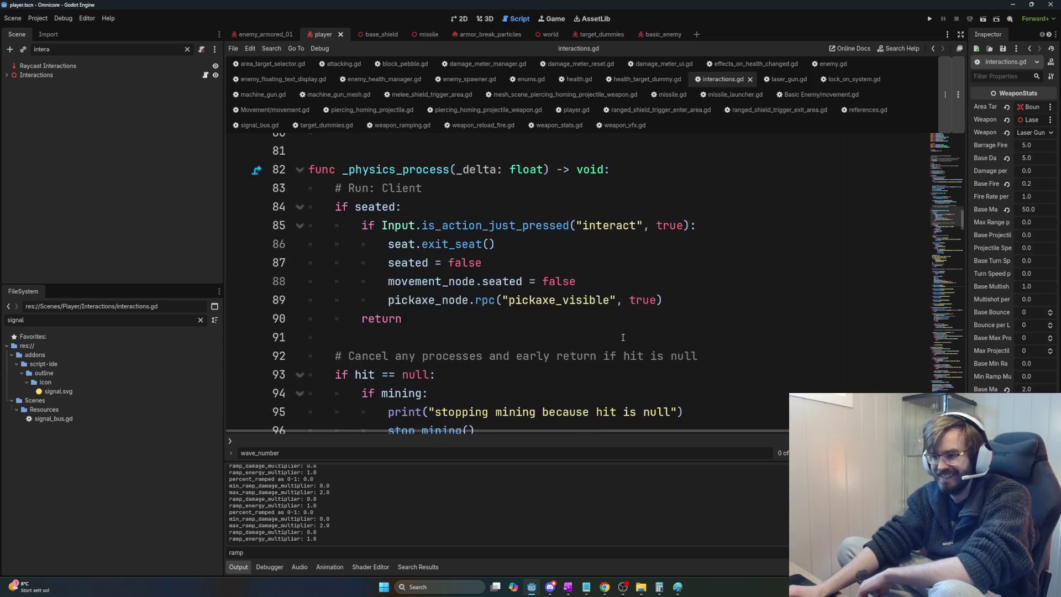
scroll(632, 330, "down", 9)
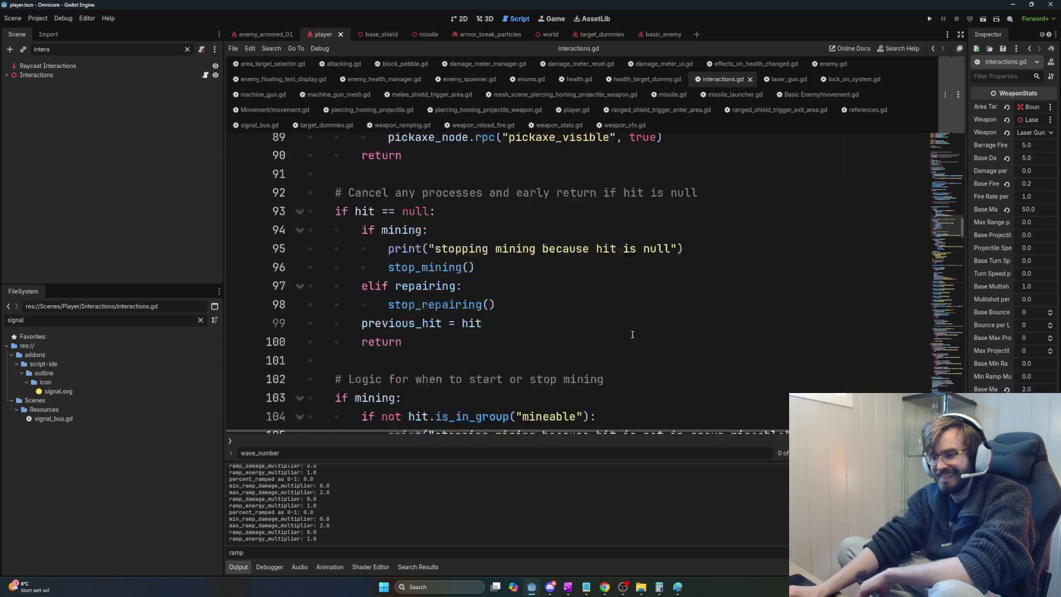
scroll(632, 335, "down", 1)
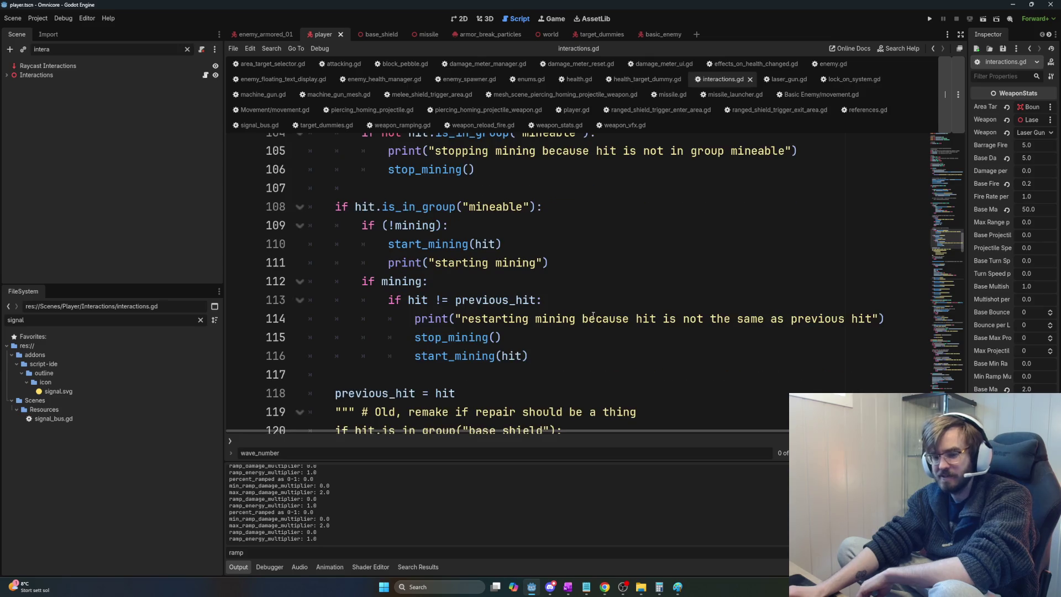
scroll(593, 316, "up", 4)
scroll(622, 384, "down", 2)
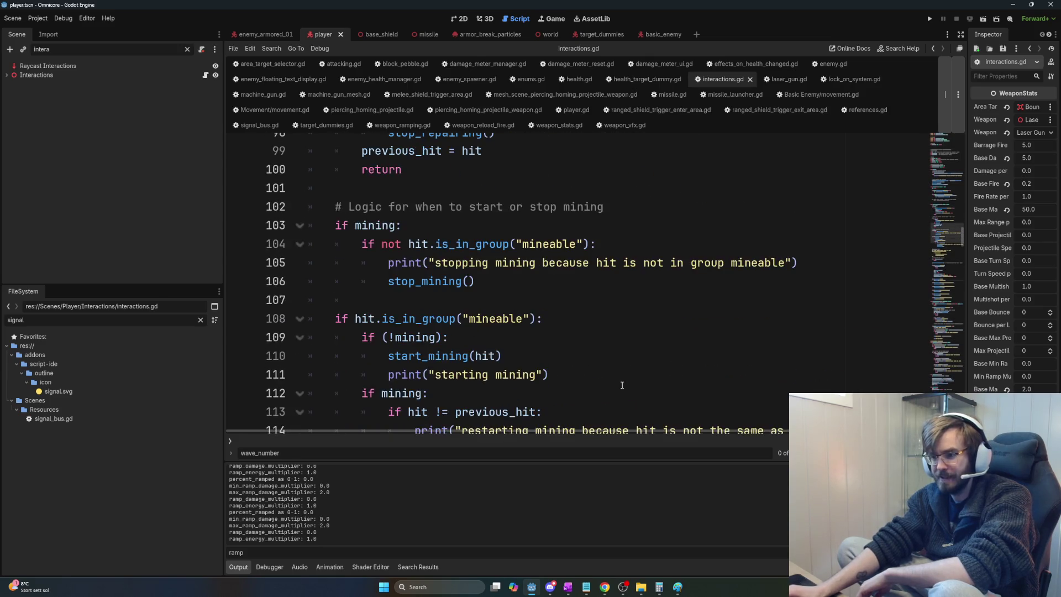
scroll(622, 385, "up", 6)
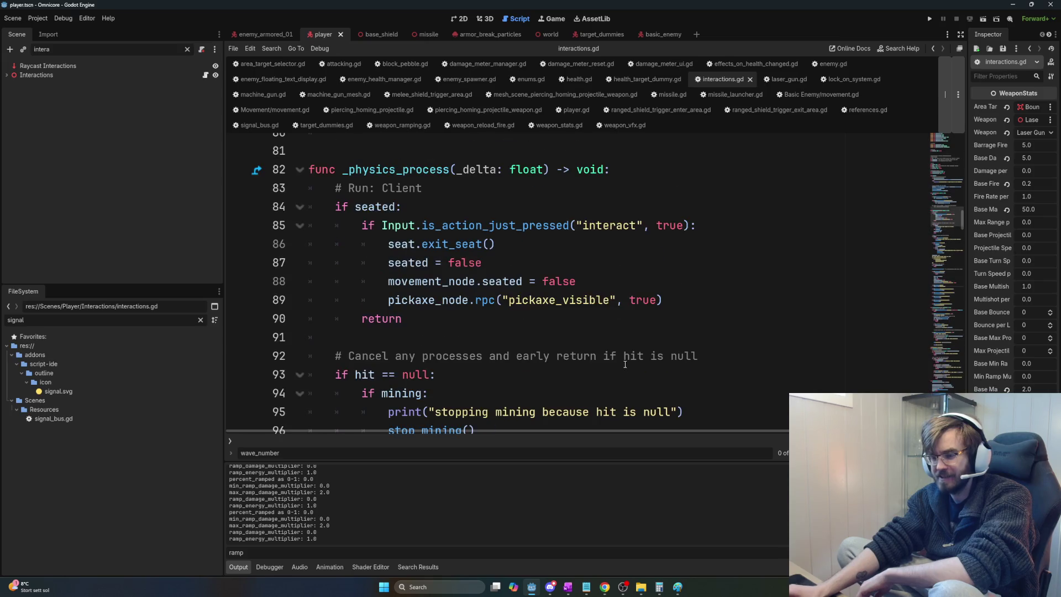
scroll(625, 364, "up", 5)
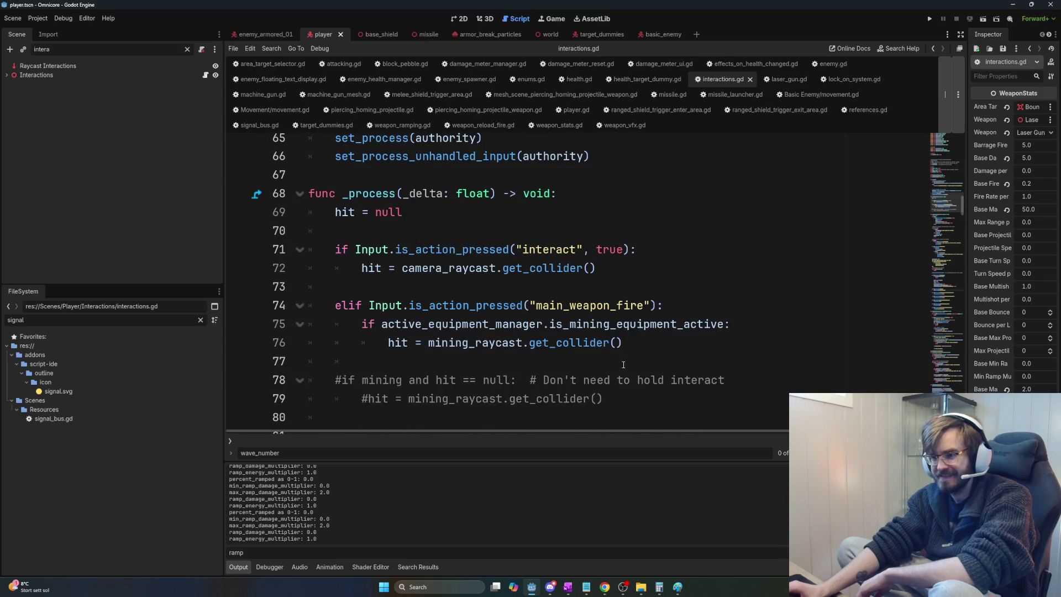
scroll(623, 364, "up", 13)
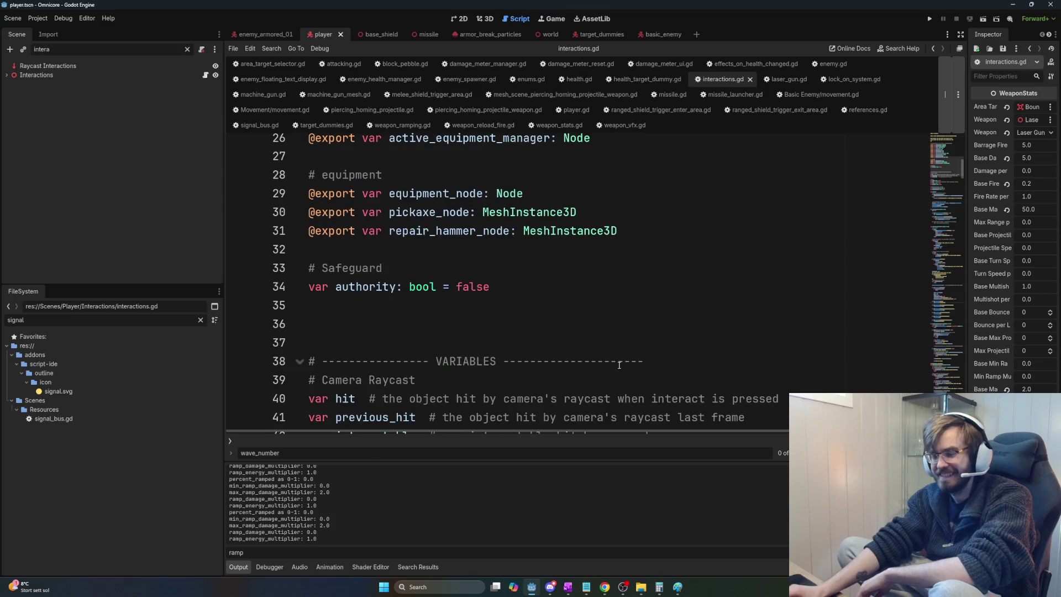
scroll(619, 364, "up", 2)
scroll(636, 375, "down", 11)
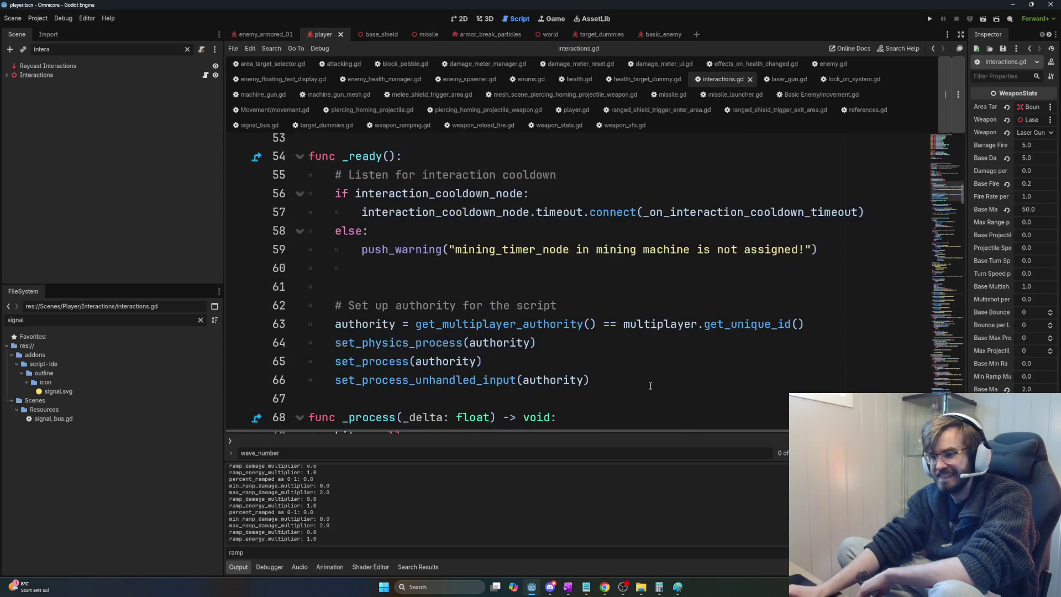
scroll(650, 386, "down", 15)
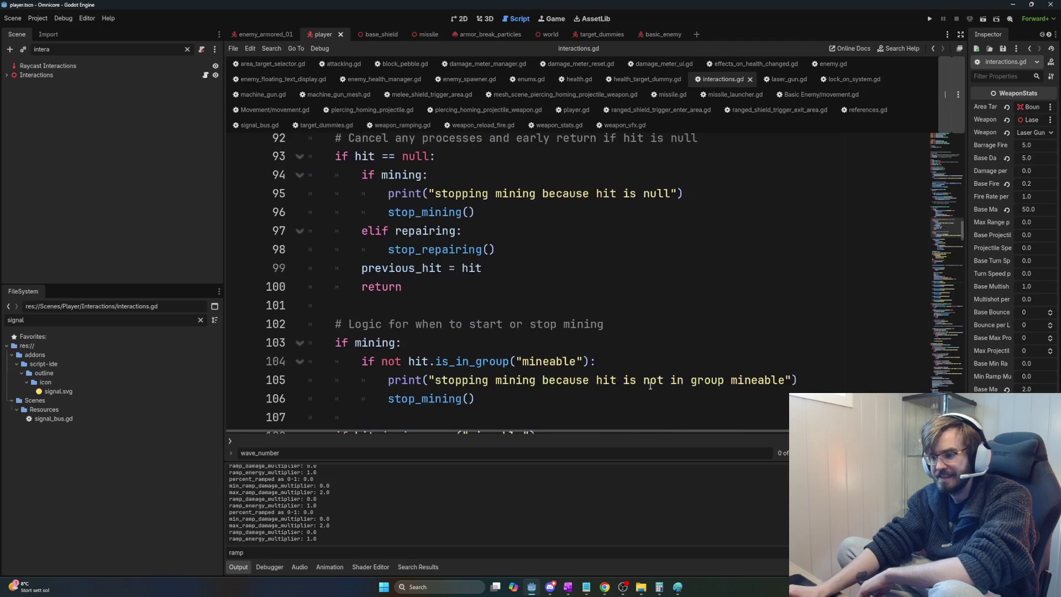
scroll(650, 386, "down", 12)
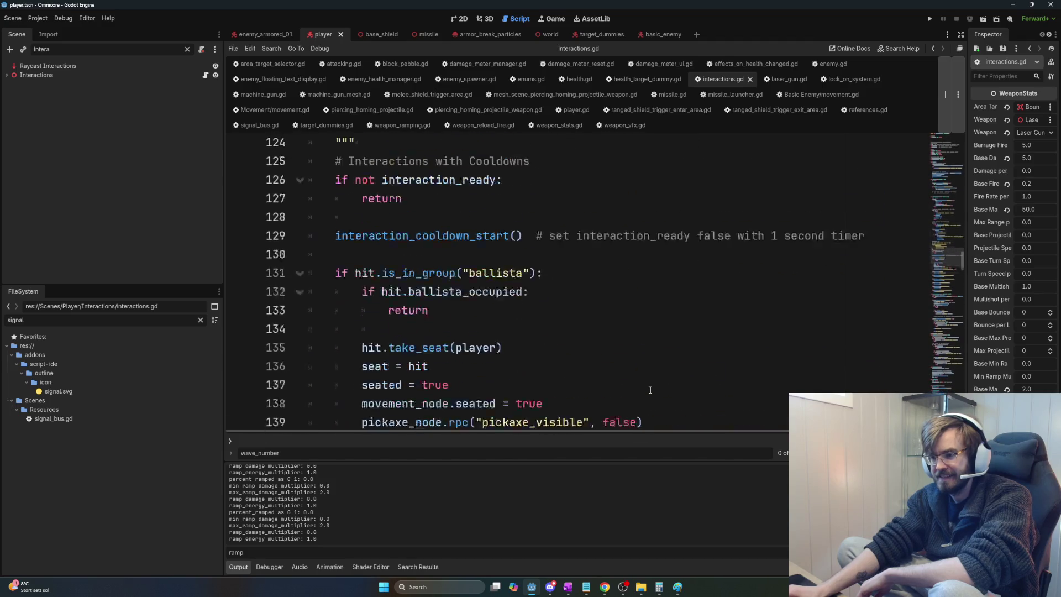
scroll(650, 389, "down", 19)
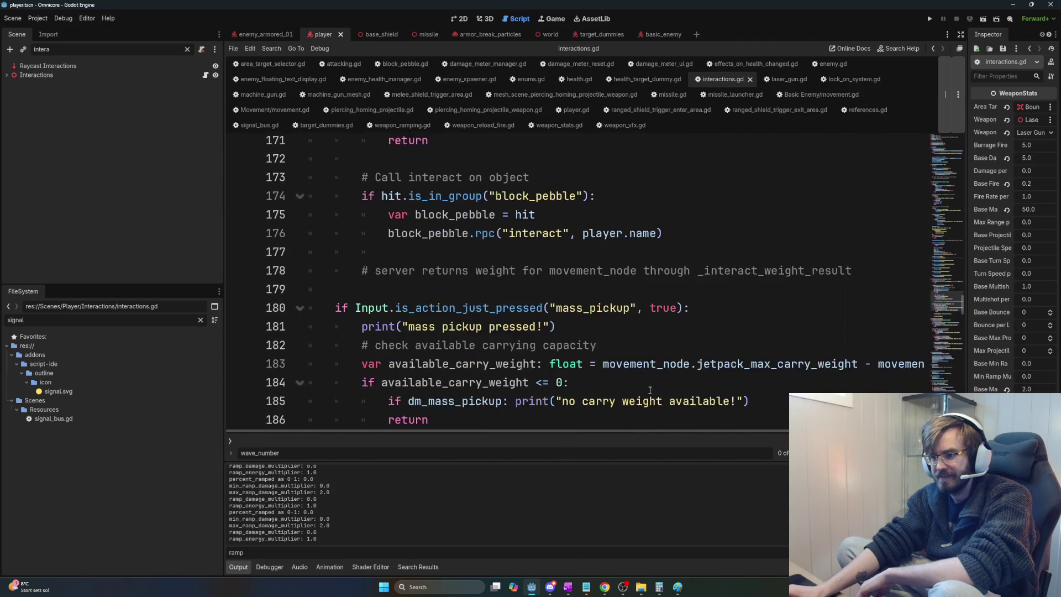
scroll(650, 390, "down", 12)
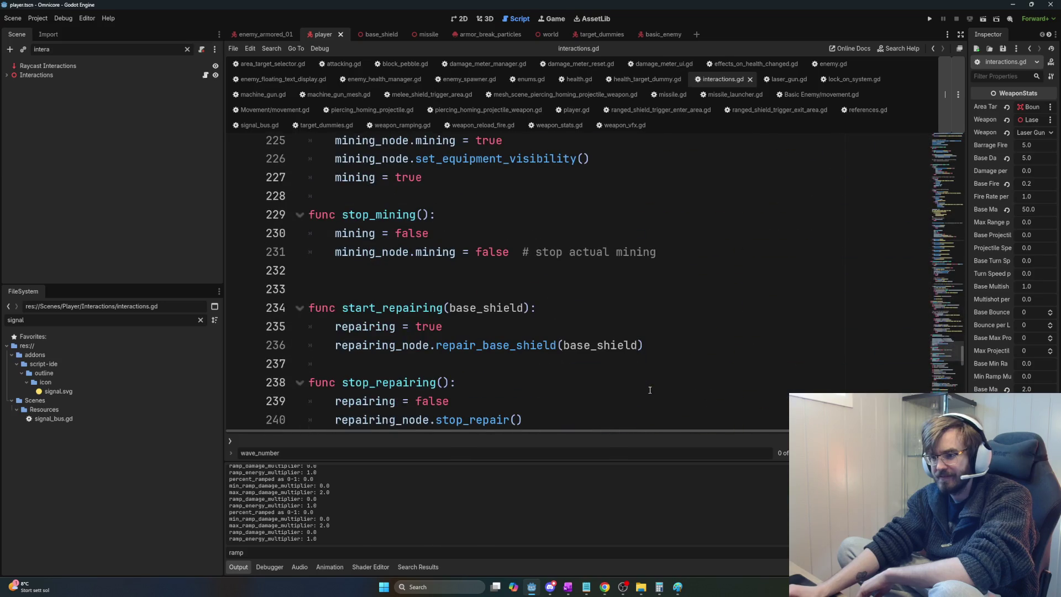
scroll(650, 390, "down", 4)
scroll(650, 390, "down", 11)
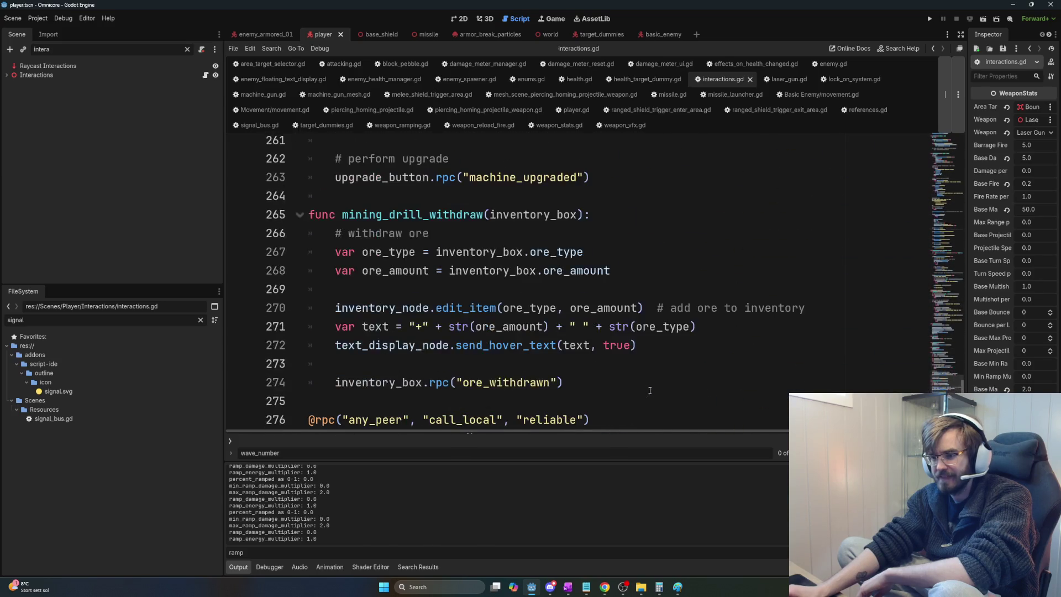
left_click(940, 328)
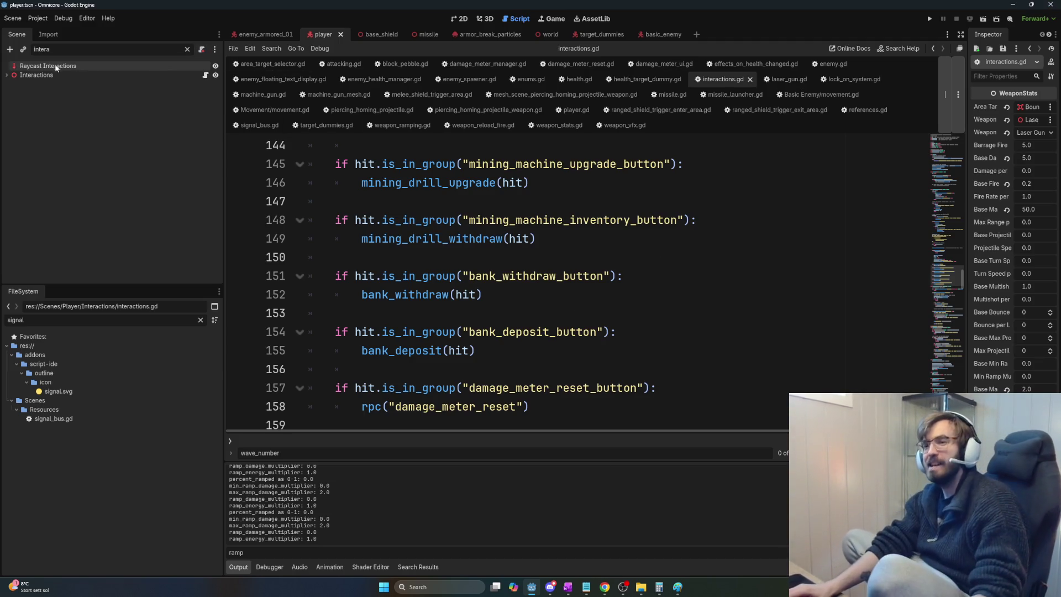
Step: Clear the Scene filter, select lines 151–152, open basic_enemy, then switch to OneNote's Task List
left_click(186, 49)
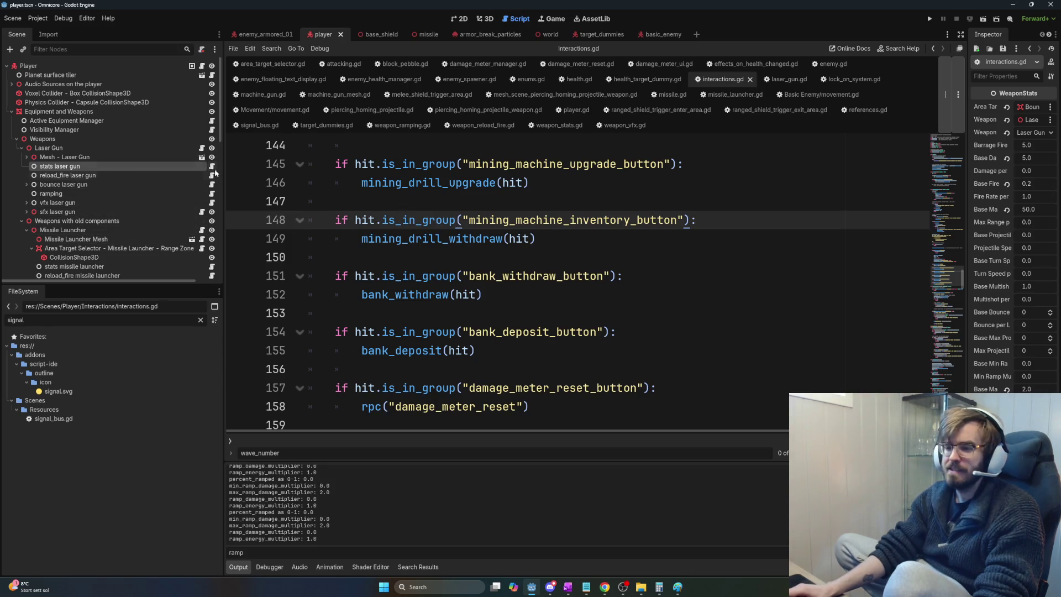
left_click(610, 256)
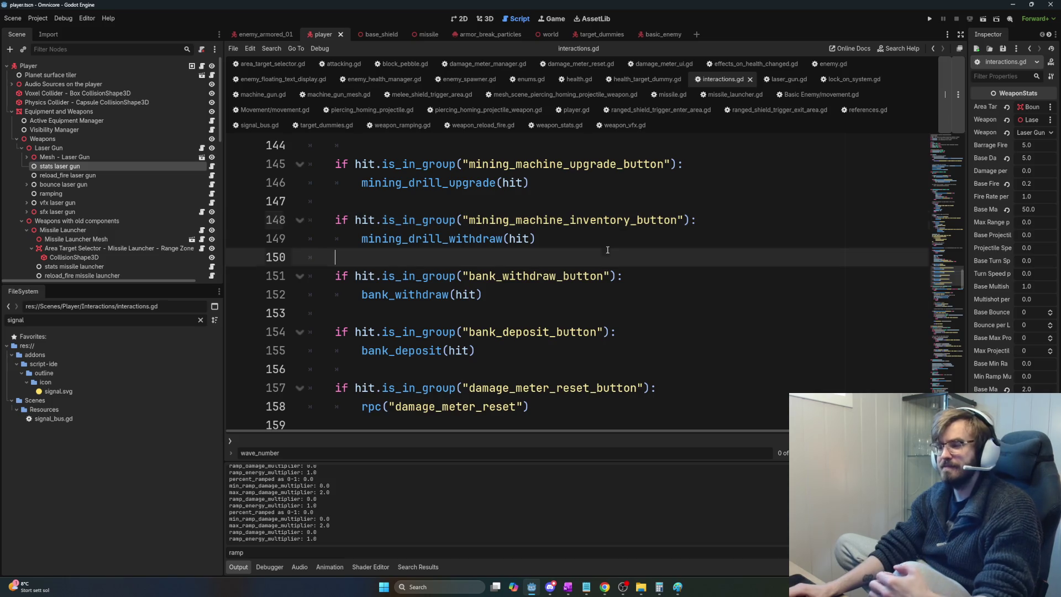
mouse_move(527, 293)
left_mouse_down()
mouse_move(423, 295)
mouse_move(336, 276)
left_mouse_up()
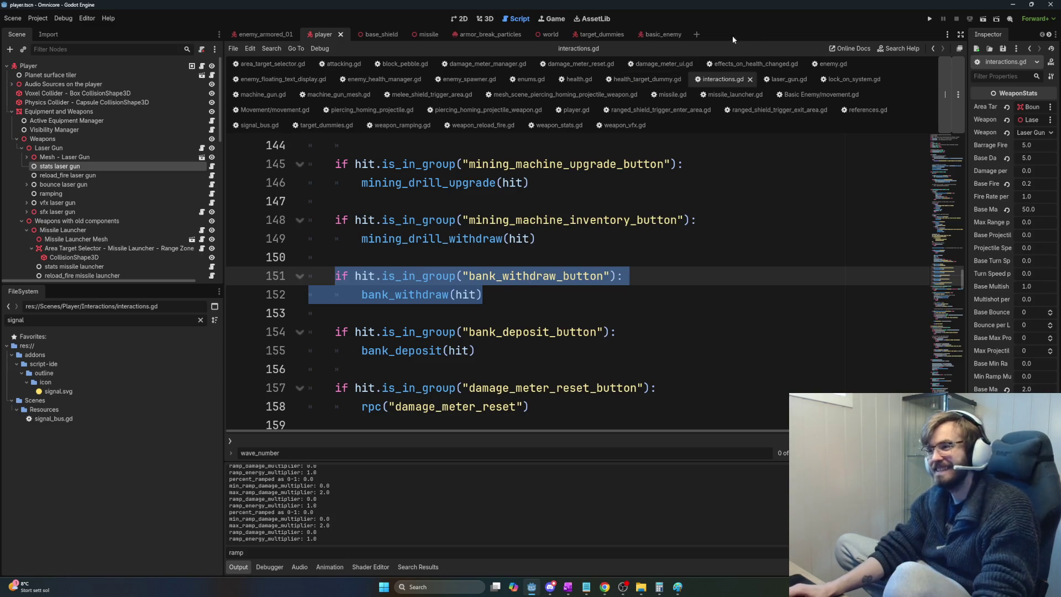
left_click(644, 34)
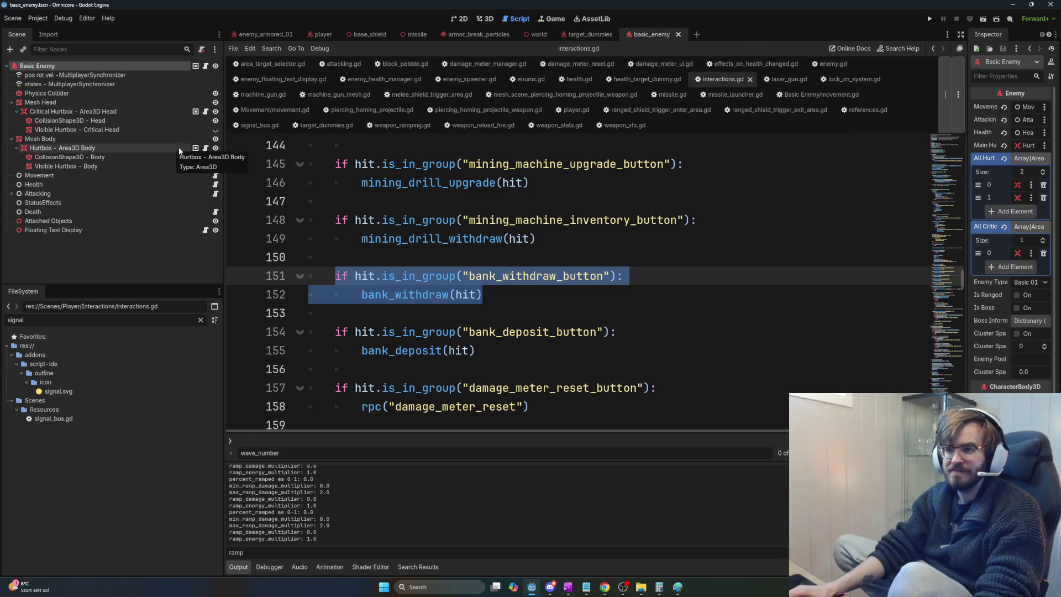
key("alt+Tab")
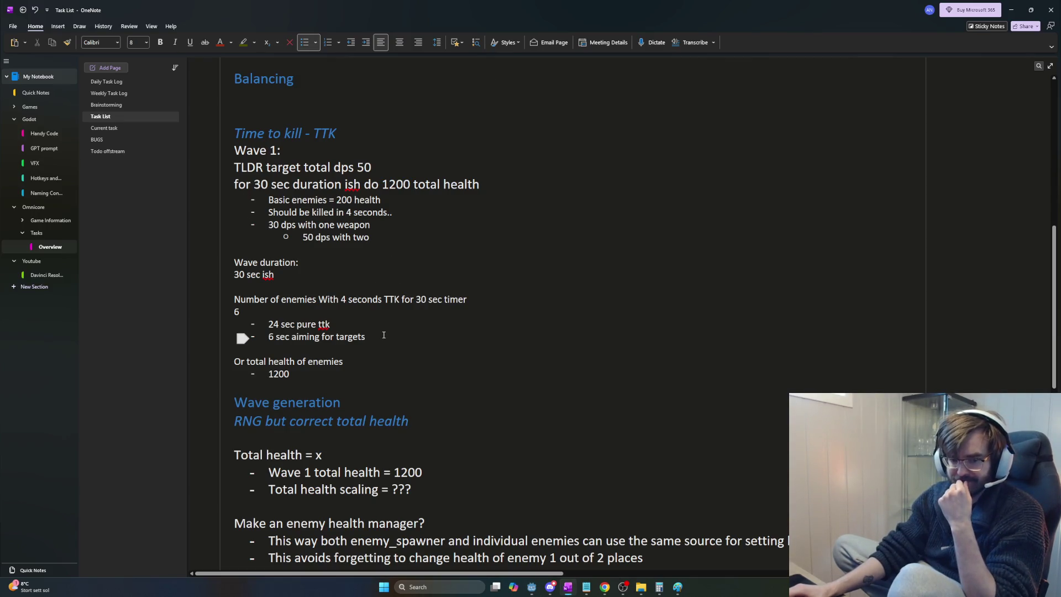
scroll(380, 341, "down", 2)
scroll(370, 335, "up", 4)
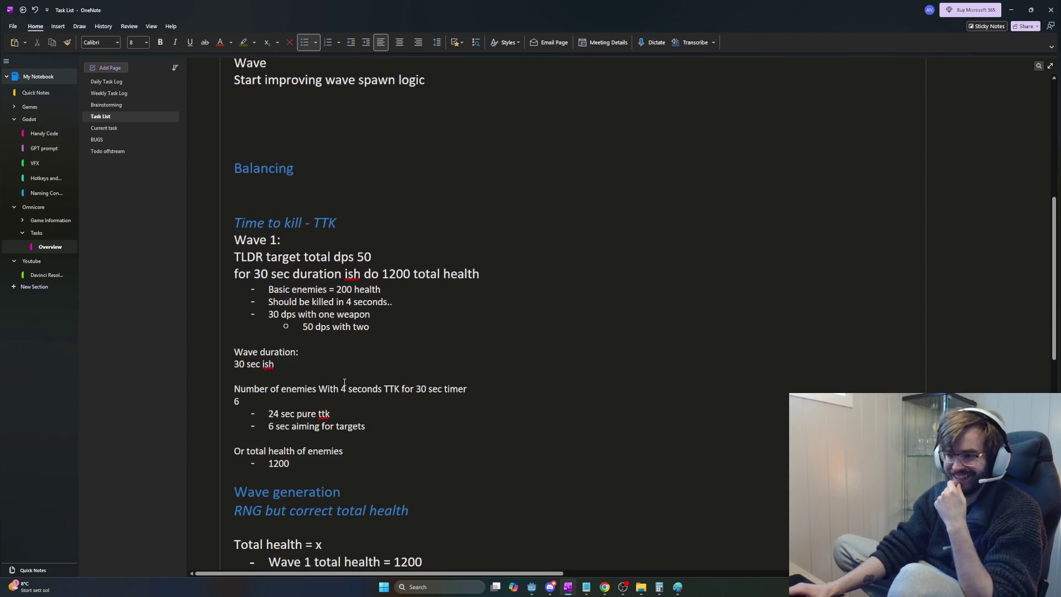
left_click_drag(291, 464, 282, 453)
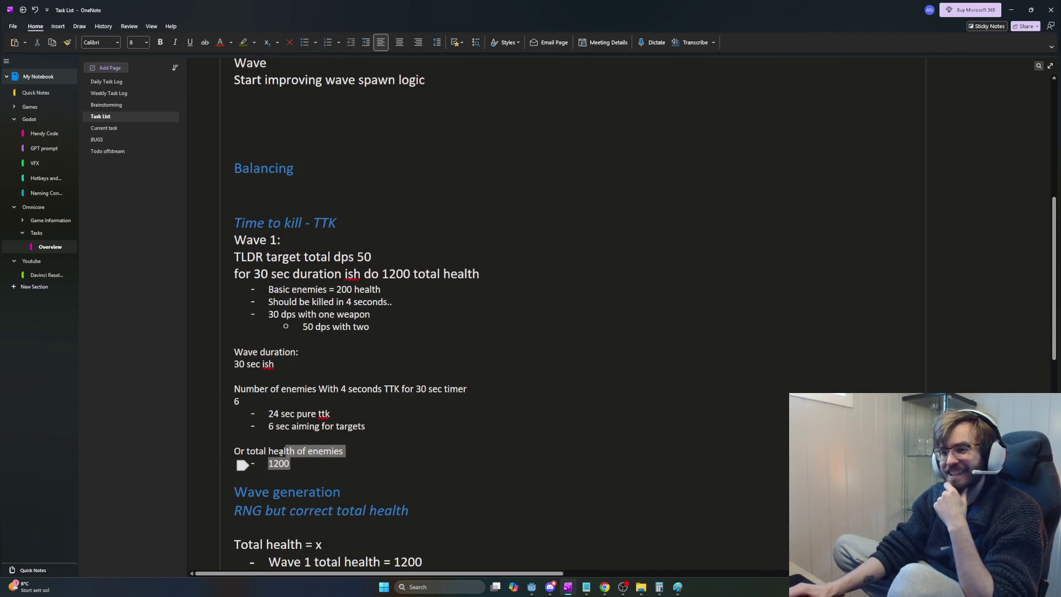
left_click(254, 302)
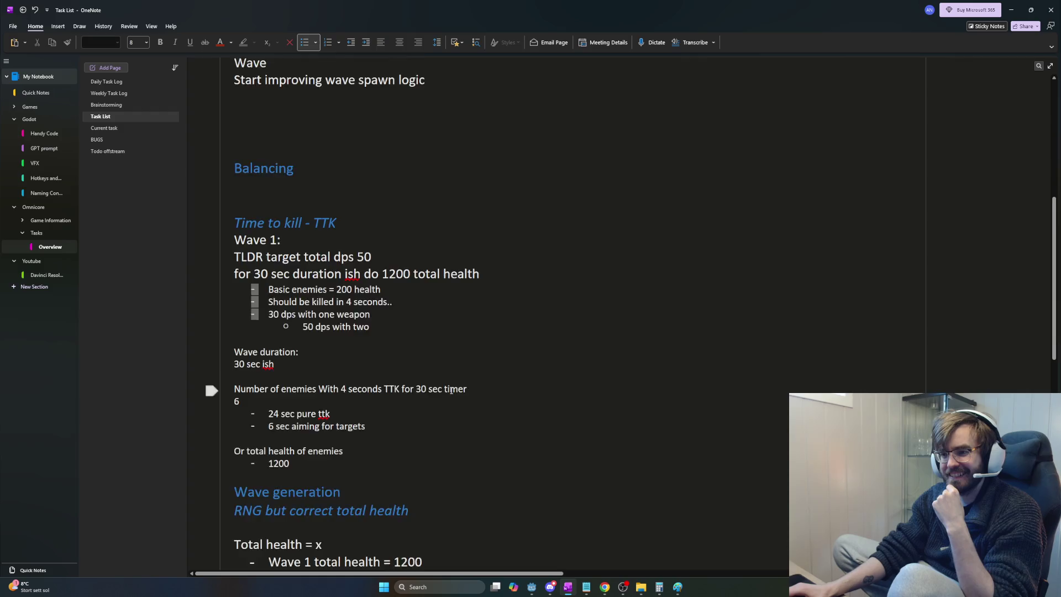
scroll(451, 390, "down", 5)
scroll(387, 364, "up", 5)
scroll(390, 352, "down", 2)
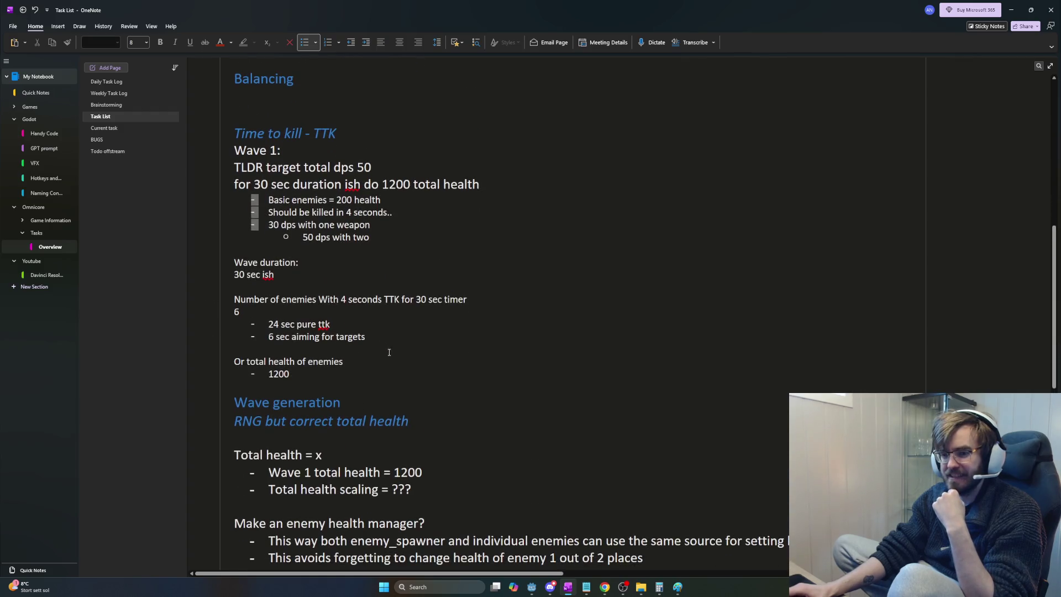
scroll(390, 343, "down", 6)
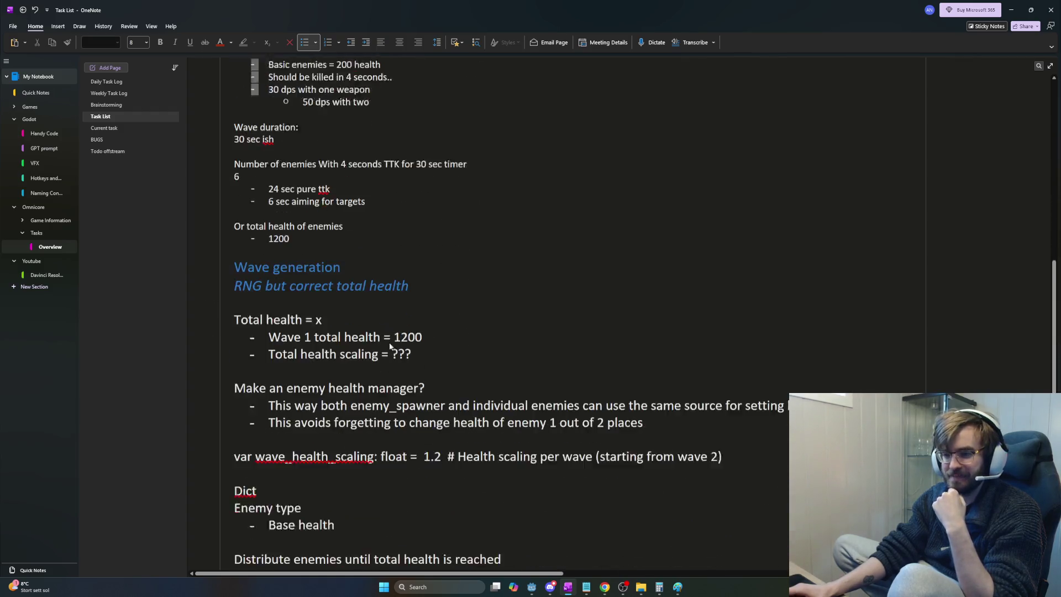
scroll(325, 272, "up", 5)
scroll(325, 272, "up", 1)
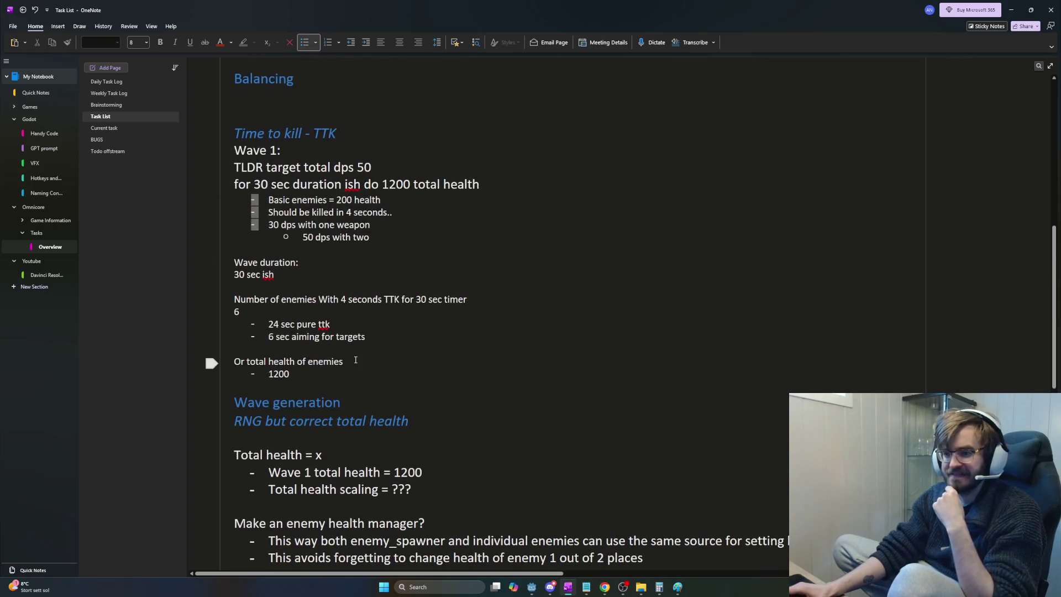
left_click(243, 372)
left_click(355, 383)
scroll(355, 382, "down", 6)
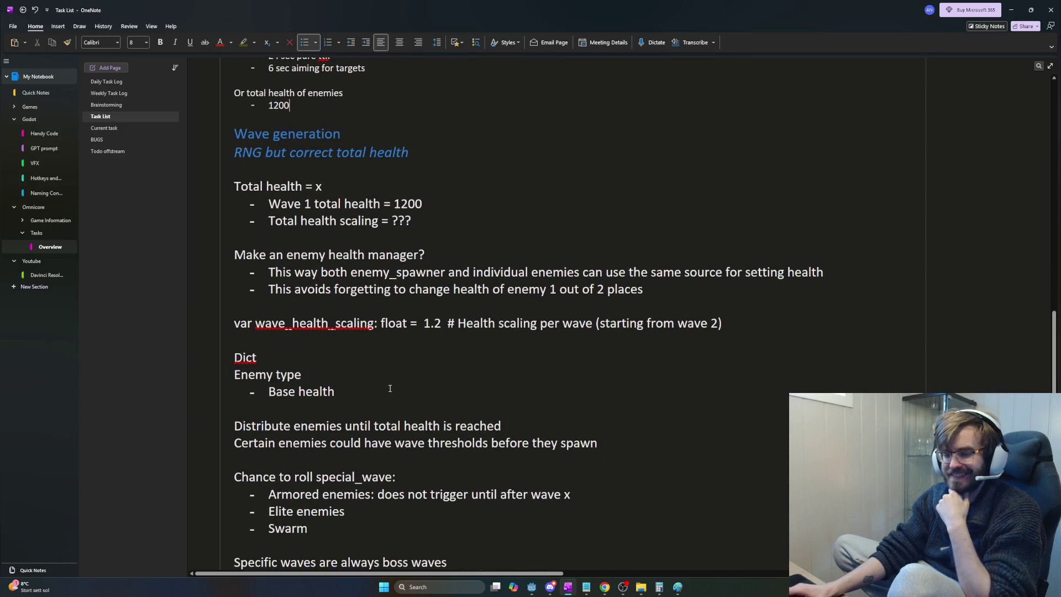
scroll(397, 390, "up", 8)
scroll(397, 390, "down", 8)
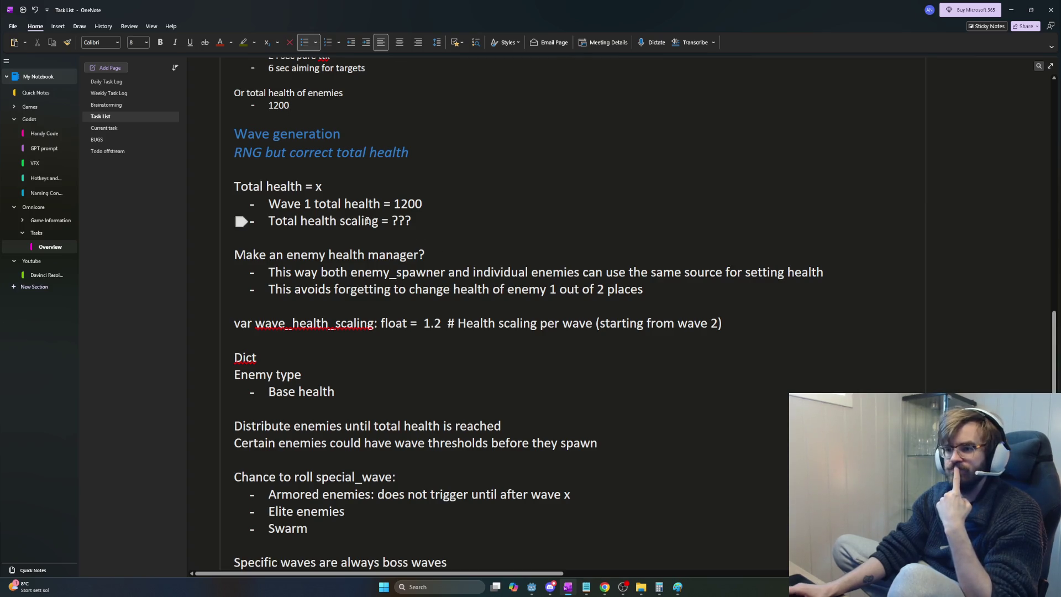
scroll(372, 230, "up", 3)
scroll(387, 254, "up", 1)
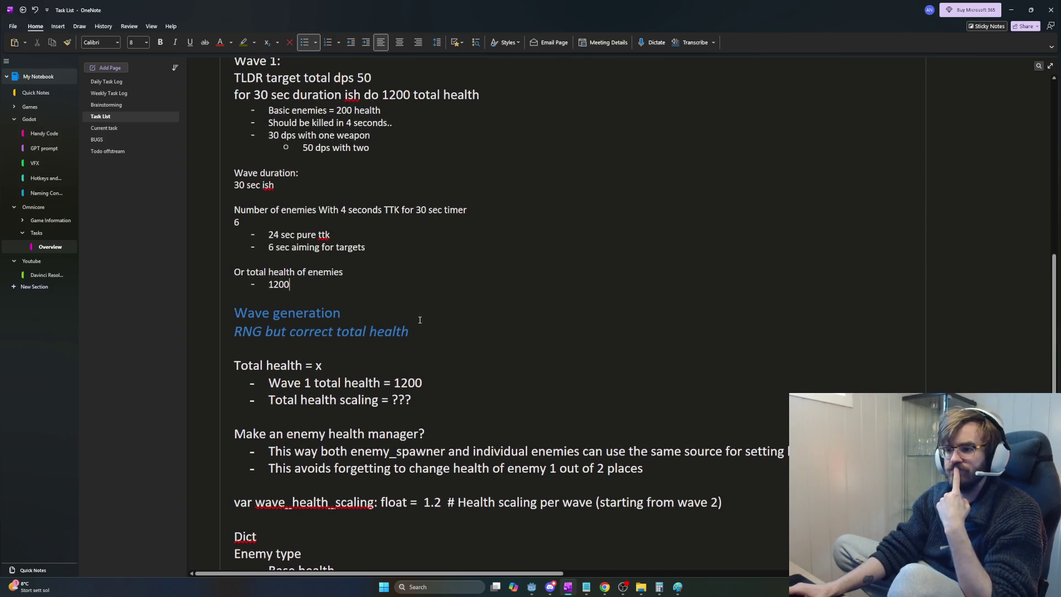
scroll(420, 320, "up", 2)
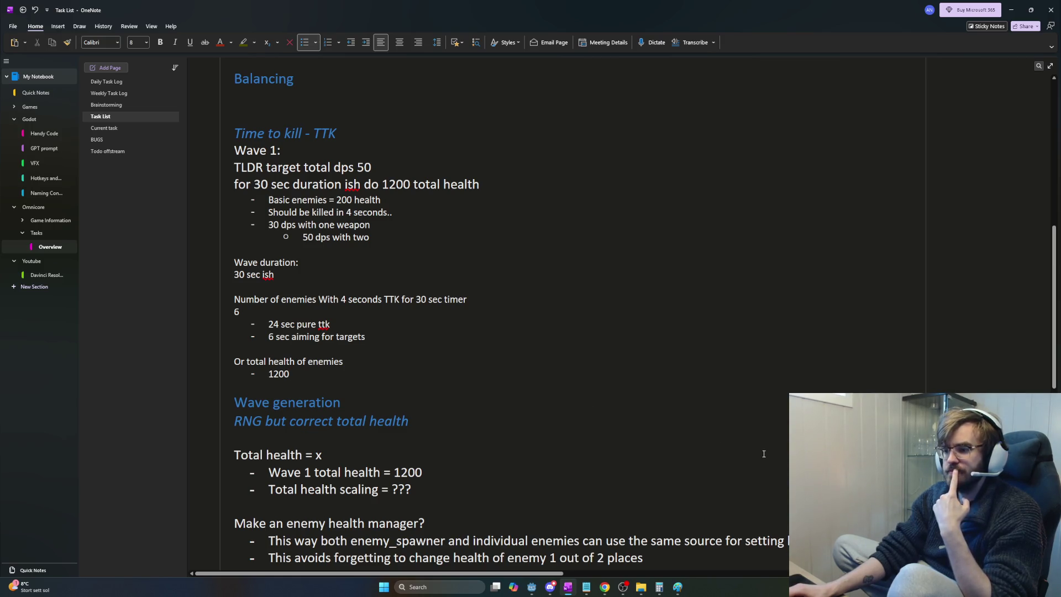
key("super+n")
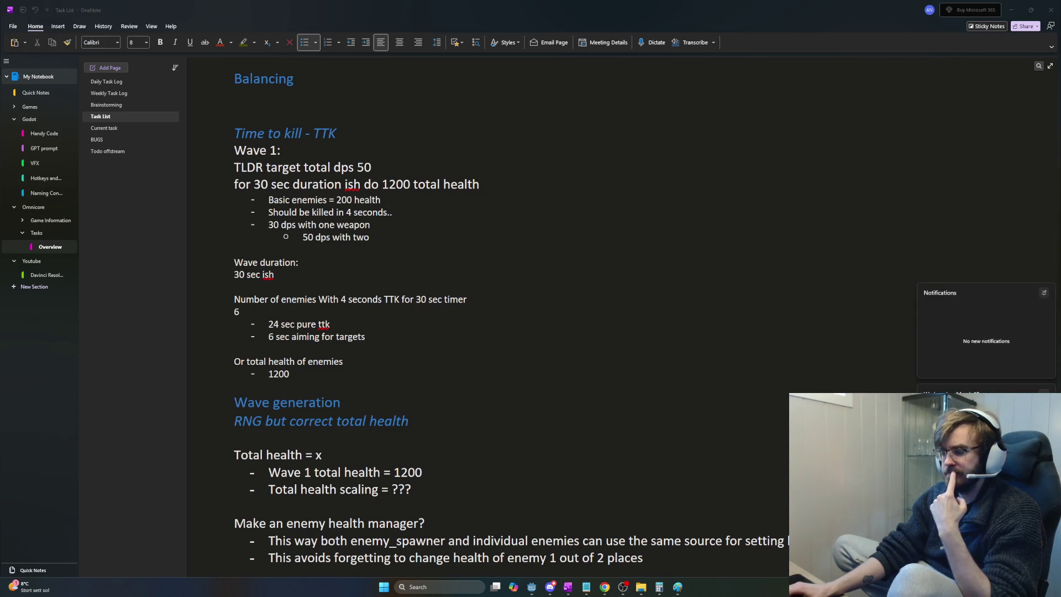
left_click(698, 374)
scroll(706, 419, "down", 3)
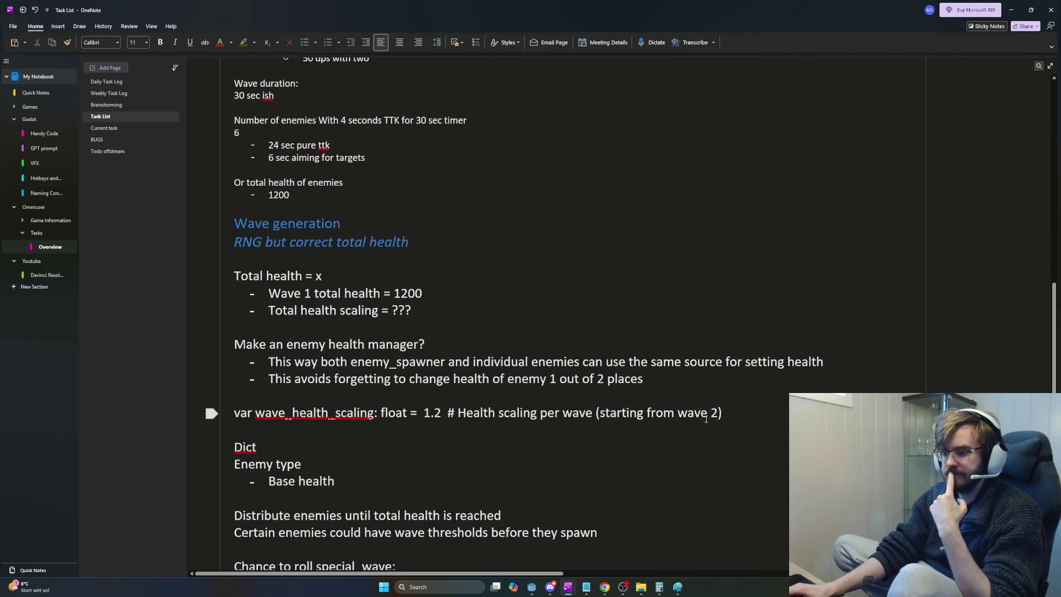
left_click_drag(235, 183, 322, 198)
left_click(323, 207)
key("Return")
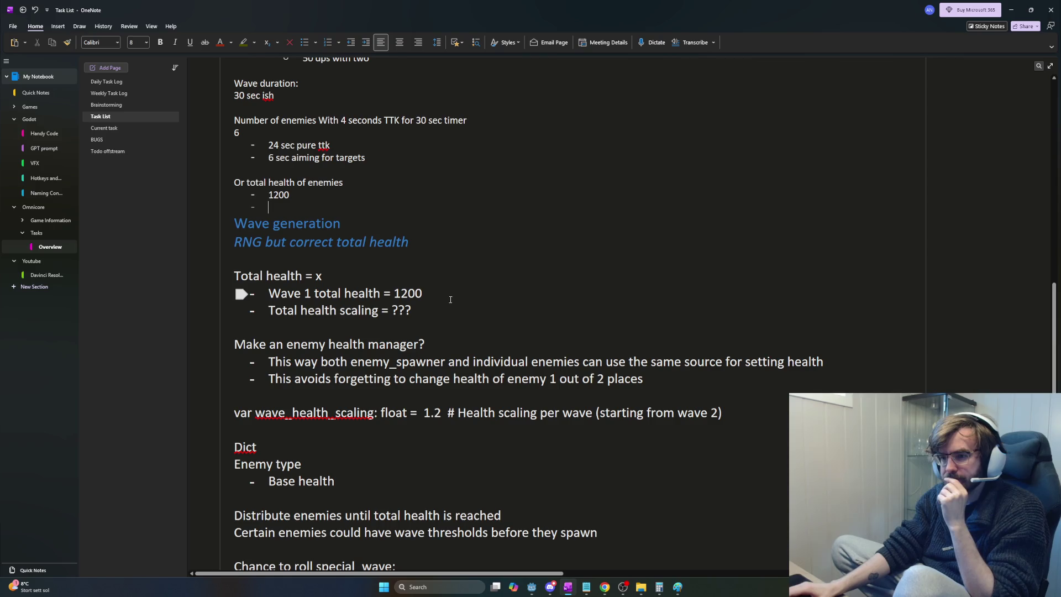
scroll(412, 315, "down", 3)
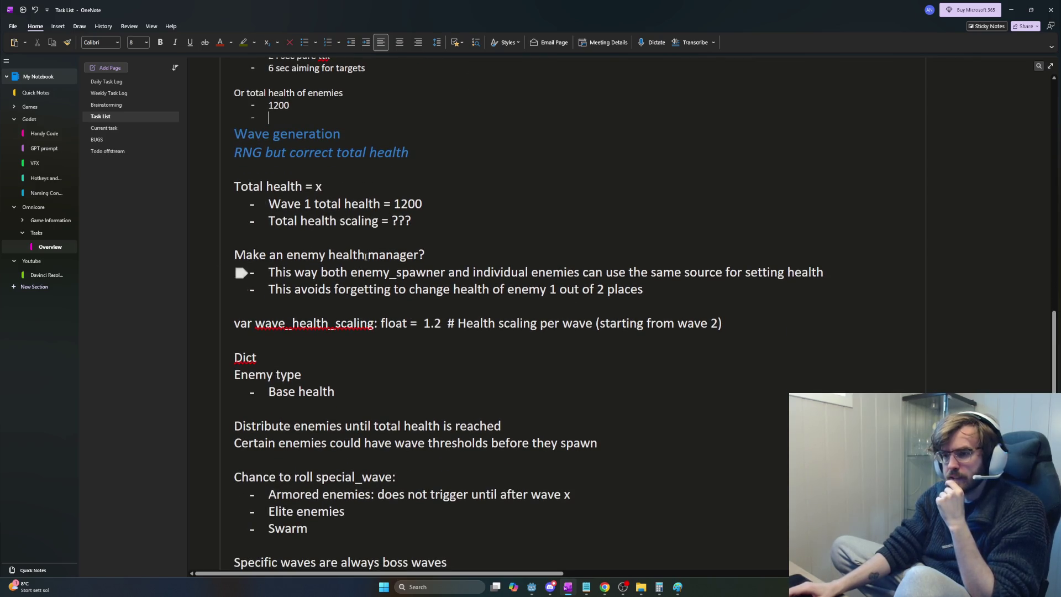
left_click(420, 169)
key("BackSpace")
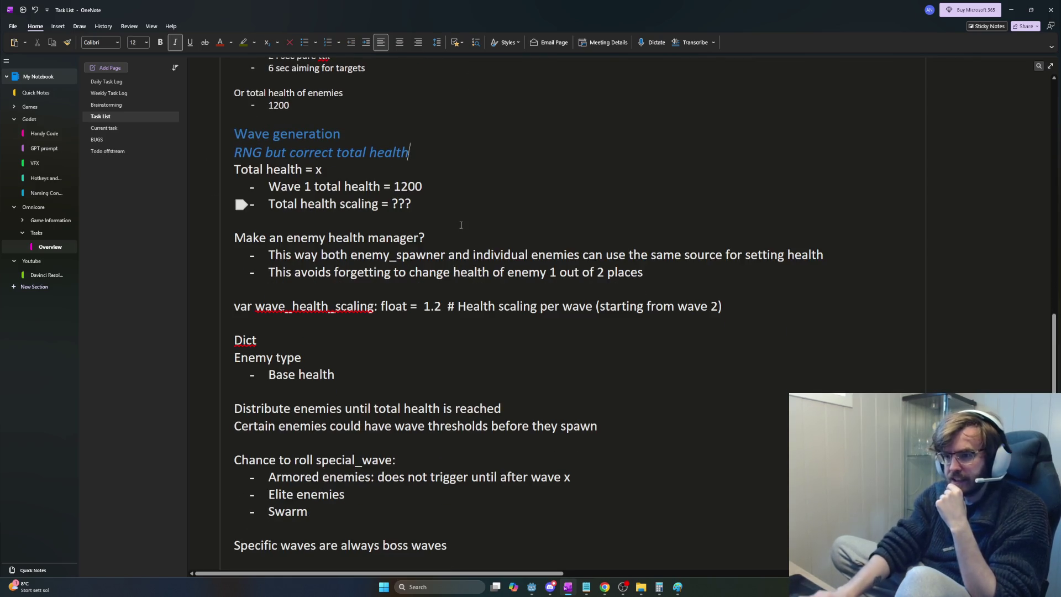
scroll(485, 311, "down", 5)
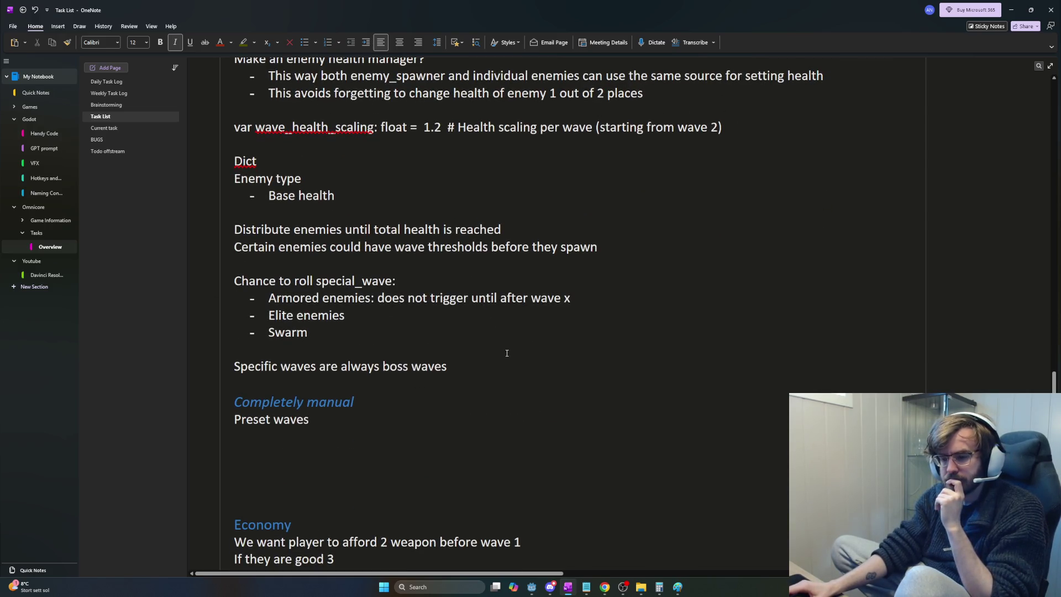
scroll(507, 353, "down", 5)
left_click(320, 316)
key("BackSpace")
key("BackSpace")
key("BackSpace")
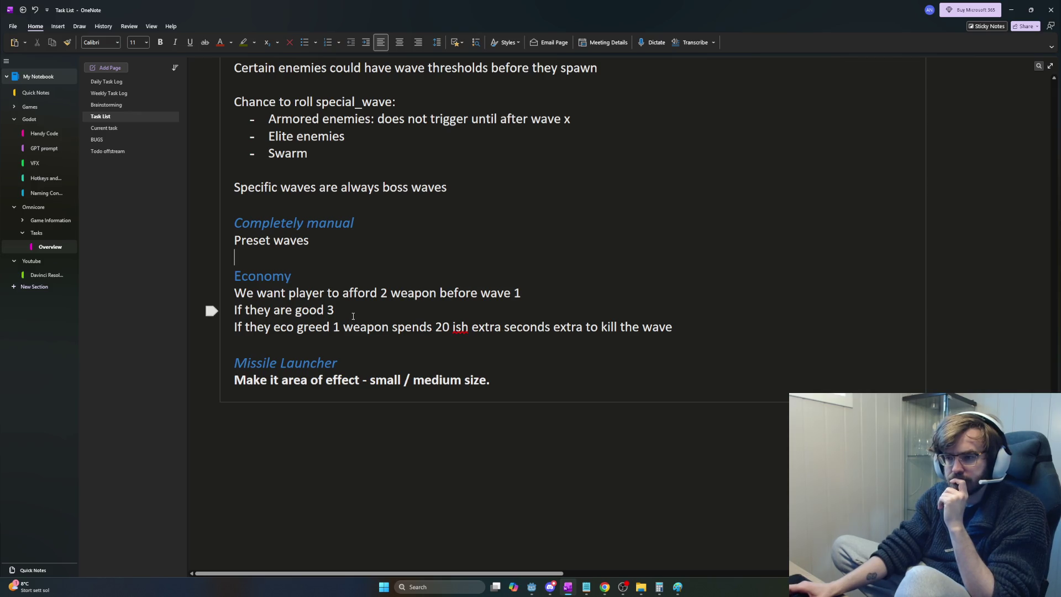
scroll(354, 315, "up", 3)
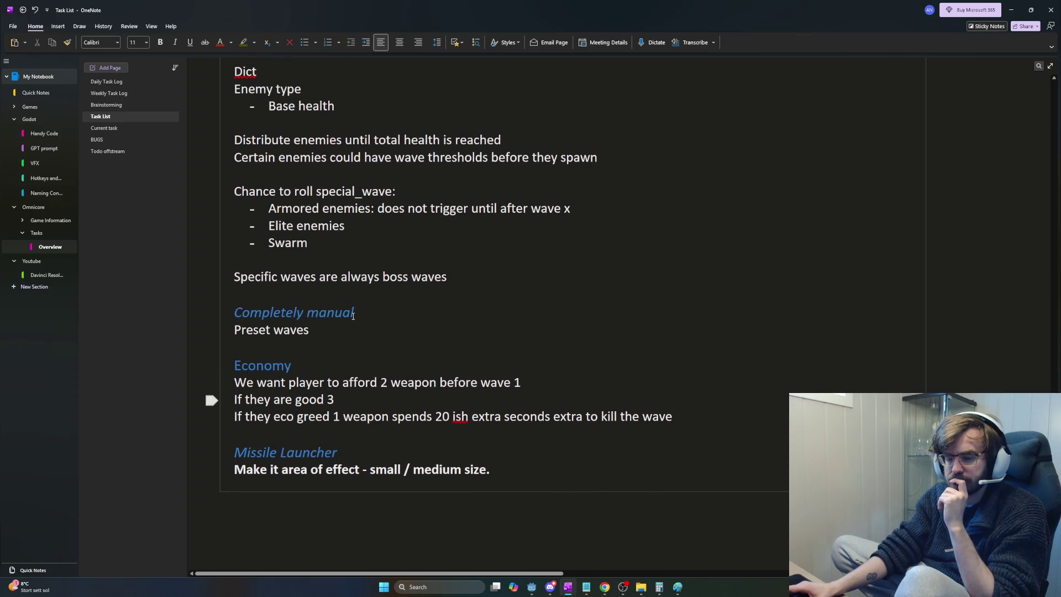
scroll(353, 315, "up", 10)
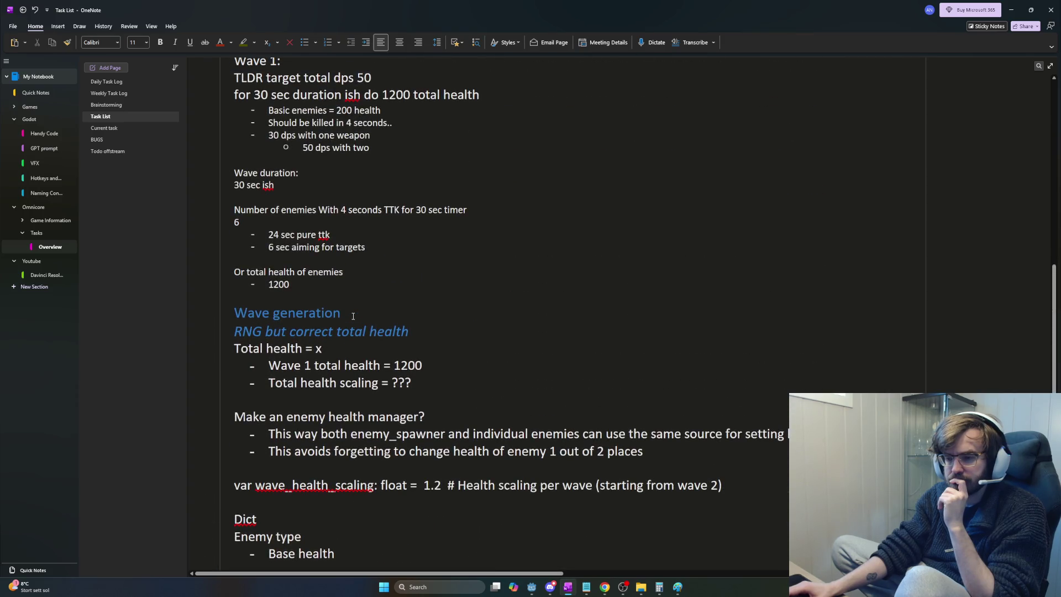
scroll(353, 315, "up", 8)
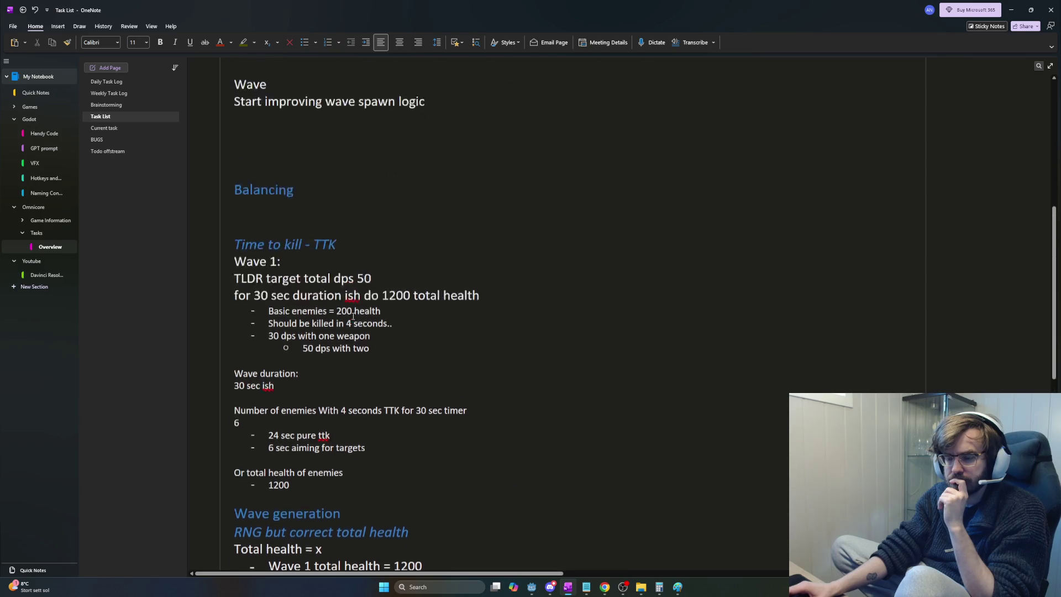
scroll(353, 315, "up", 5)
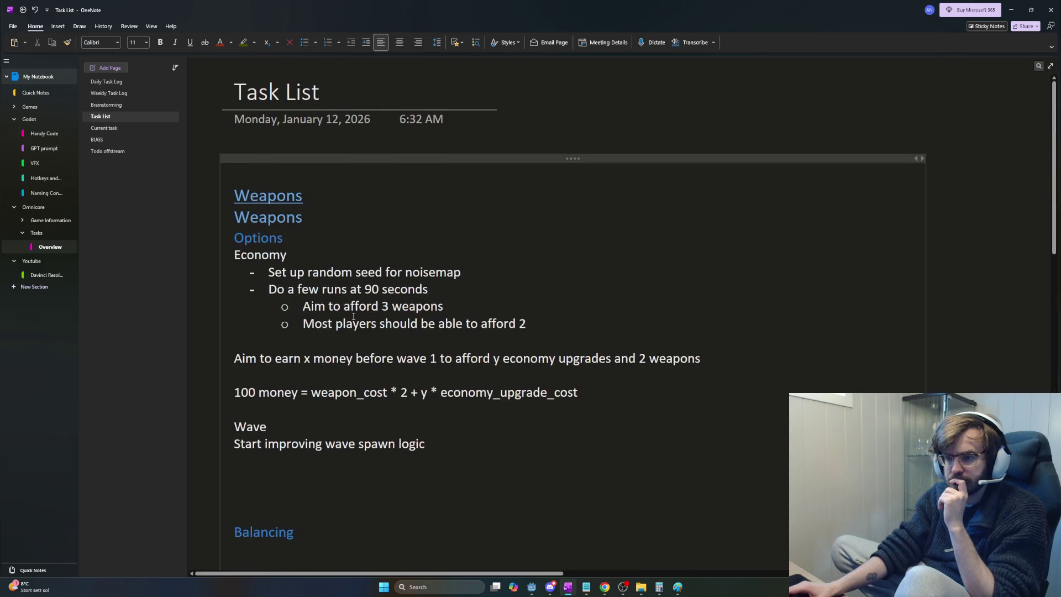
scroll(353, 316, "down", 6)
scroll(293, 254, "up", 4)
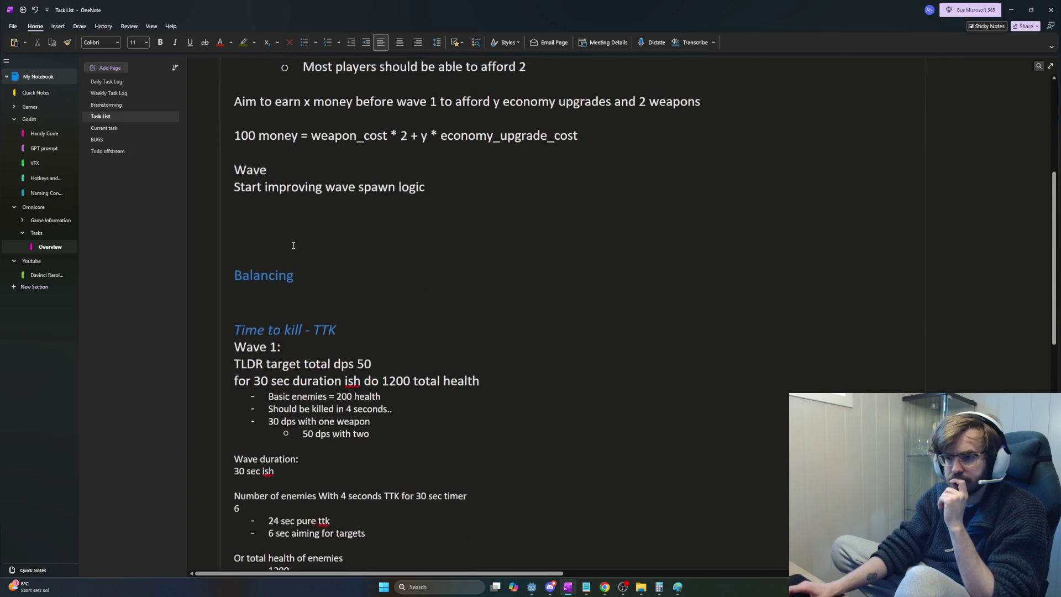
left_click_drag(429, 354, 210, 325)
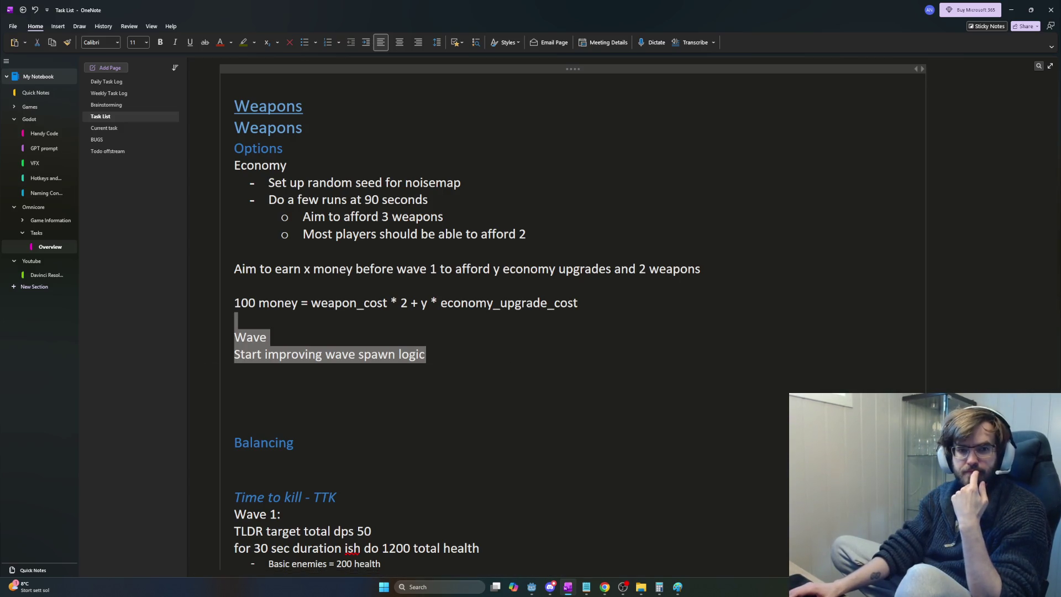
left_click(539, 338)
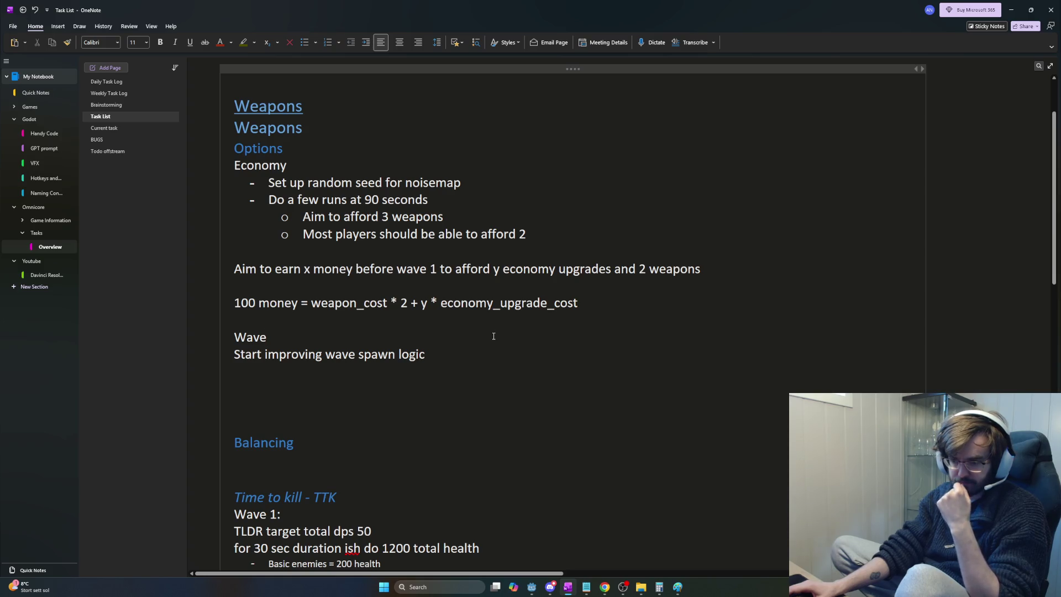
scroll(500, 335, "down", 2)
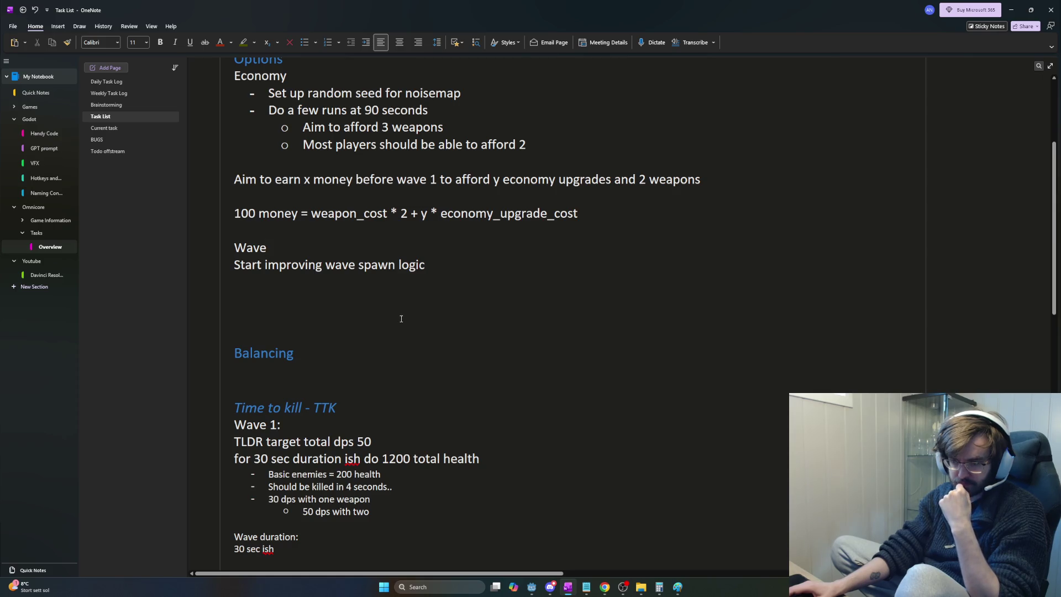
scroll(402, 318, "down", 8)
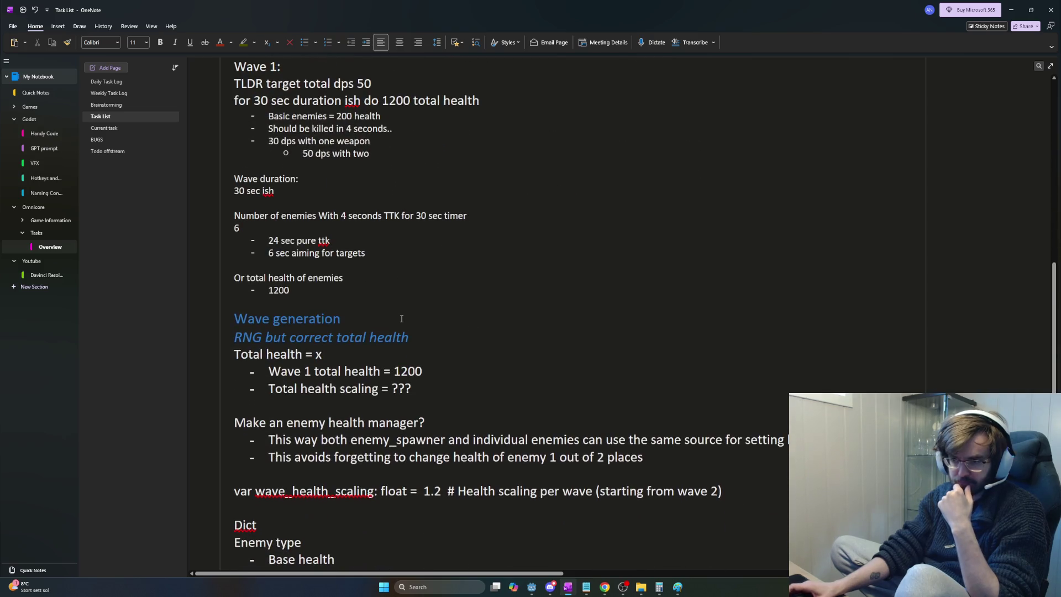
scroll(402, 318, "up", 6)
scroll(507, 484, "down", 8)
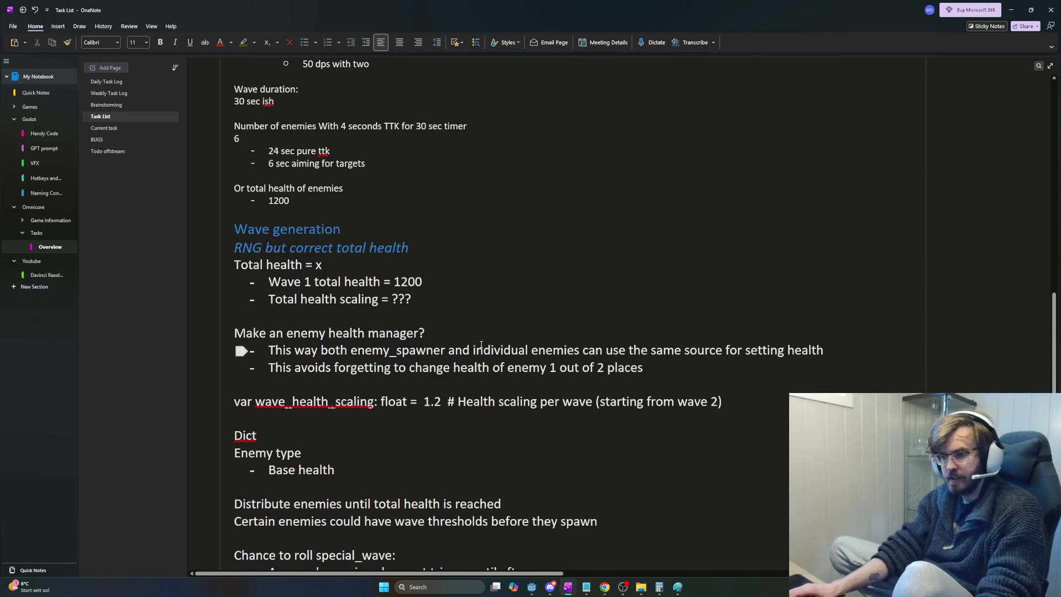
left_click(236, 315)
scroll(435, 377, "up", 3)
scroll(435, 376, "up", 3)
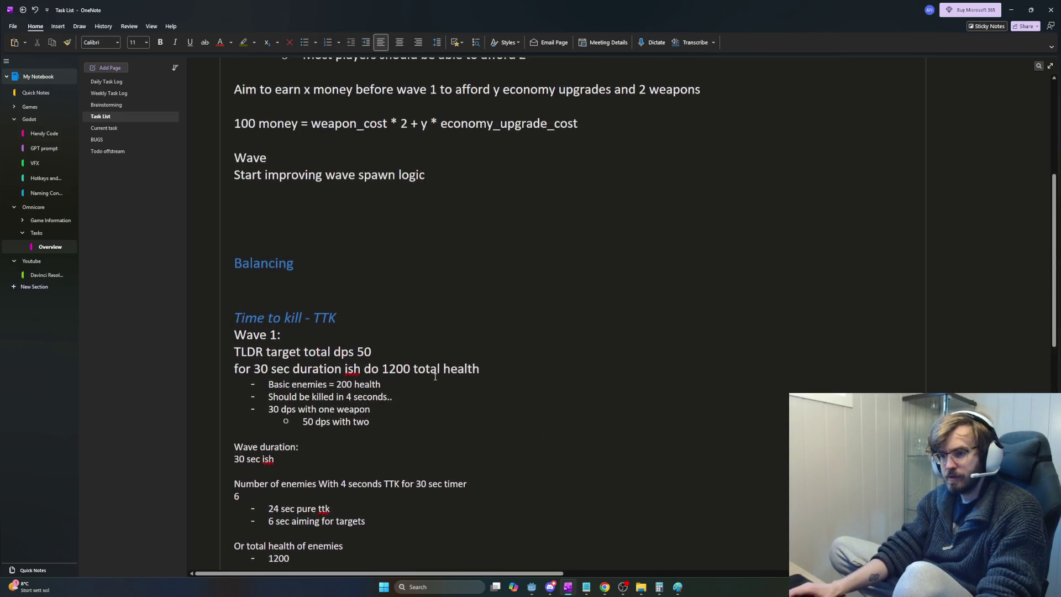
scroll(454, 370, "down", 5)
scroll(483, 358, "up", 3)
scroll(483, 357, "up", 4)
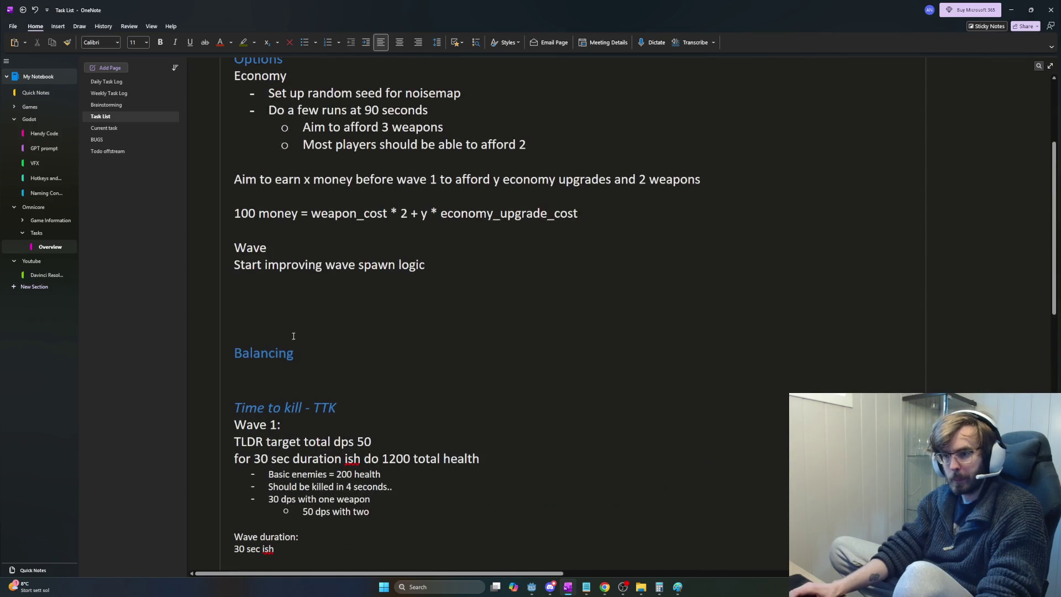
Step: Delete the blank lines above the Balancing heading and bold the word Wave
key("BackSpace")
key("BackSpace")
key("BackSpace")
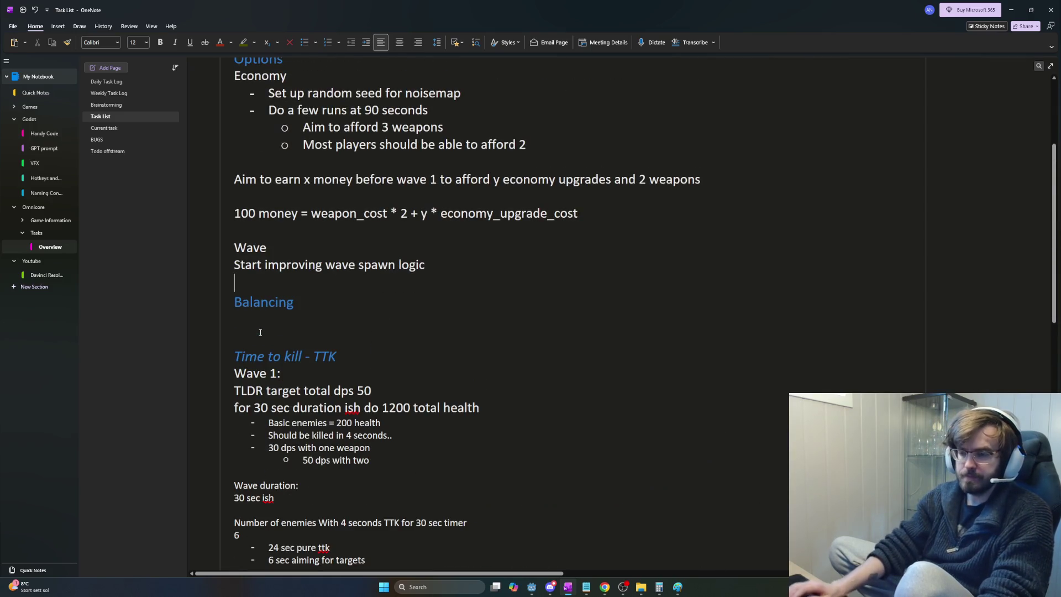
scroll(396, 355, "up", 2)
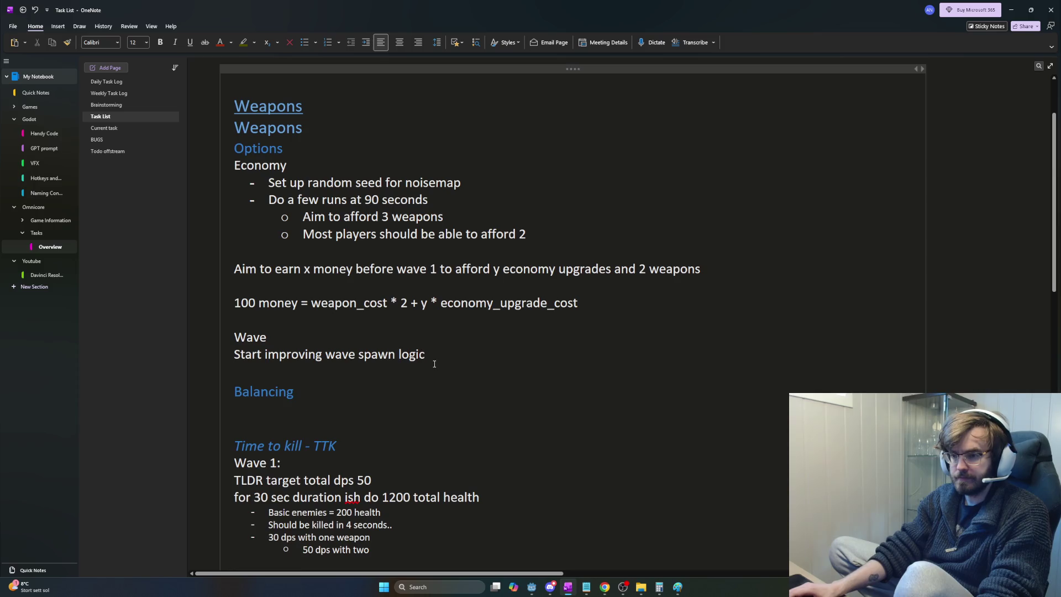
key("Up")
key("Up")
key("shift+End")
key("ctrl+b")
Step: Put the caret at the end of the spawn logic line and review the surrounding notes
key("Down")
key("End")
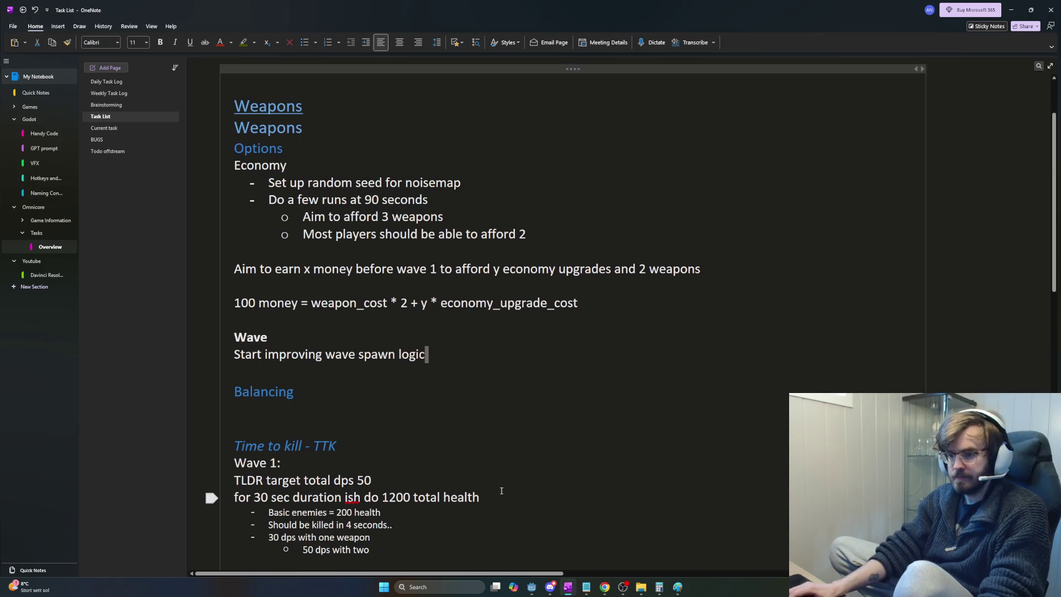
scroll(452, 475, "down", 10)
scroll(307, 282, "up", 5)
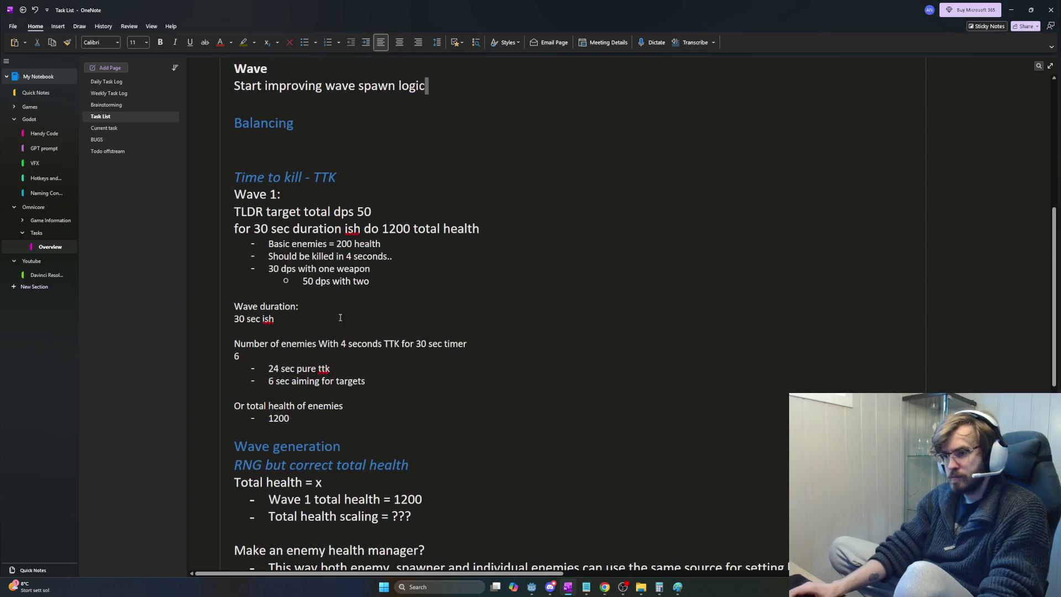
scroll(307, 282, "down", 3)
scroll(241, 268, "down", 3)
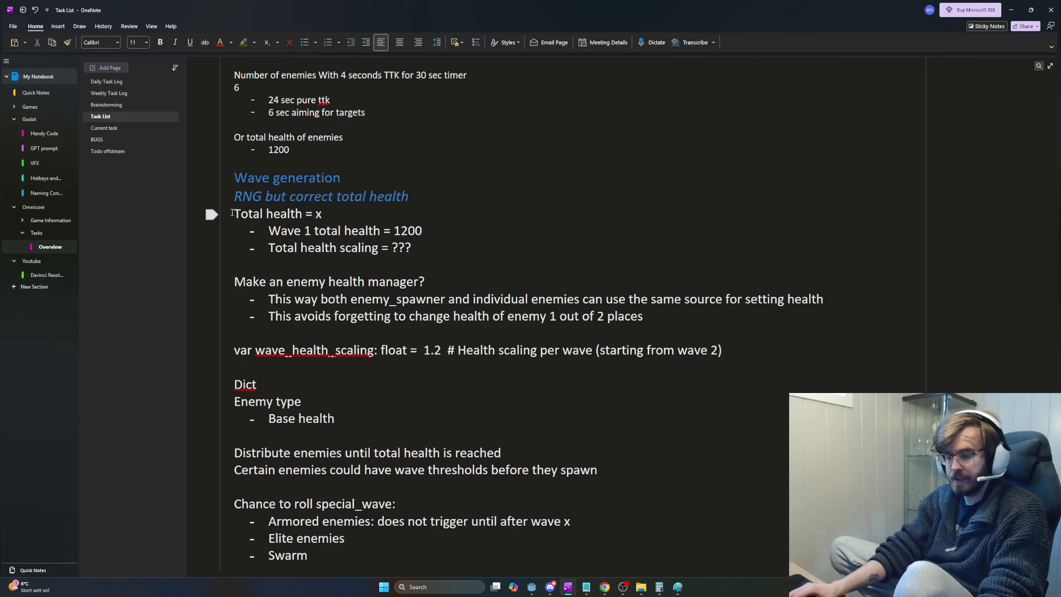
left_click_drag(437, 202, 235, 174)
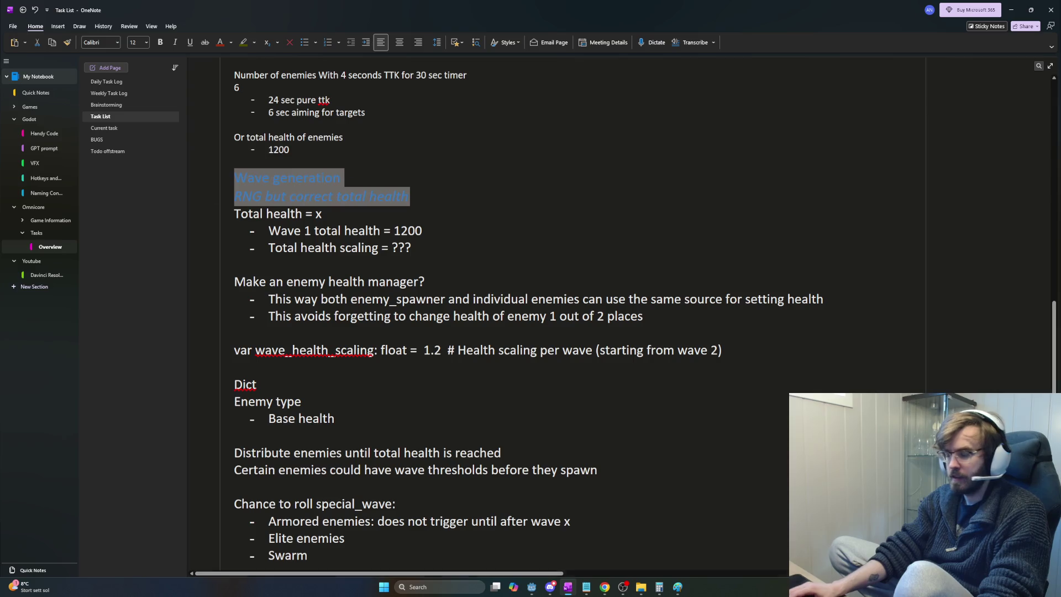
left_click(1028, 587)
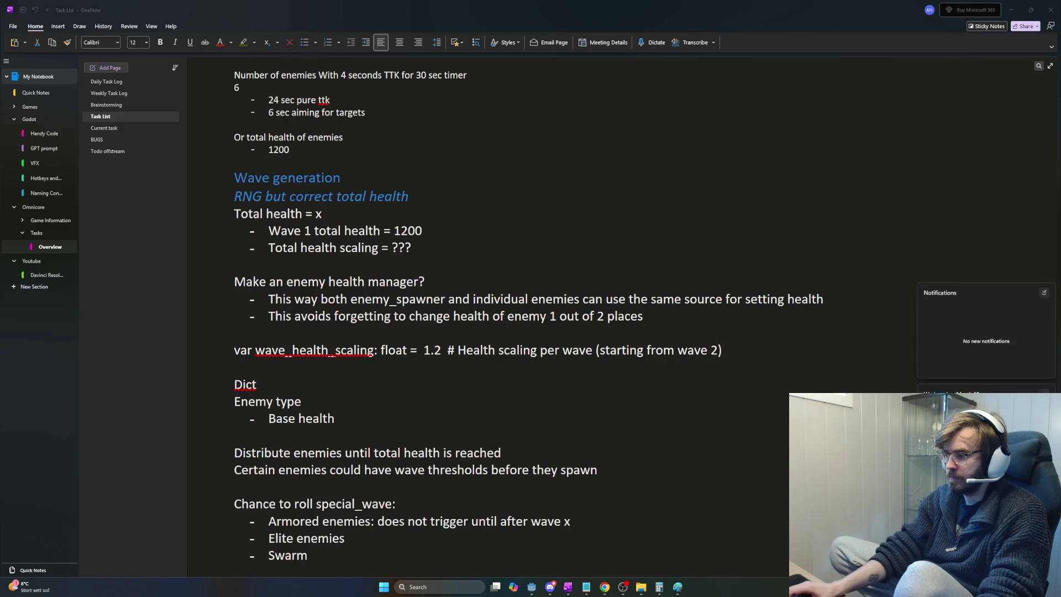
left_click(552, 390)
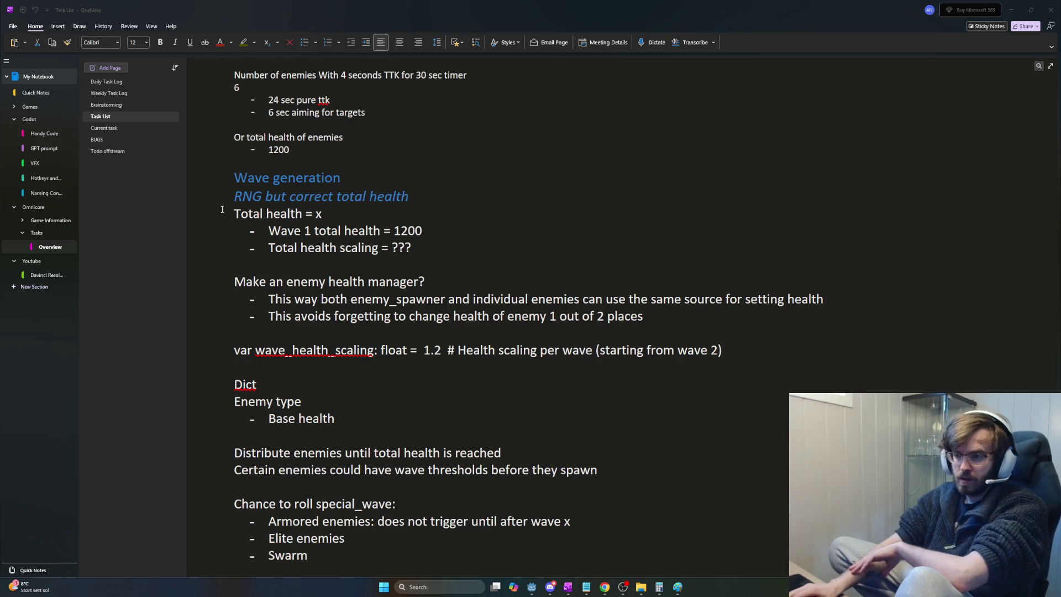
left_click_drag(222, 209, 425, 248)
left_click(423, 249)
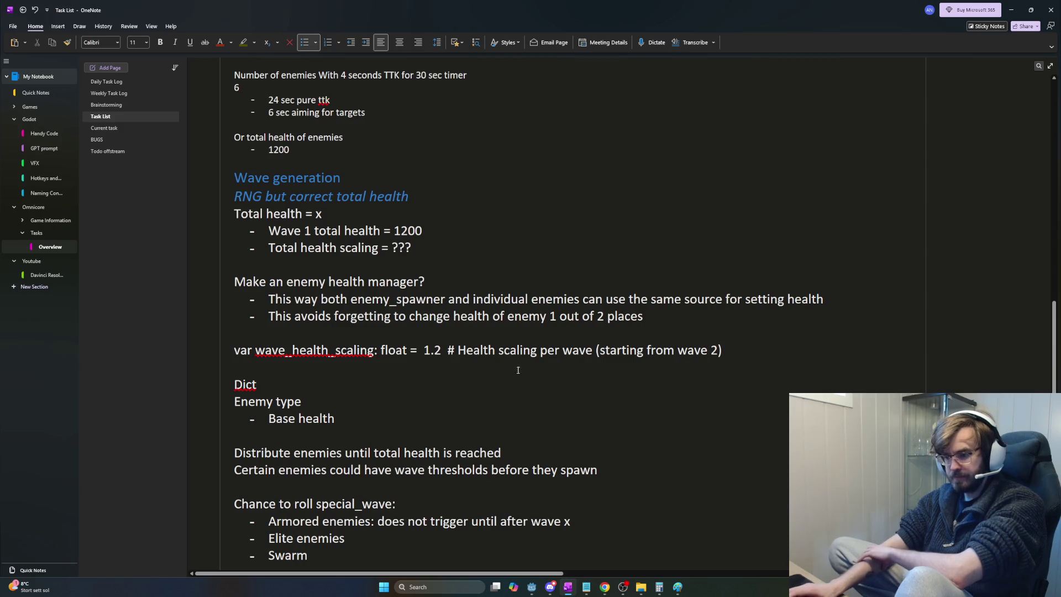
left_click(550, 587)
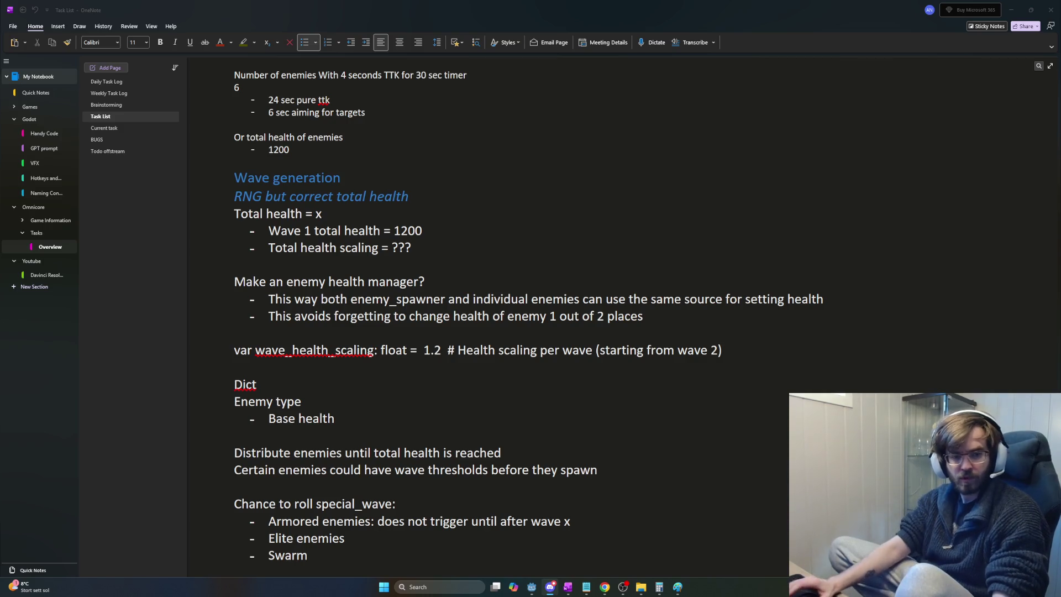
left_click(103, 207)
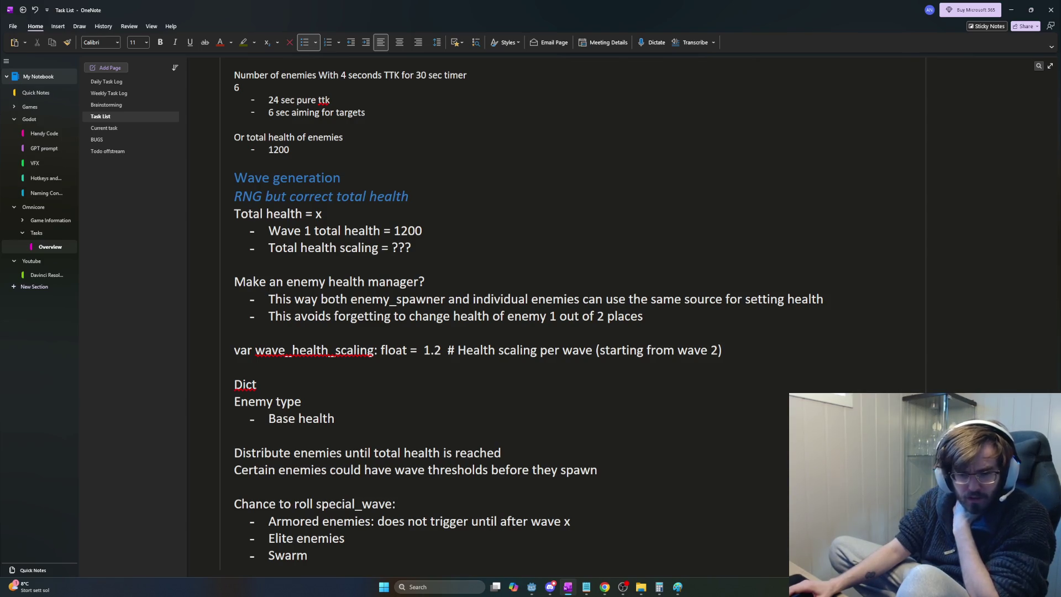
key("alt+Tab")
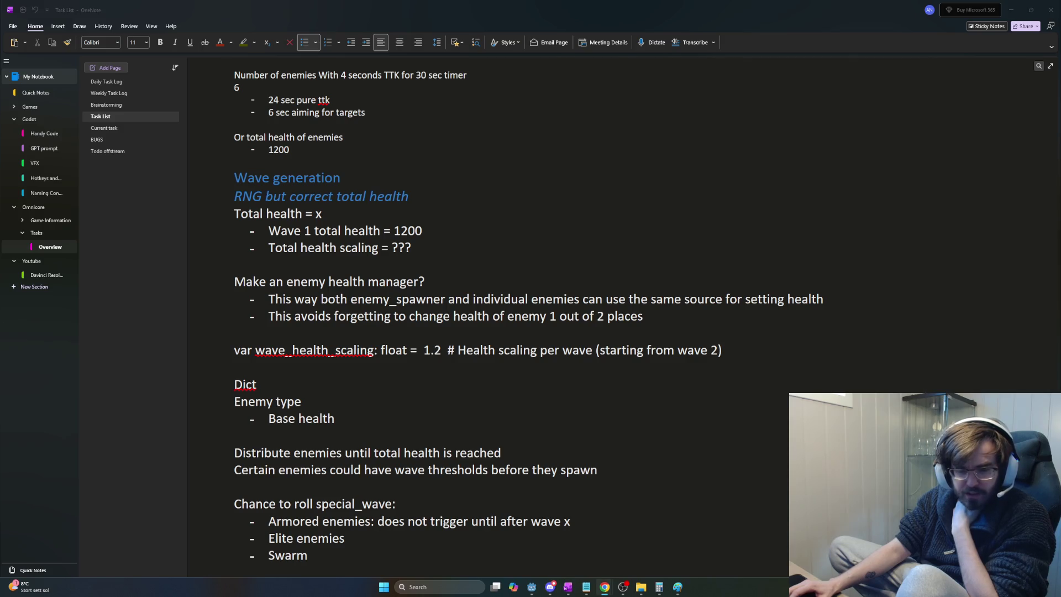
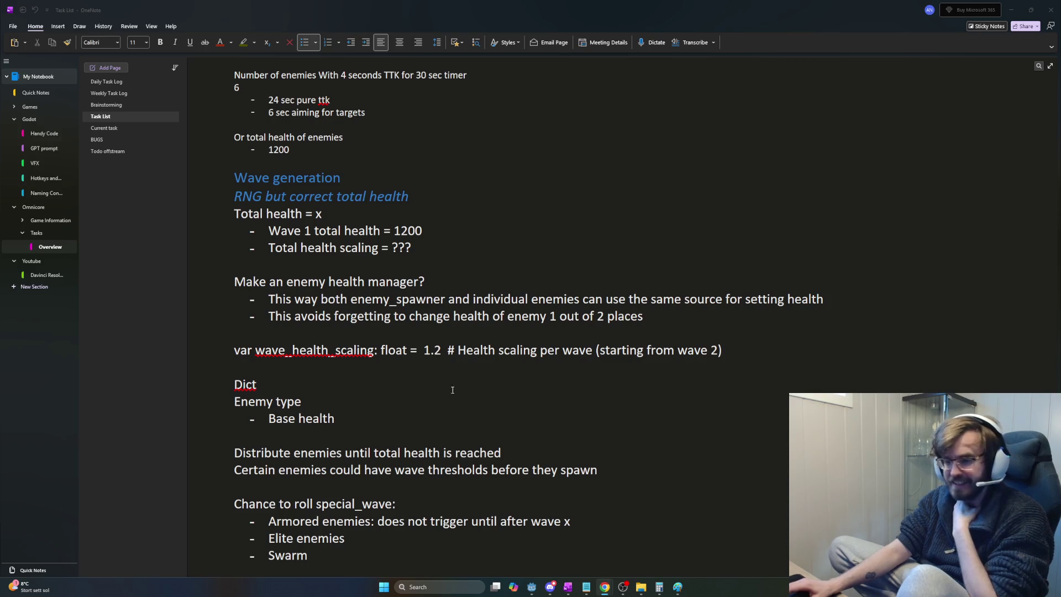
Step: Review the Wave generation and Wave 1 total health notes in the Task List
left_click(659, 382)
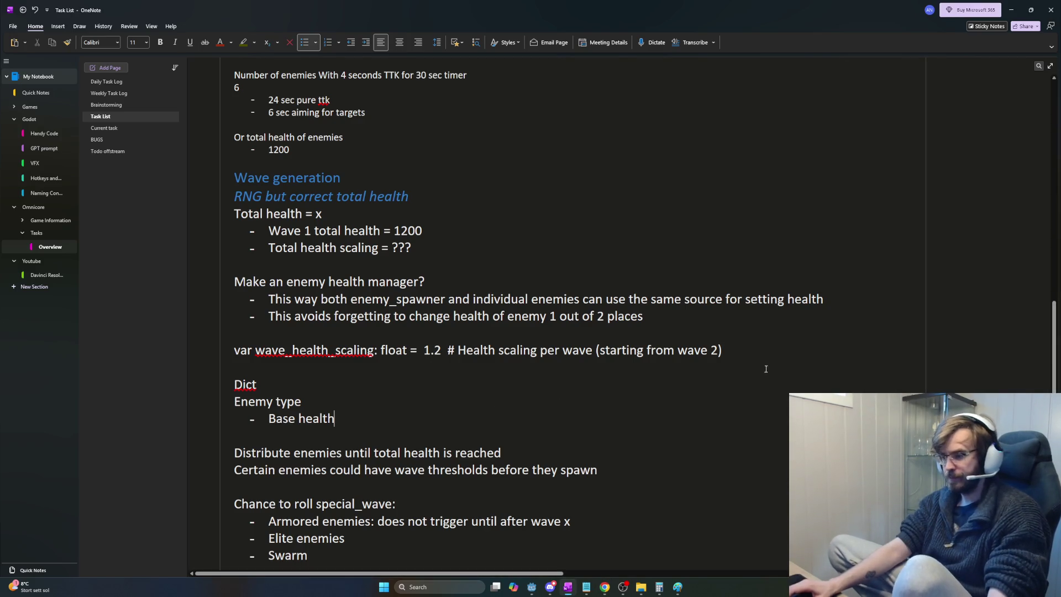
scroll(497, 369, "up", 2)
scroll(496, 369, "down", 2)
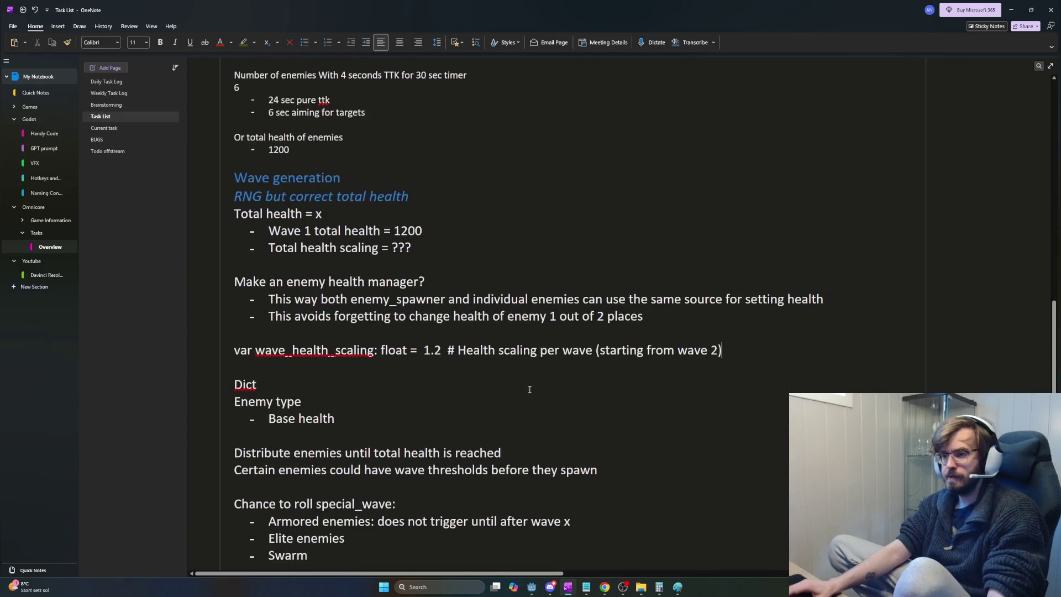
left_click(248, 196)
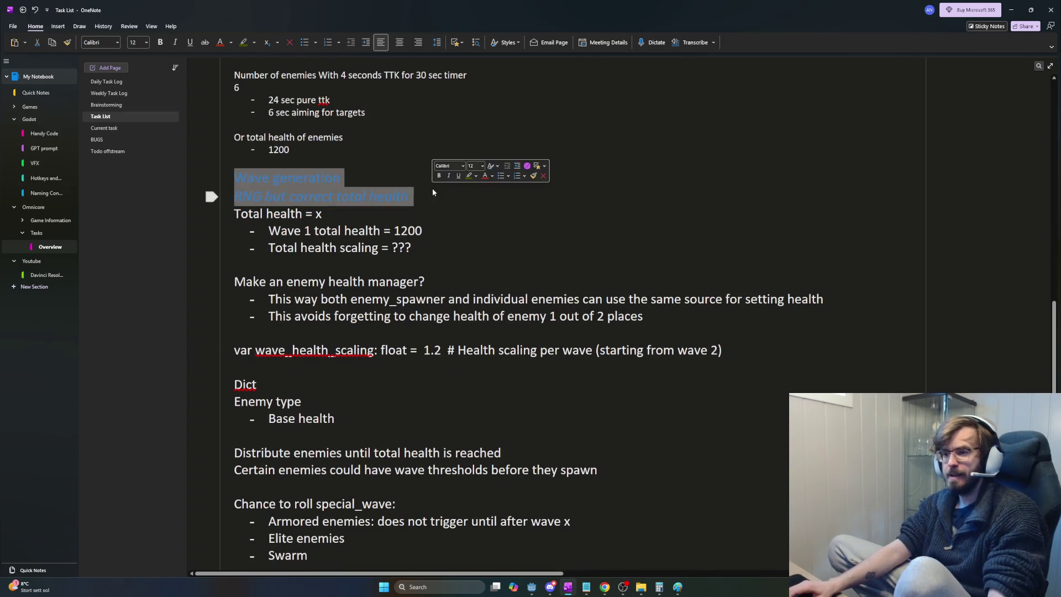
left_click_drag(250, 179, 284, 207)
left_click(284, 207)
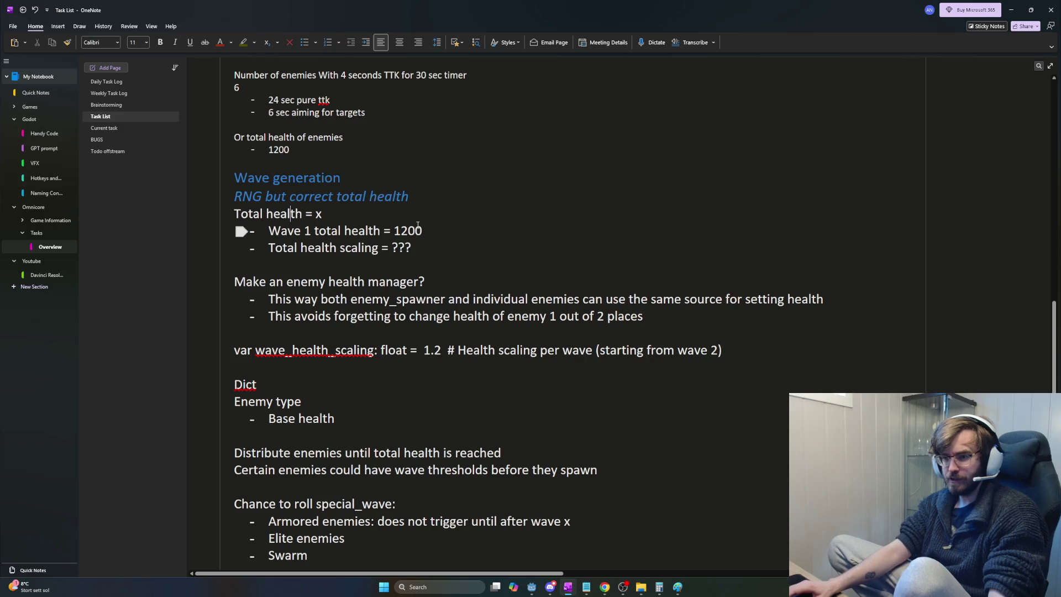
left_click_drag(409, 197, 241, 190)
left_click(325, 210)
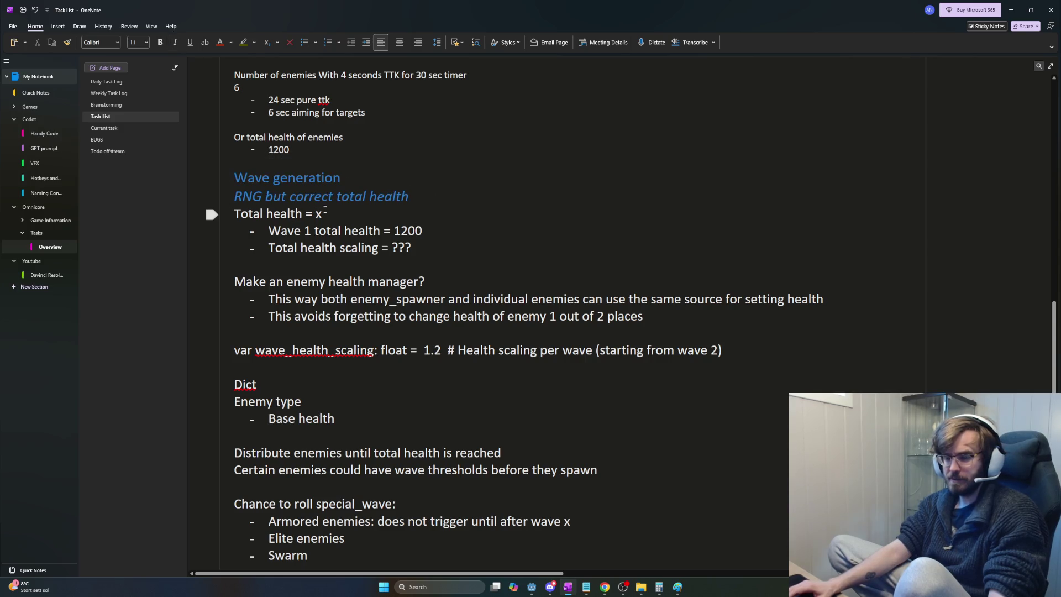
left_click(358, 224)
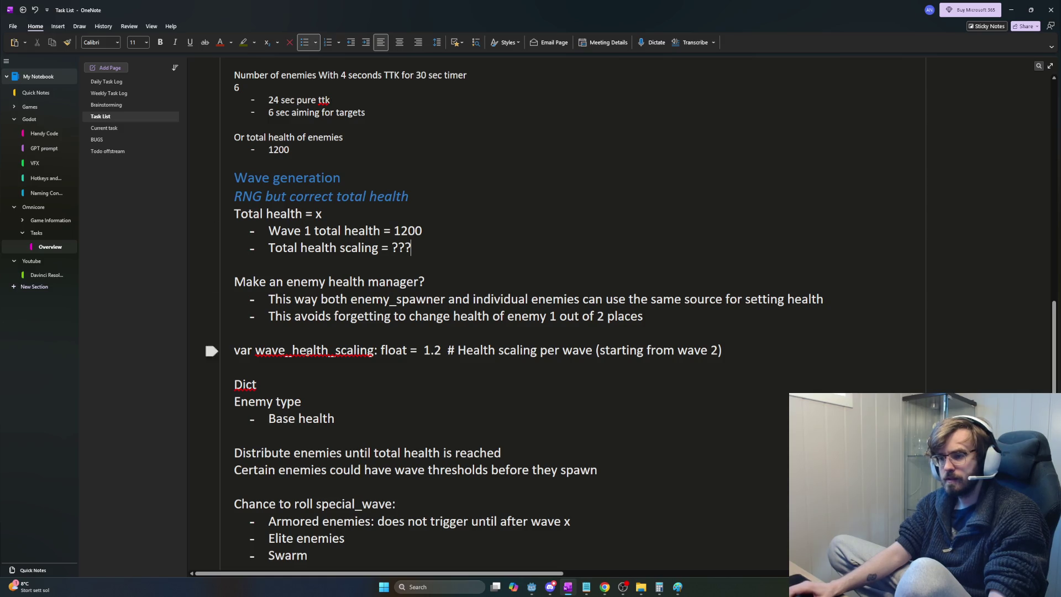
scroll(337, 360, "down", 5)
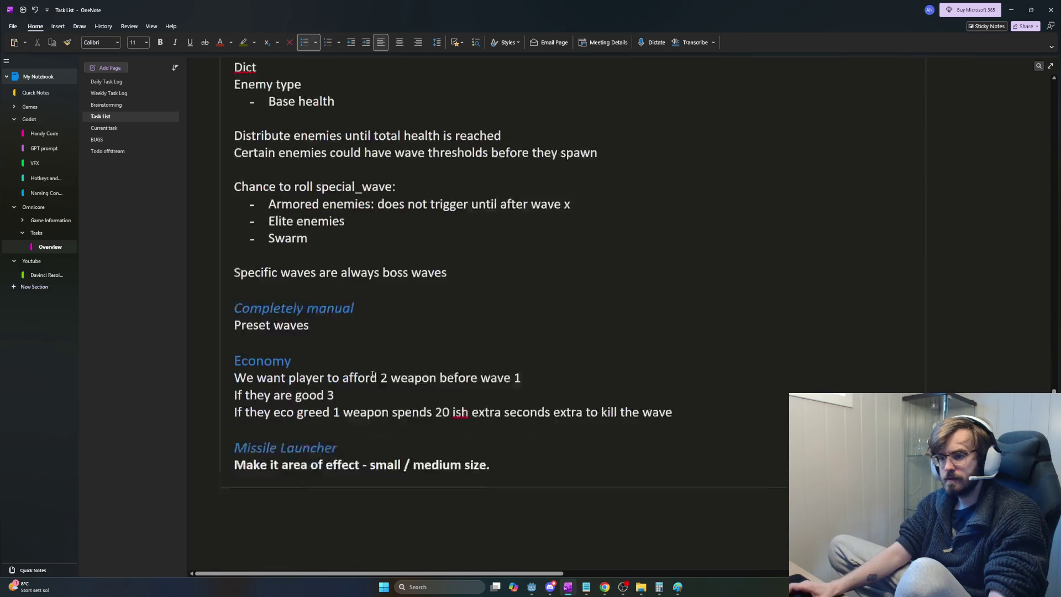
scroll(325, 315, "up", 6)
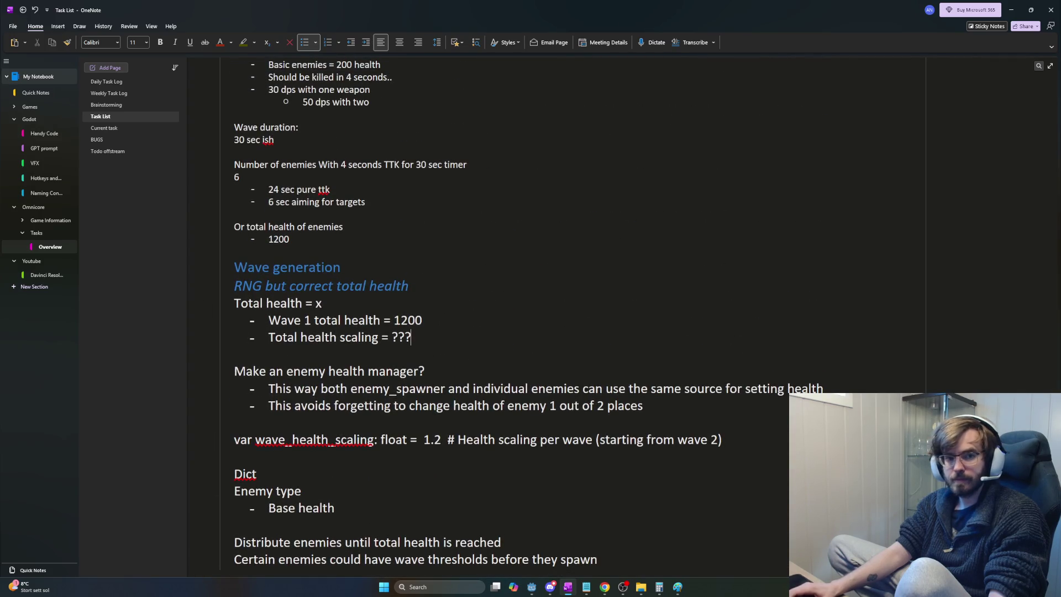
scroll(379, 324, "down", 1)
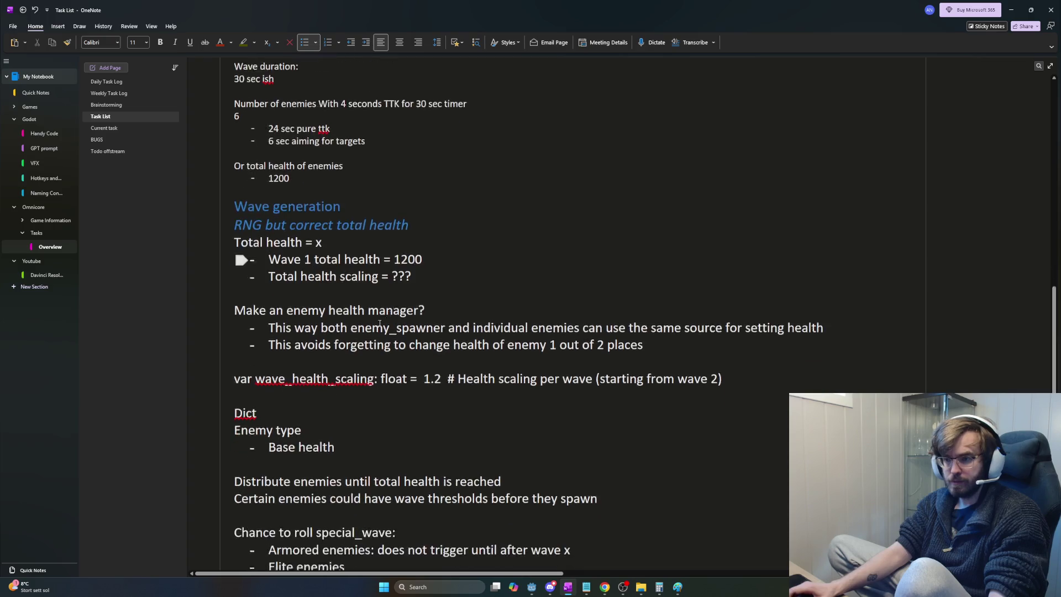
scroll(380, 323, "down", 1)
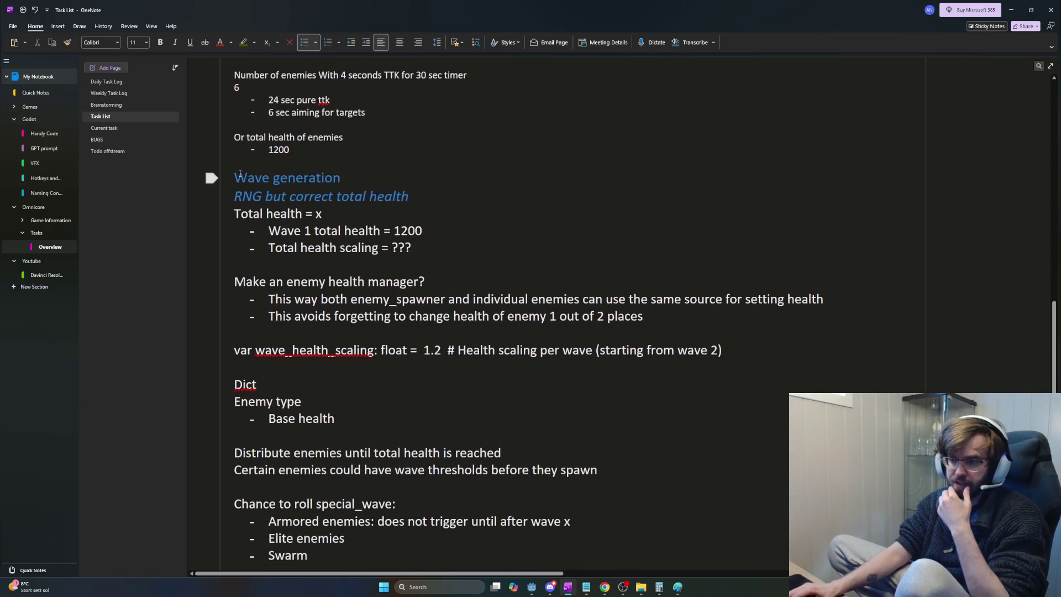
Step: Delete the notes from 'Make an enemy health manager?' through 'Base health', then open Weekly Task Log
mouse_move(240, 174)
left_mouse_down()
mouse_move(421, 189)
mouse_move(365, 177)
mouse_move(230, 177)
left_mouse_up()
left_click(362, 173)
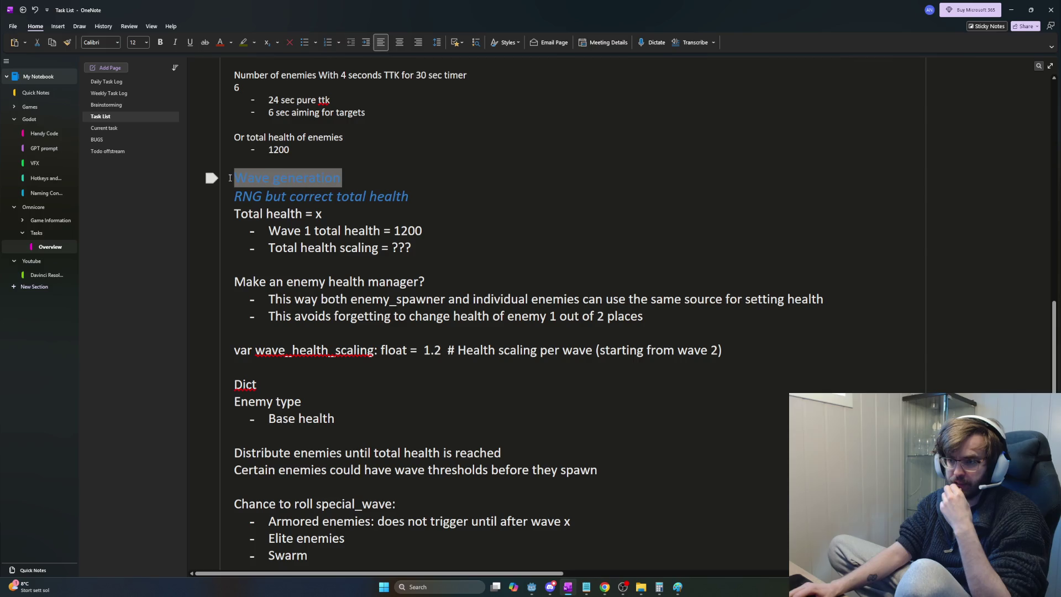
left_click(403, 223)
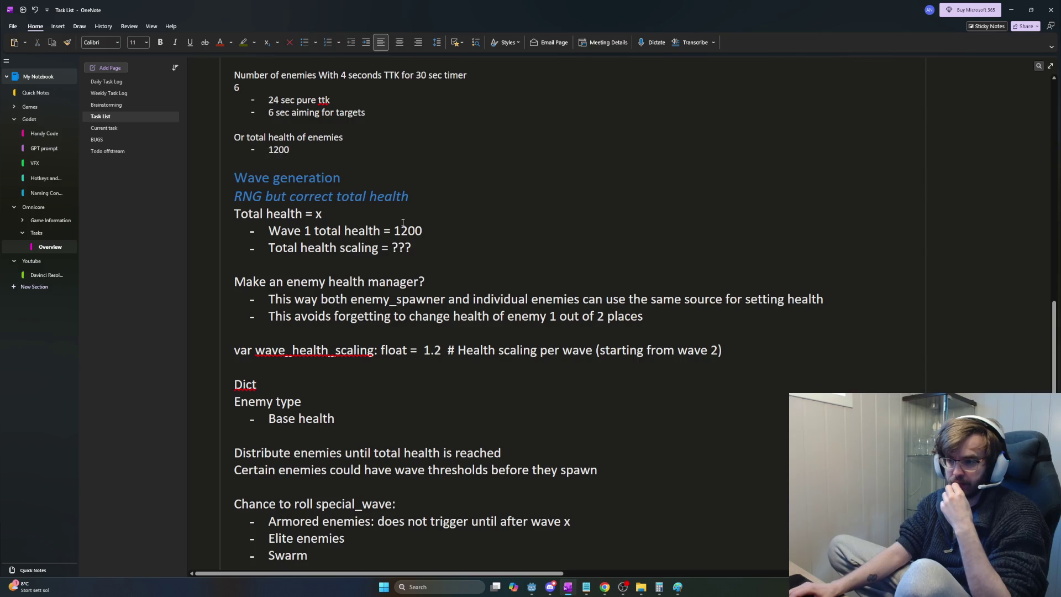
scroll(403, 223, "down", 6)
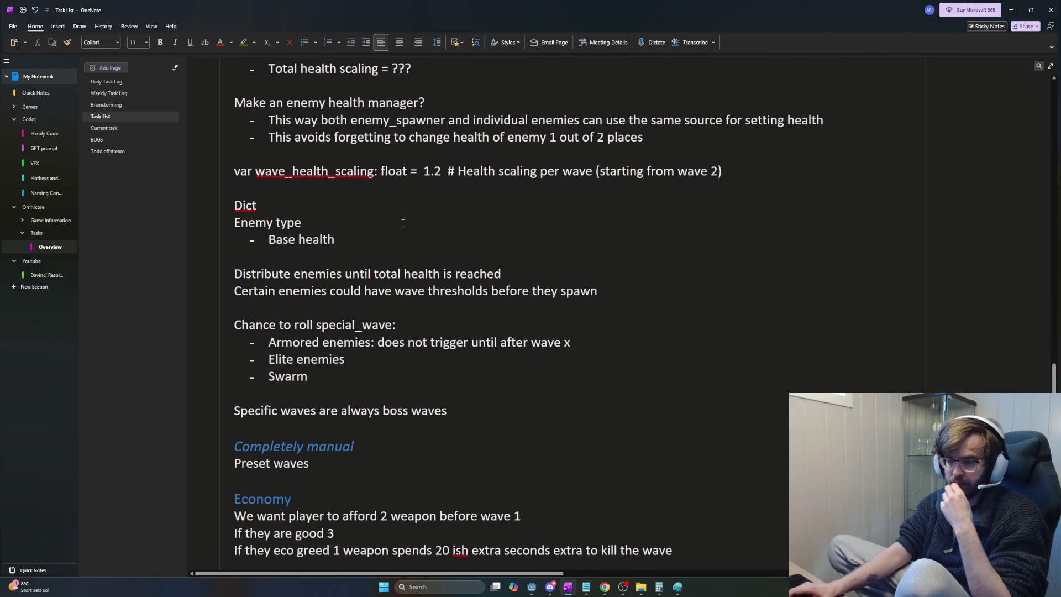
left_click_drag(356, 238, 229, 213)
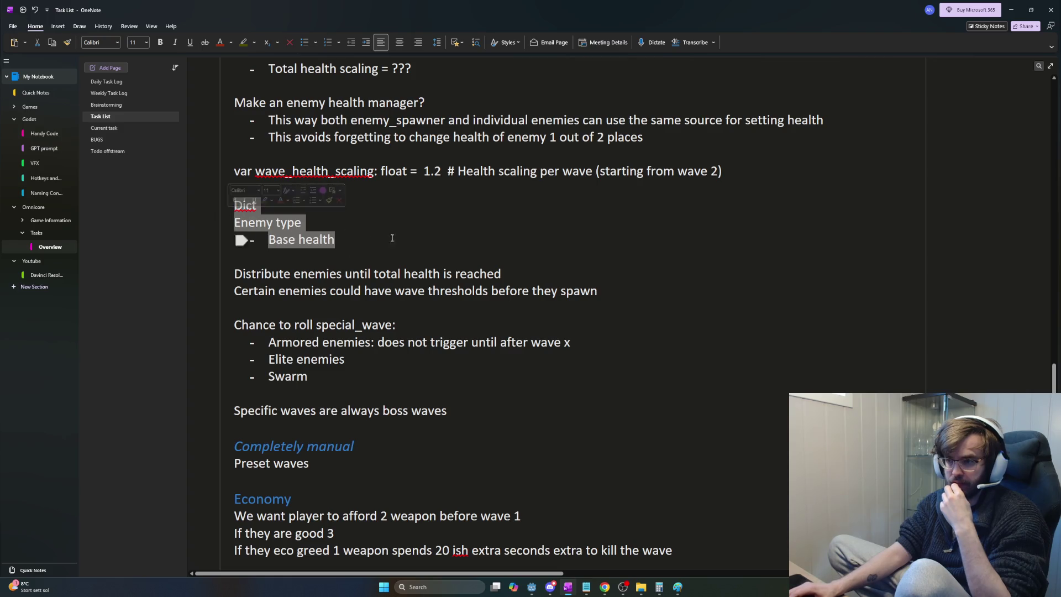
left_click(421, 239)
scroll(383, 306, "up", 3)
left_click_drag(243, 329, 237, 194)
key("Delete")
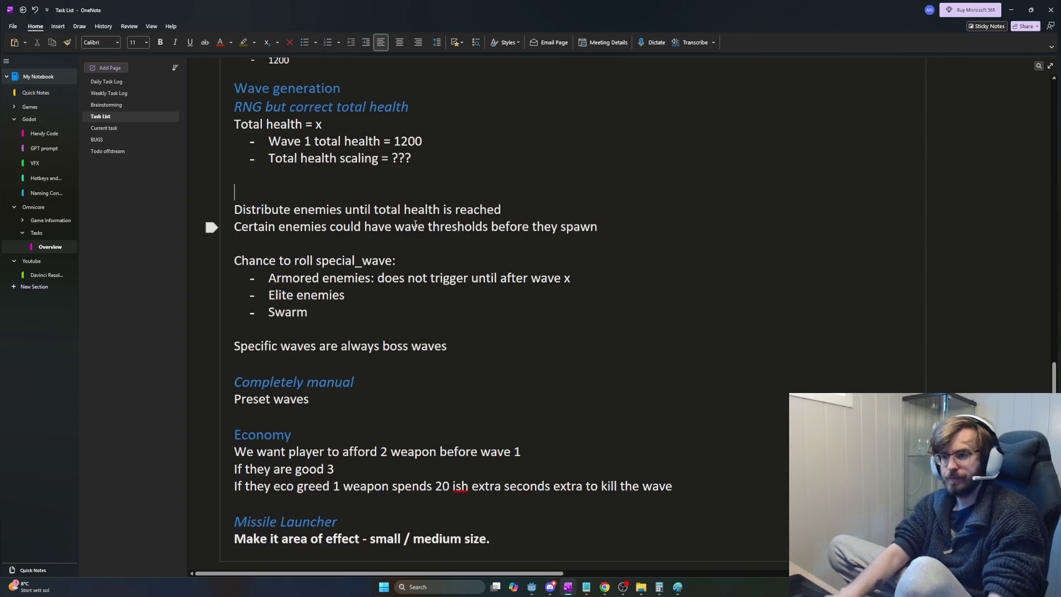
left_click(128, 95)
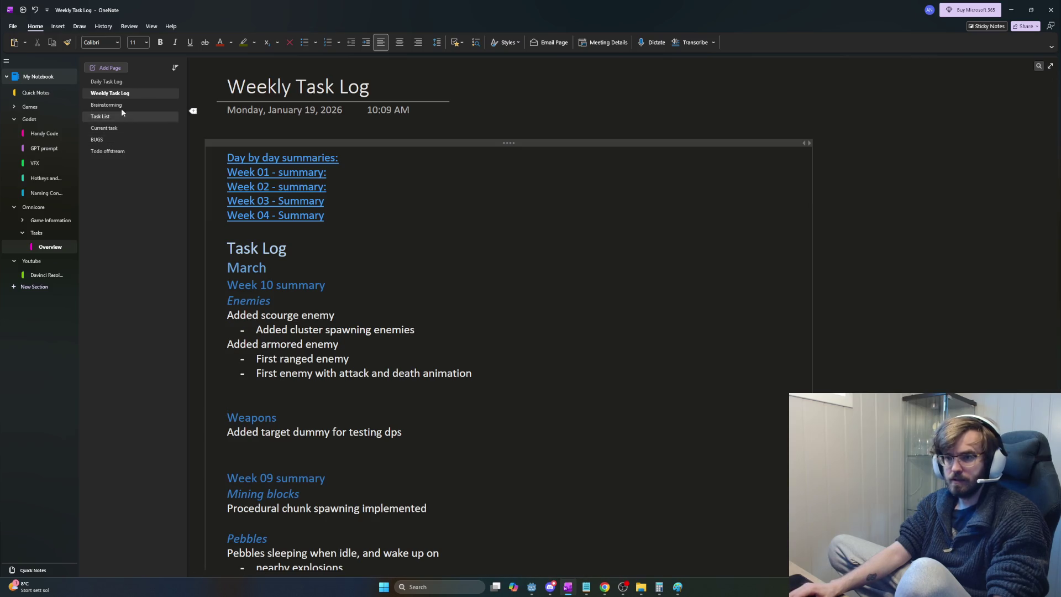
Step: Log 'Made enemy_health_manager', which tracks health for individual enemies and enemy_spawner, in the Daily Task Log
left_click(108, 82)
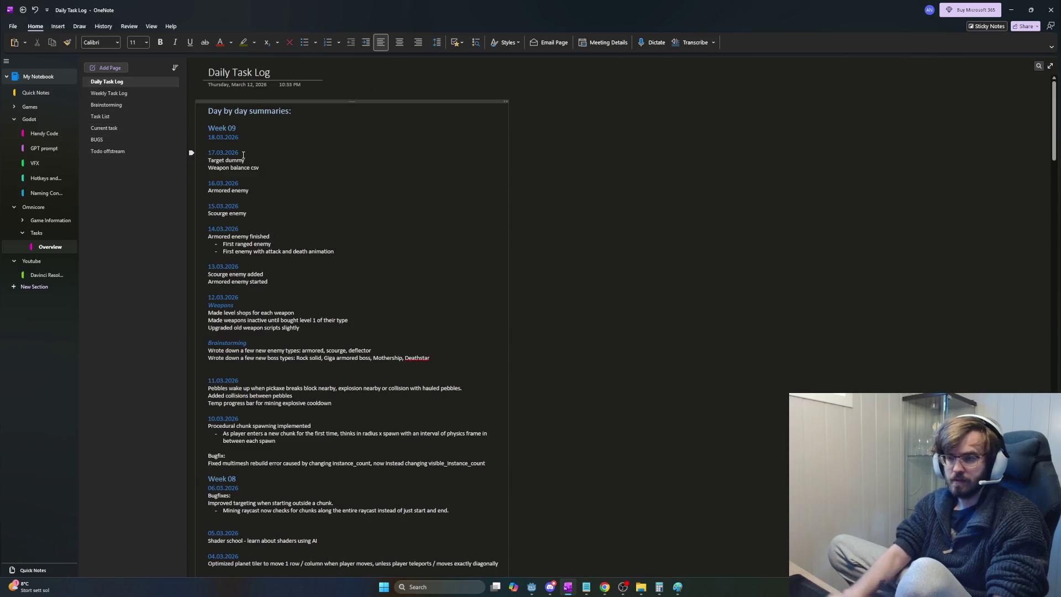
type("Made healht")
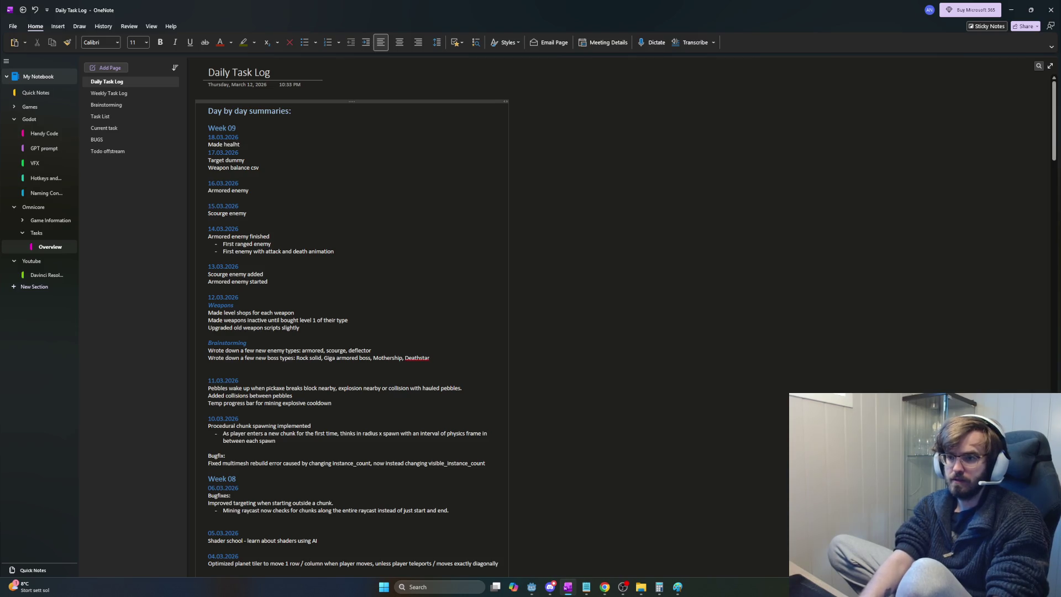
key("BackSpace")
key("BackSpace")
key("BackSpace")
key("BackSpace")
key("BackSpace")
key("BackSpace")
type("ene")
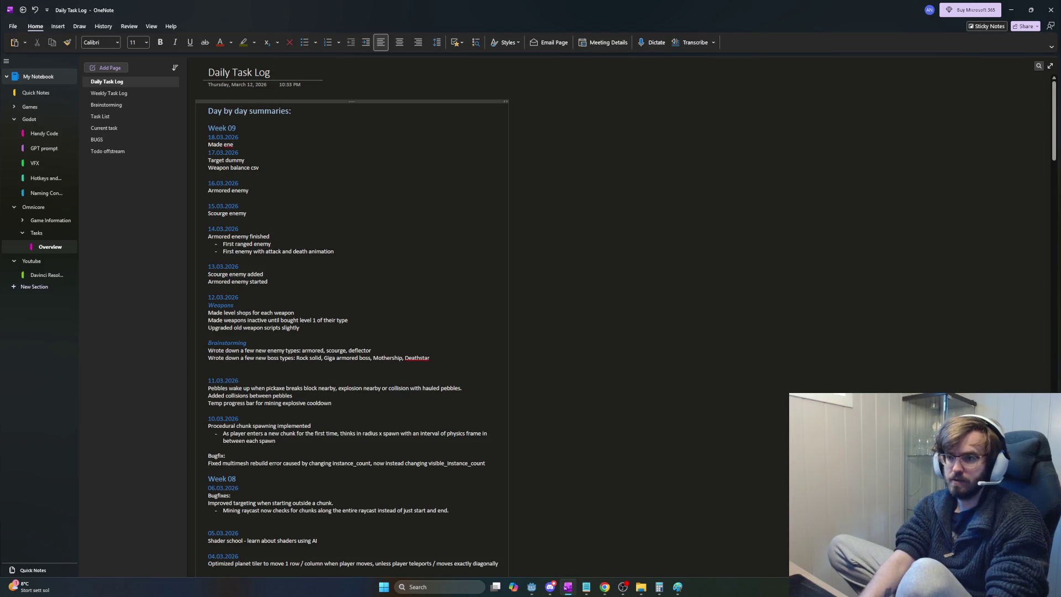
type("my_health_ma")
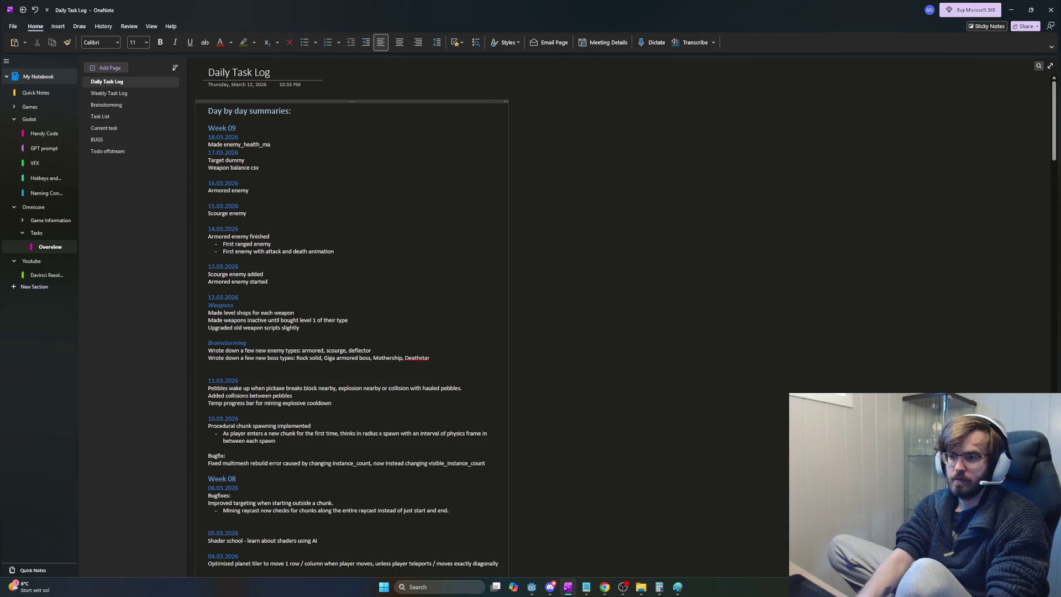
type("nganager - tr")
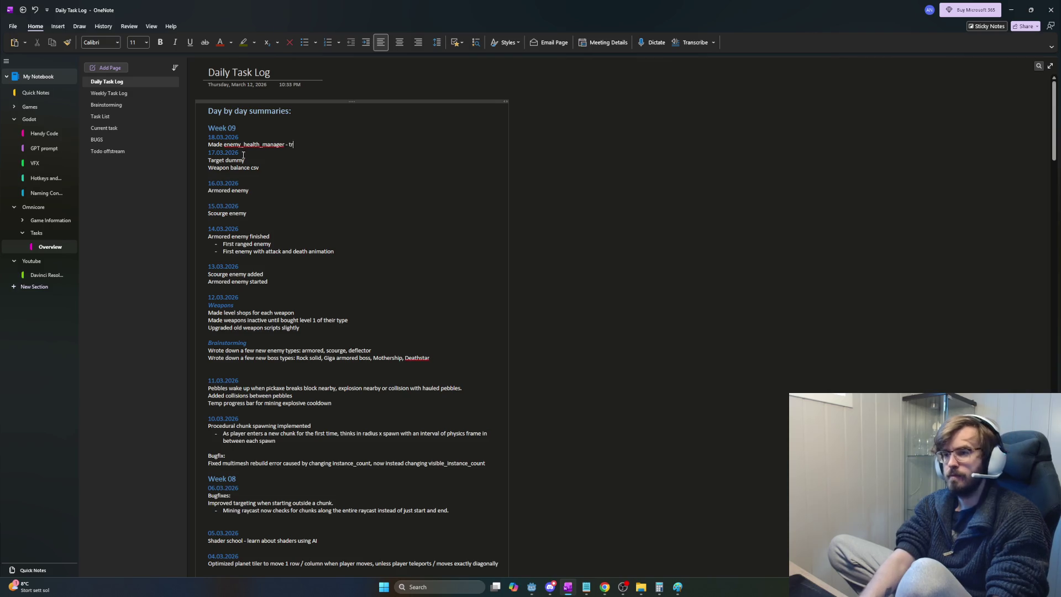
type("acks health for")
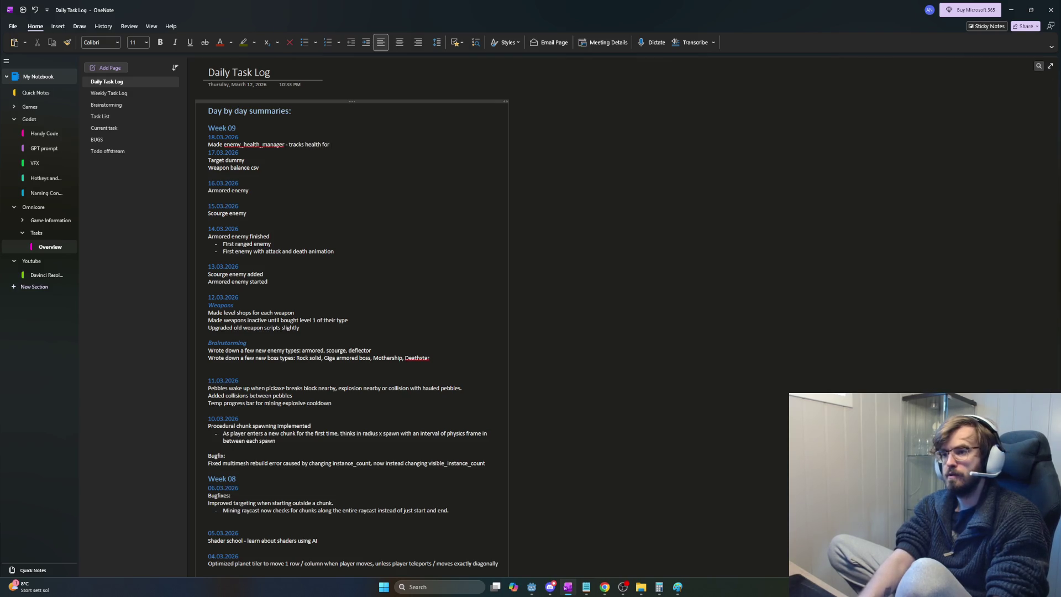
type(" use in ")
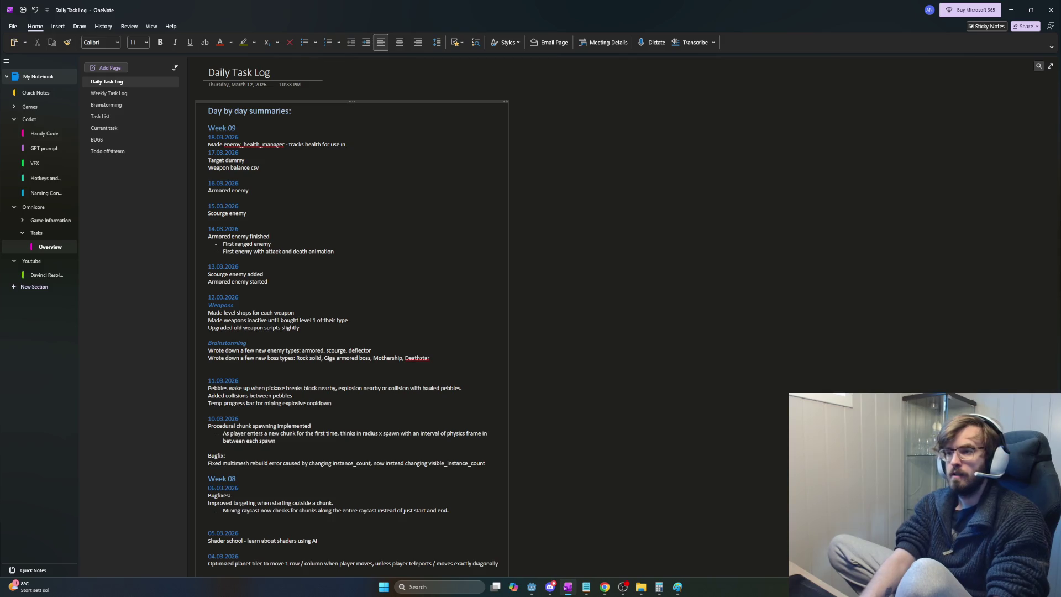
type("individ")
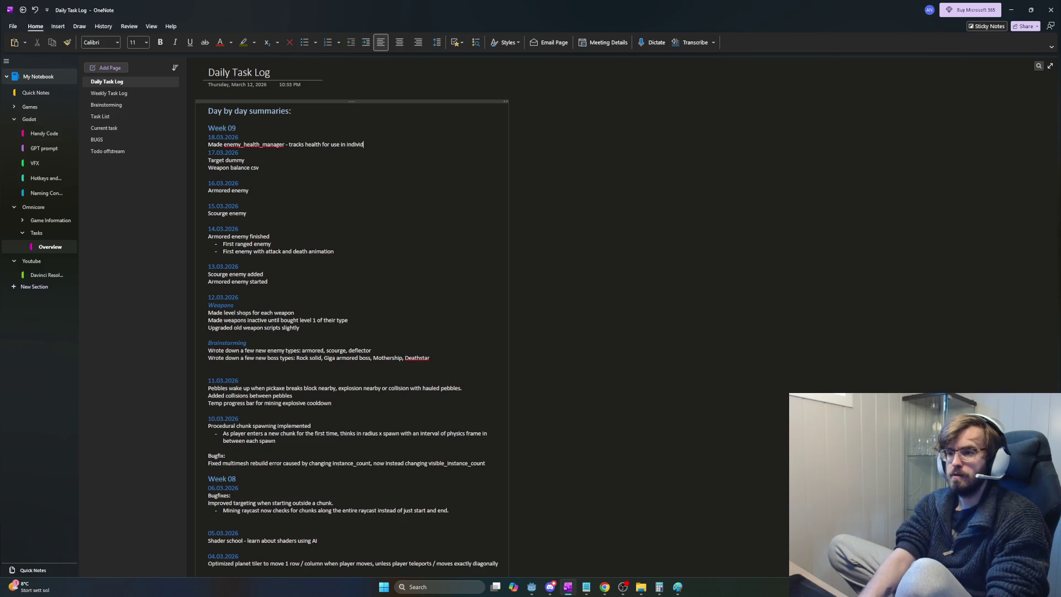
type("ual enemies and ")
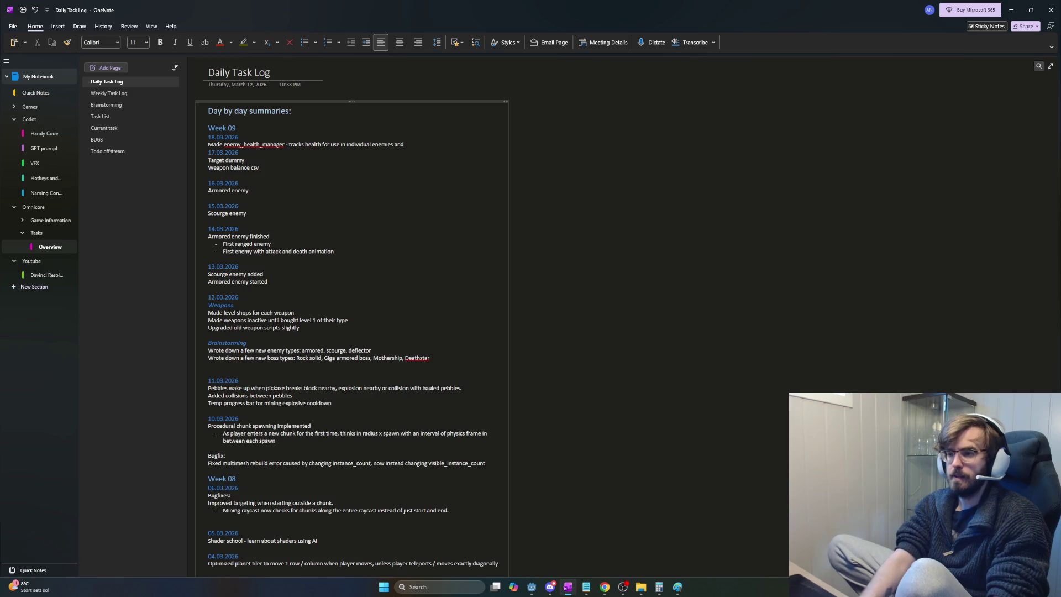
type("spemy_spawne")
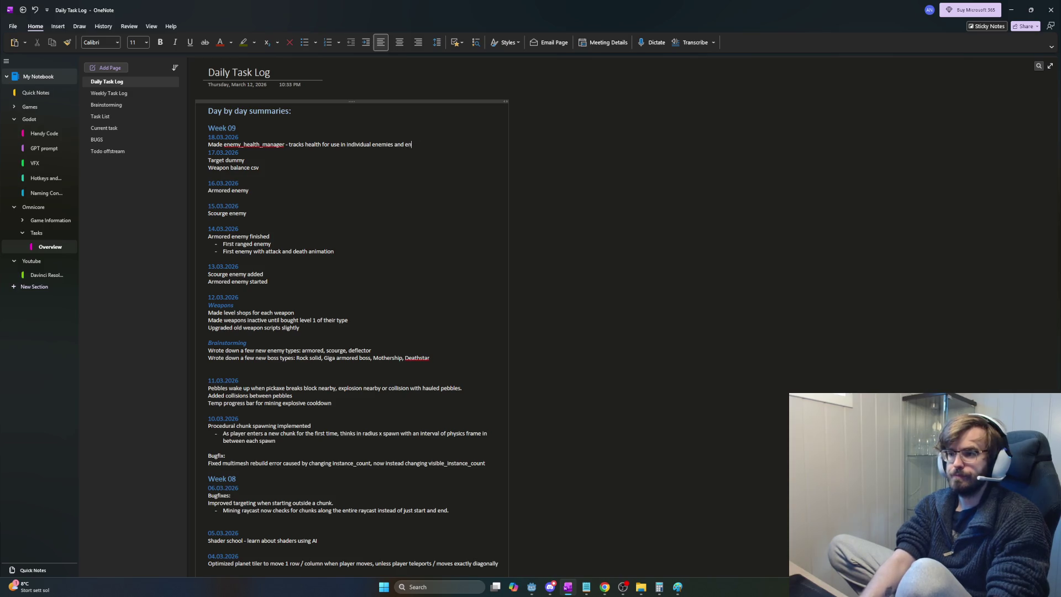
type("r")
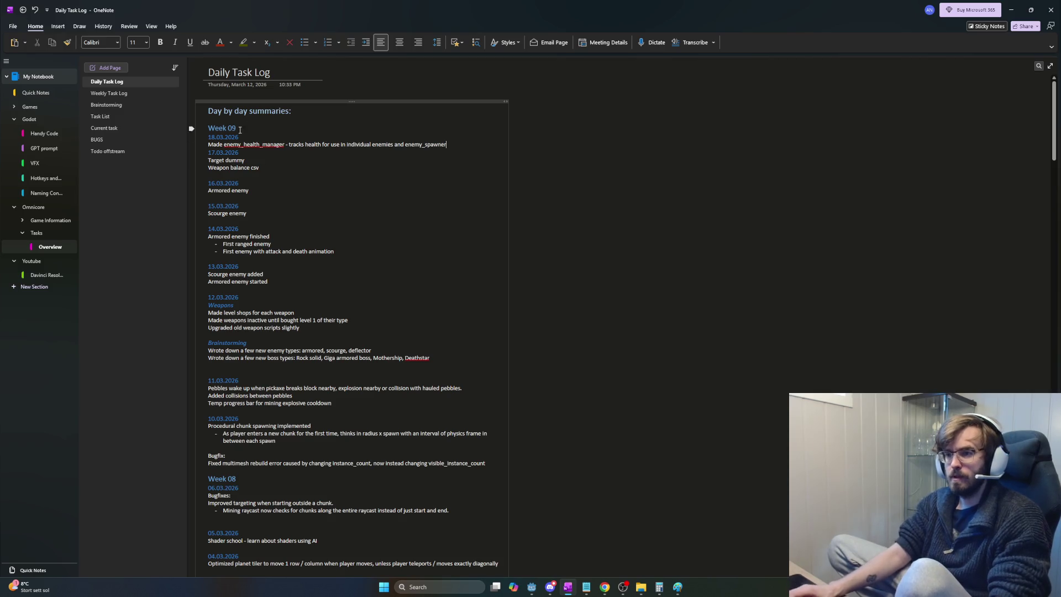
right_click(259, 144)
key("Escape")
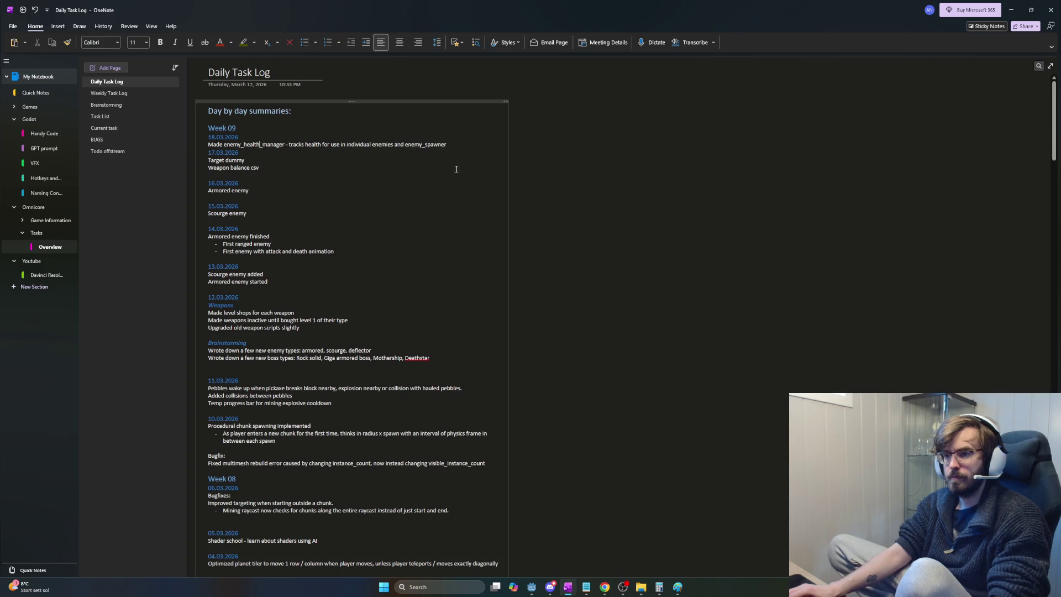
Step: Add 'Balanced weapons for wave 1' on a new line under the 18.03.2026 entry
key("Return")
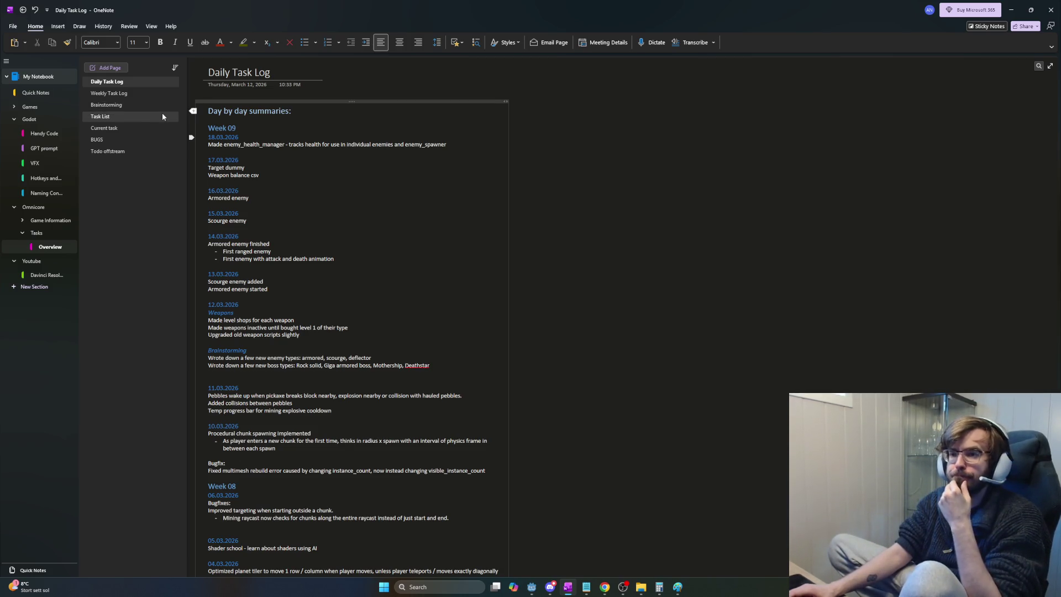
left_click(458, 141)
key("Return")
type("Balanced weapons for wave 1")
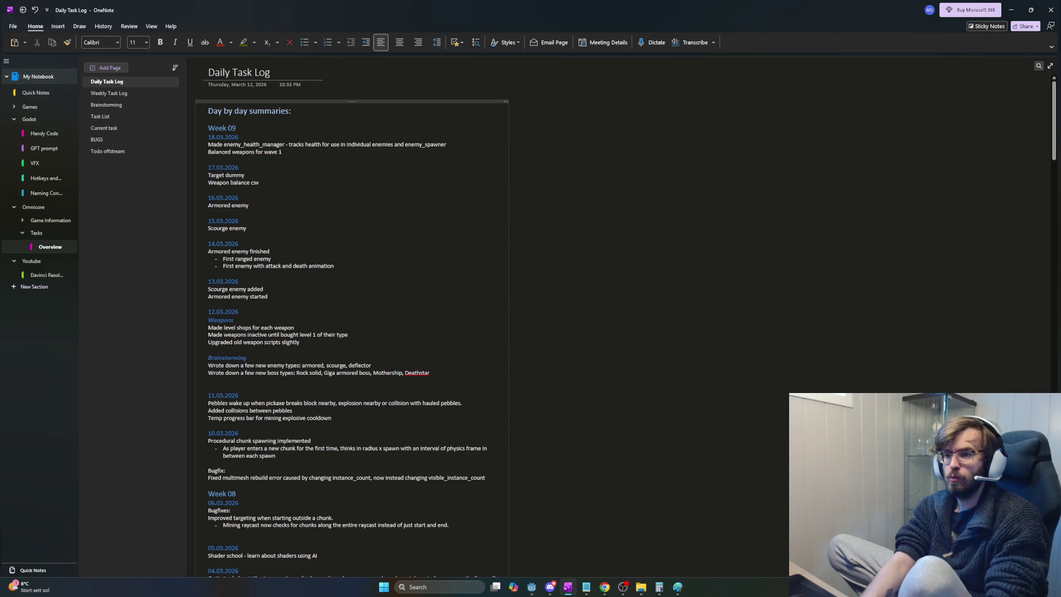
key("Return")
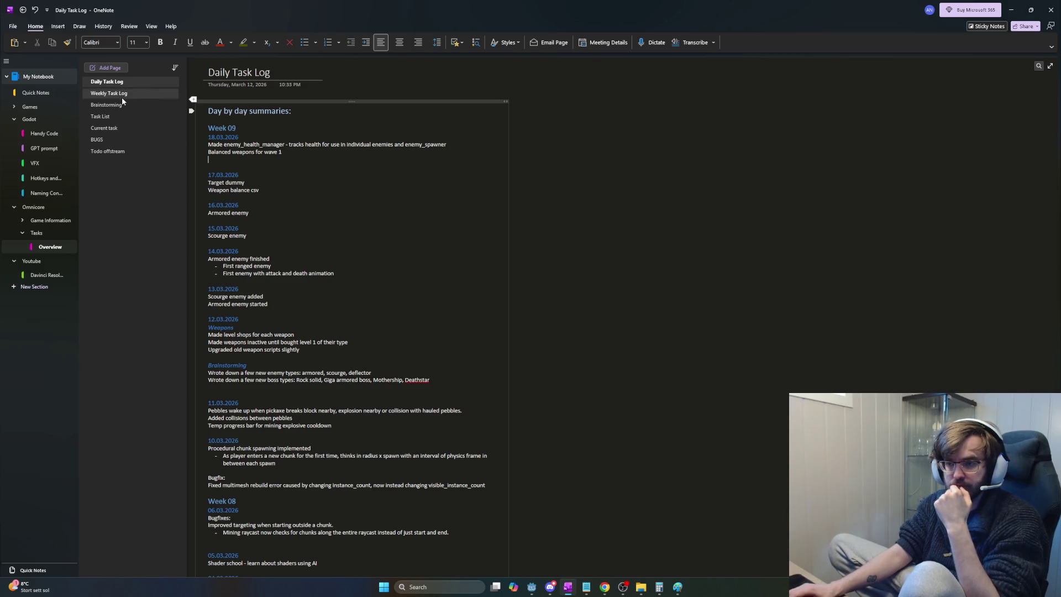
Step: Add 'Balancing weapons wave 1' above Weapons in Week 10, then go to Brainstorming
left_click(121, 97)
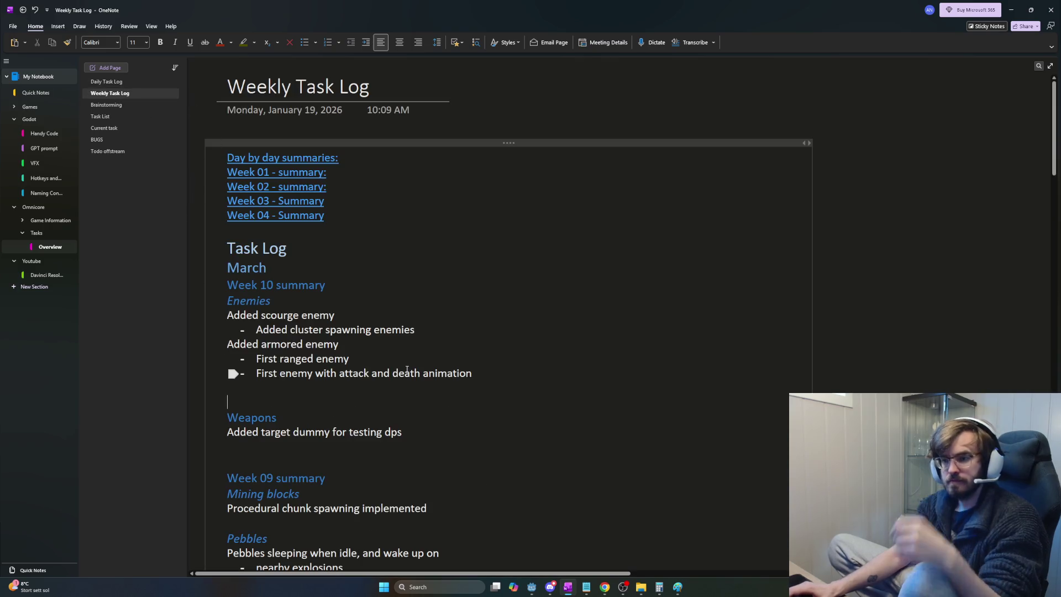
key("Return")
key("Up")
type("Ba")
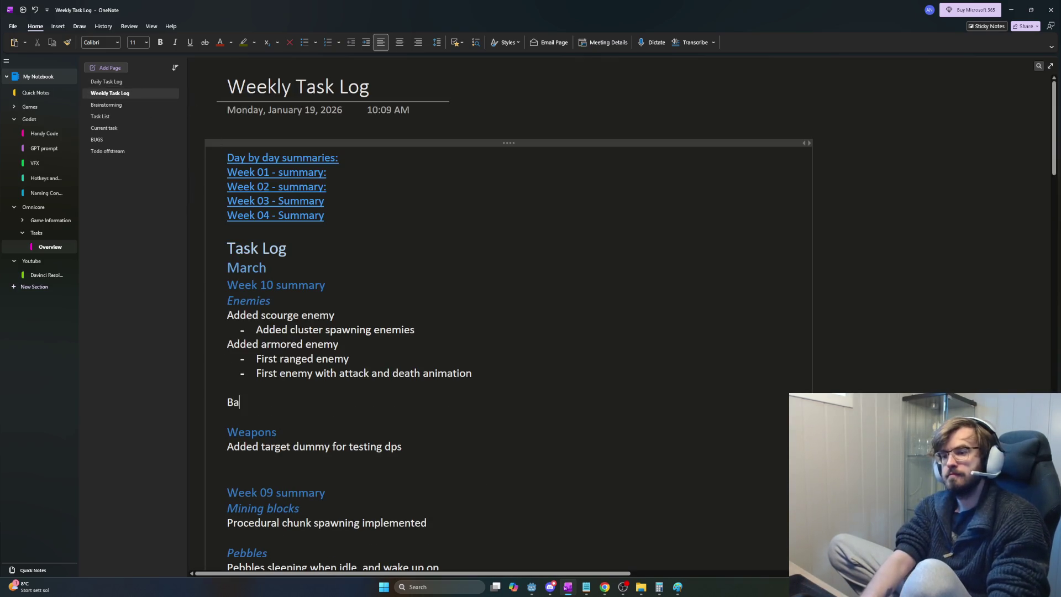
type("lancing weapons wave 1")
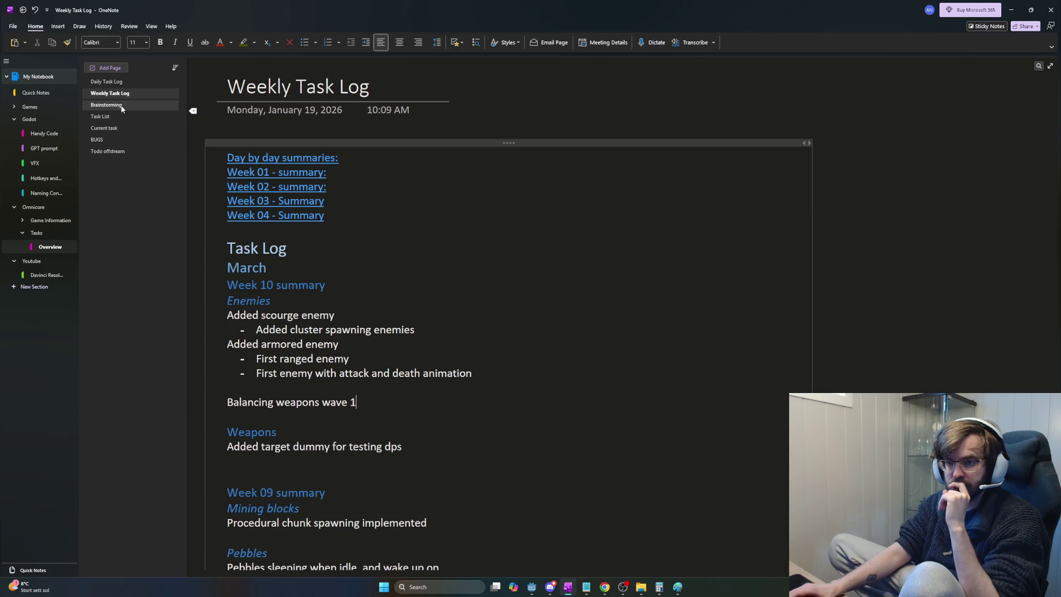
left_click(122, 107)
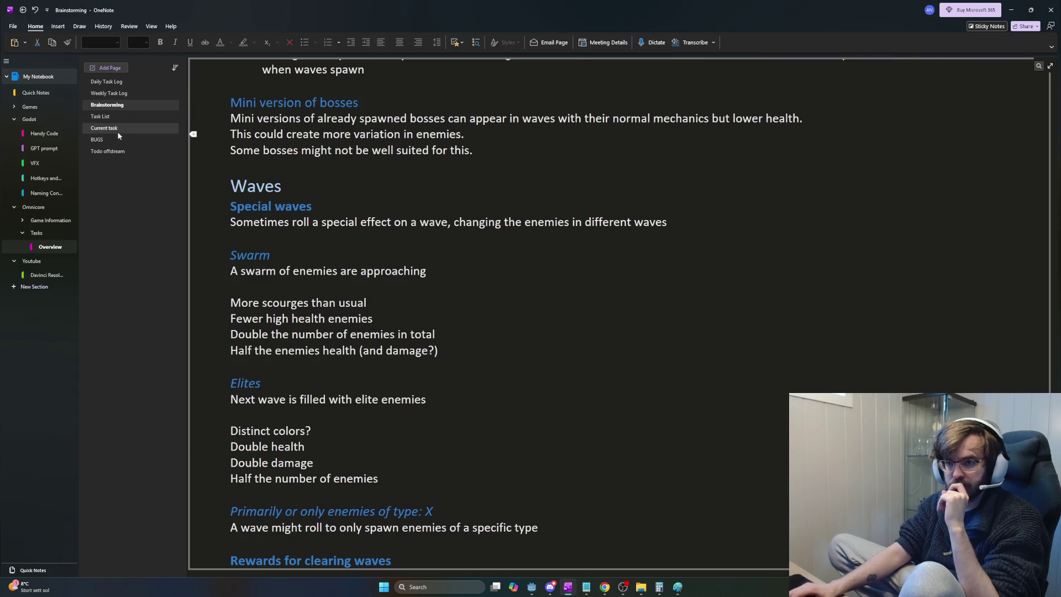
Step: On the Task List, delete the Wave note with its spawn logic line and leftover blank lines
left_click(111, 128)
left_click(110, 118)
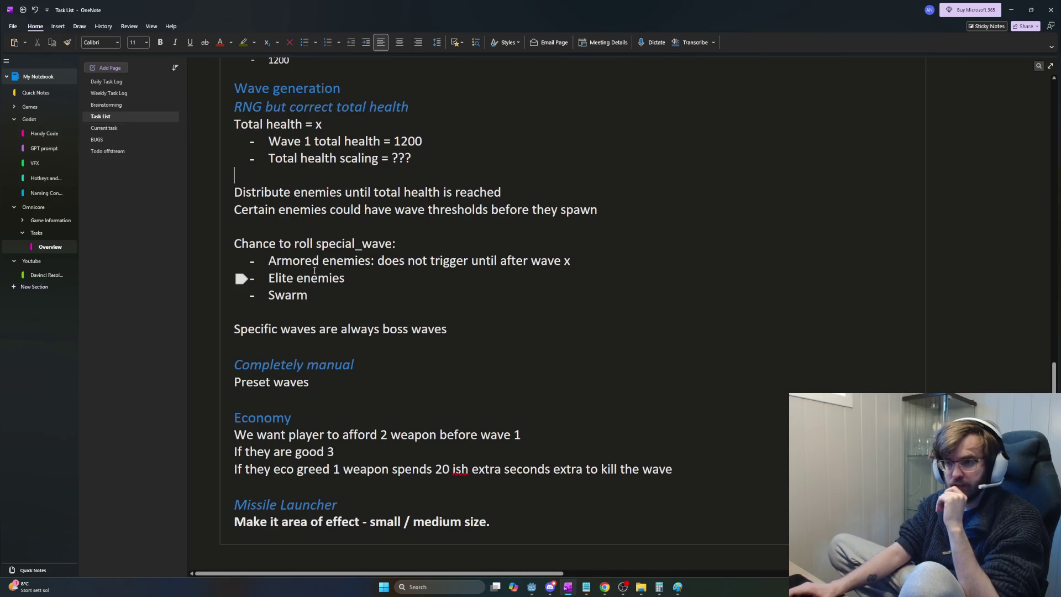
scroll(398, 301, "down", 3, "ctrl")
scroll(392, 331, "up", 5)
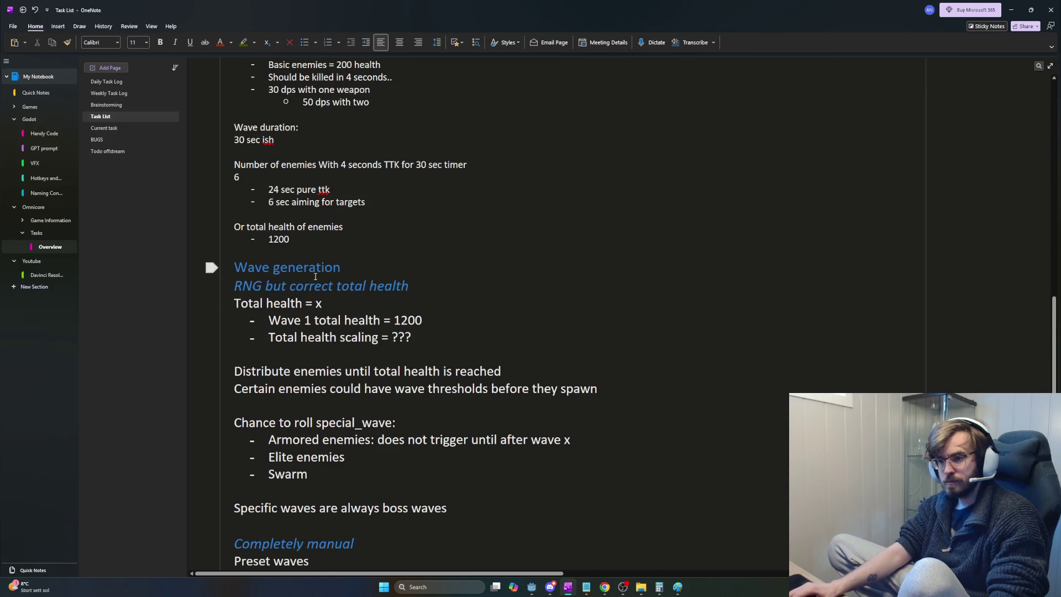
left_click_drag(310, 474, 210, 266)
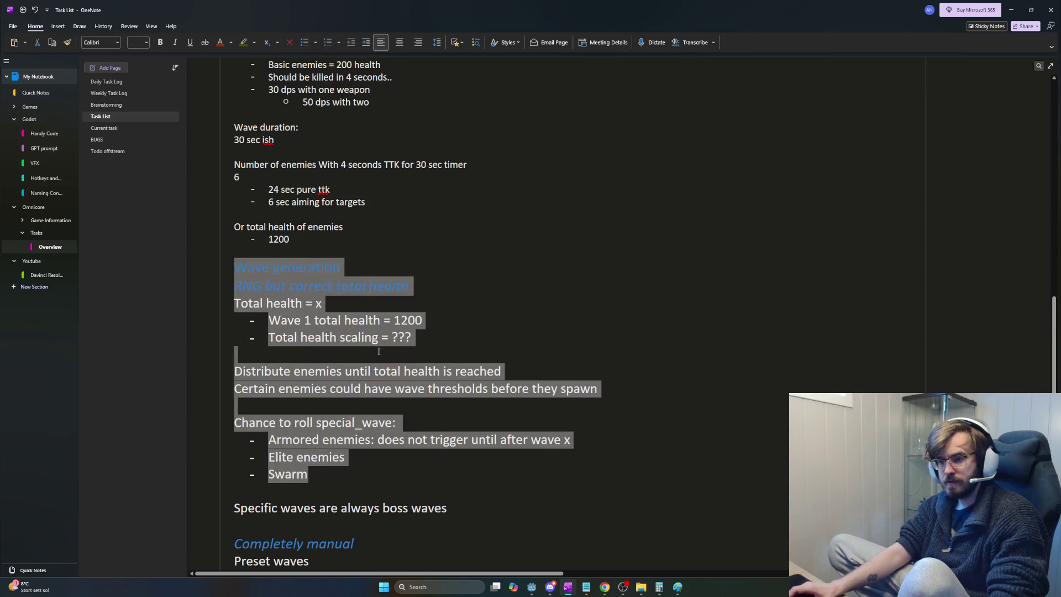
scroll(372, 347, "up", 2)
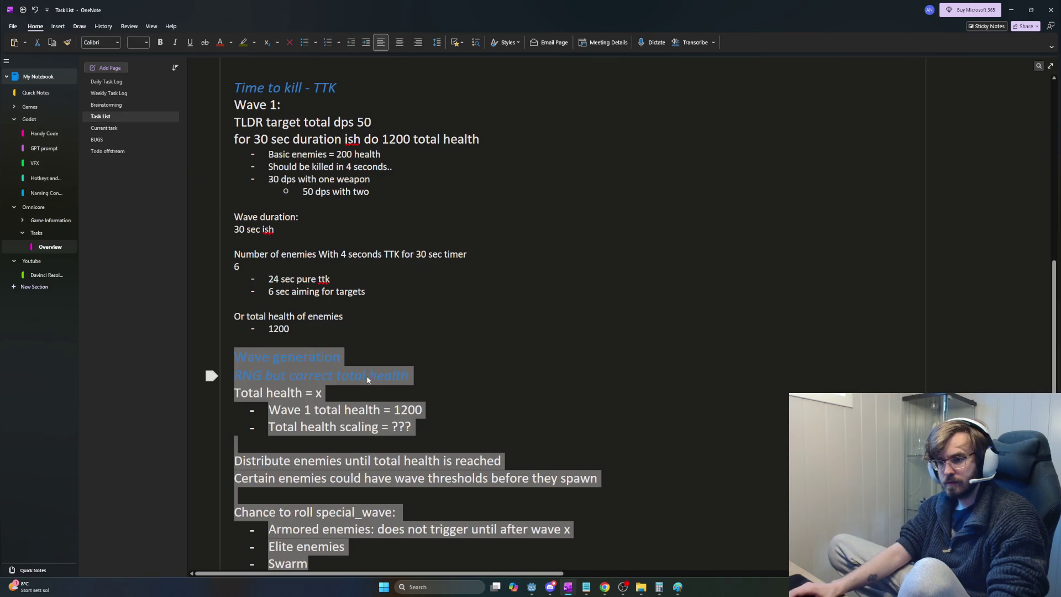
scroll(370, 372, "up", 4)
scroll(371, 375, "up", 5)
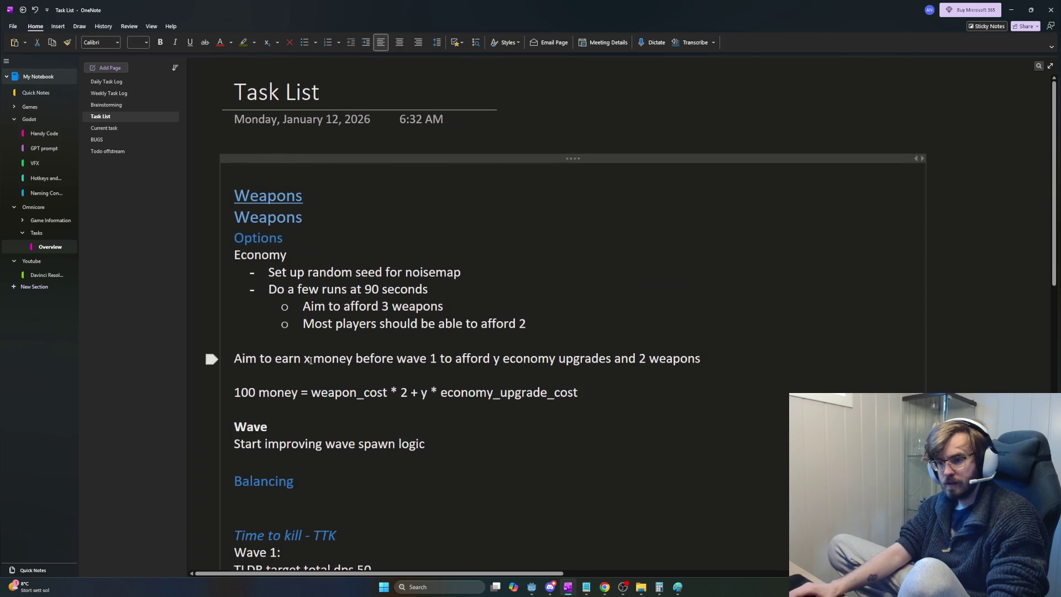
left_click_drag(440, 447, 216, 407)
key("Delete")
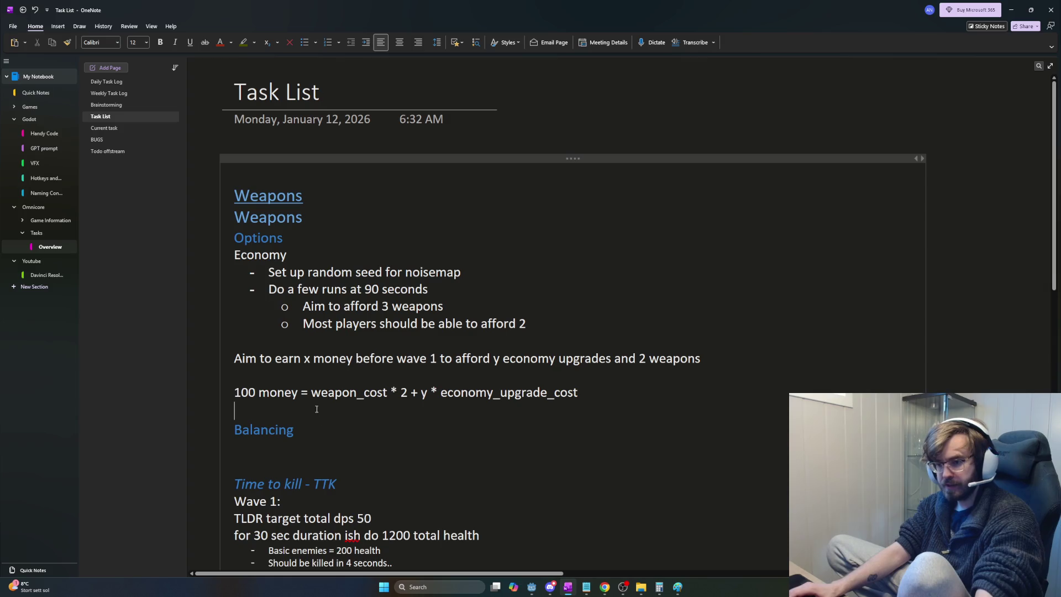
key("Down")
key("Down")
key("Delete")
key("Delete")
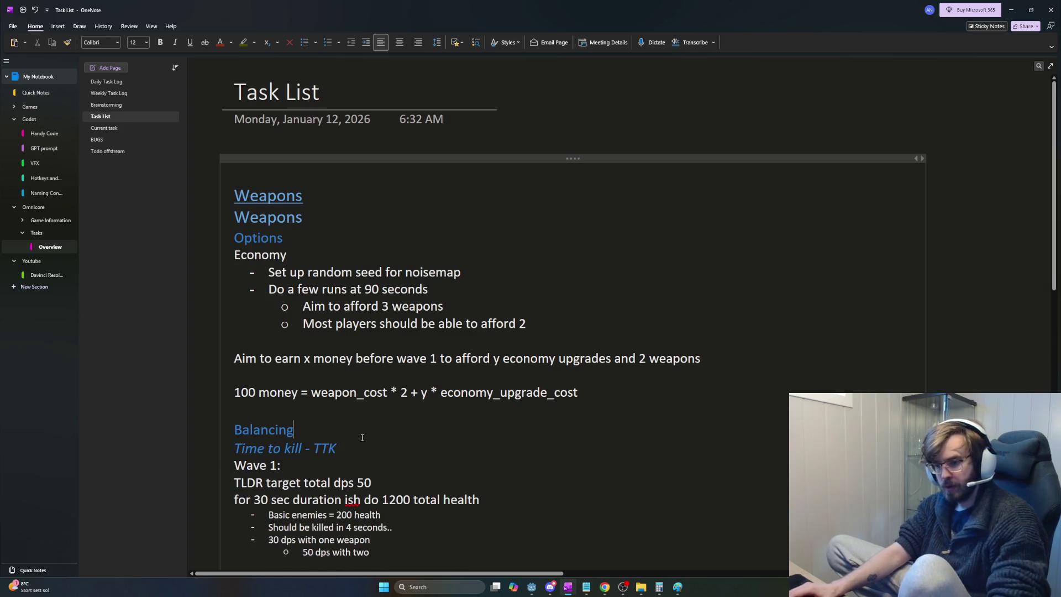
Step: Cut the Wave generation section through the boss waves line and delete the Completely manual section
scroll(327, 422, "down", 3)
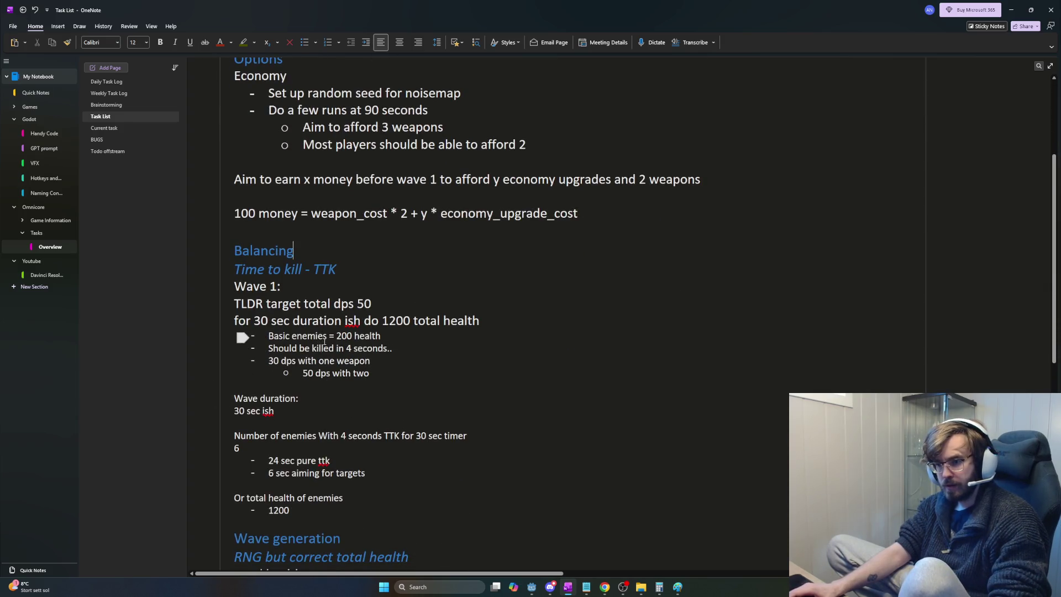
scroll(243, 337, "down", 2)
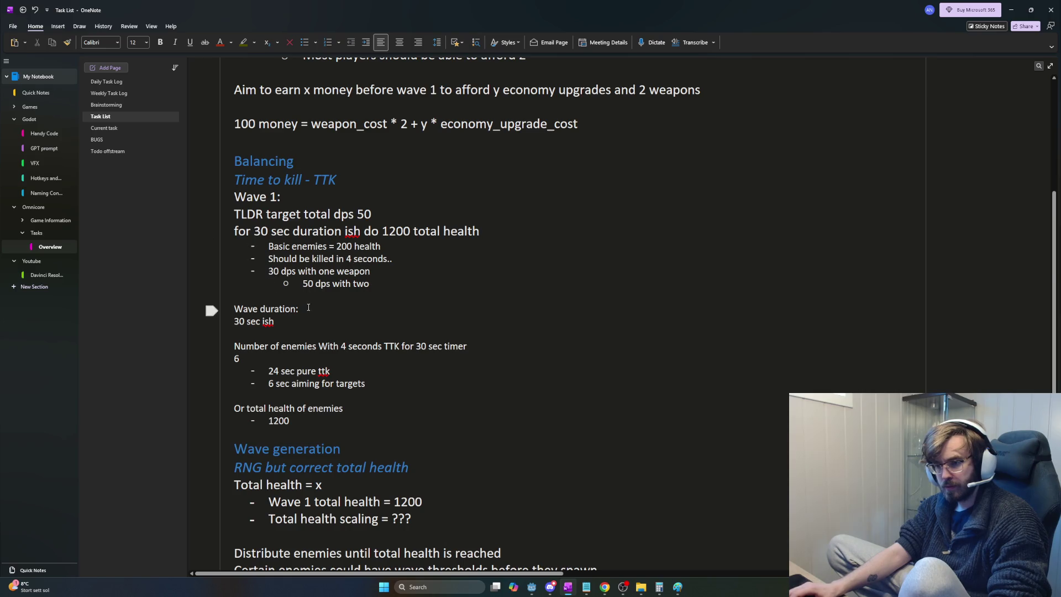
scroll(302, 409, "down", 5)
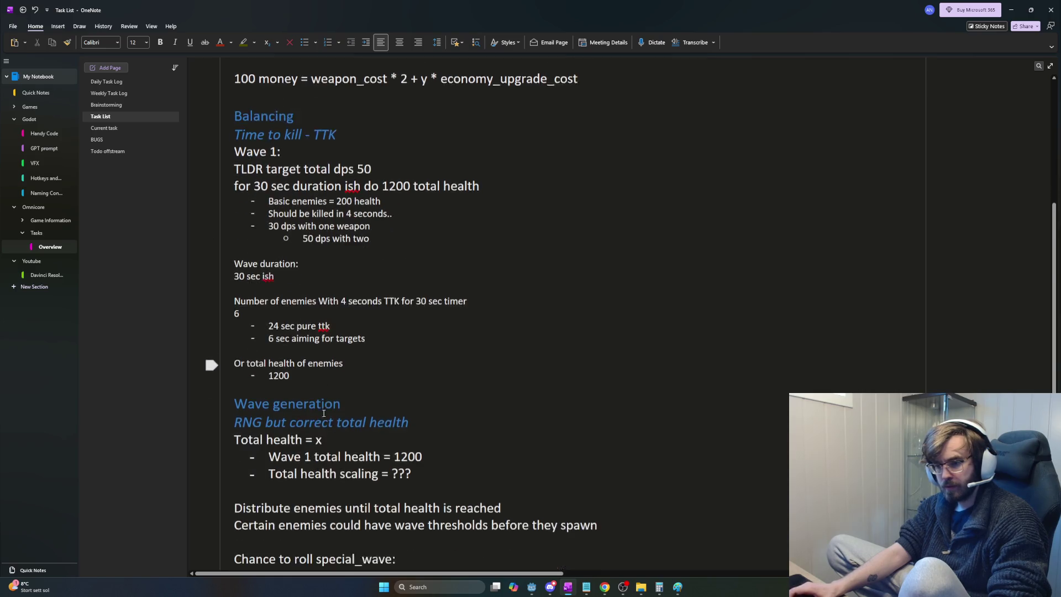
scroll(299, 334, "down", 1)
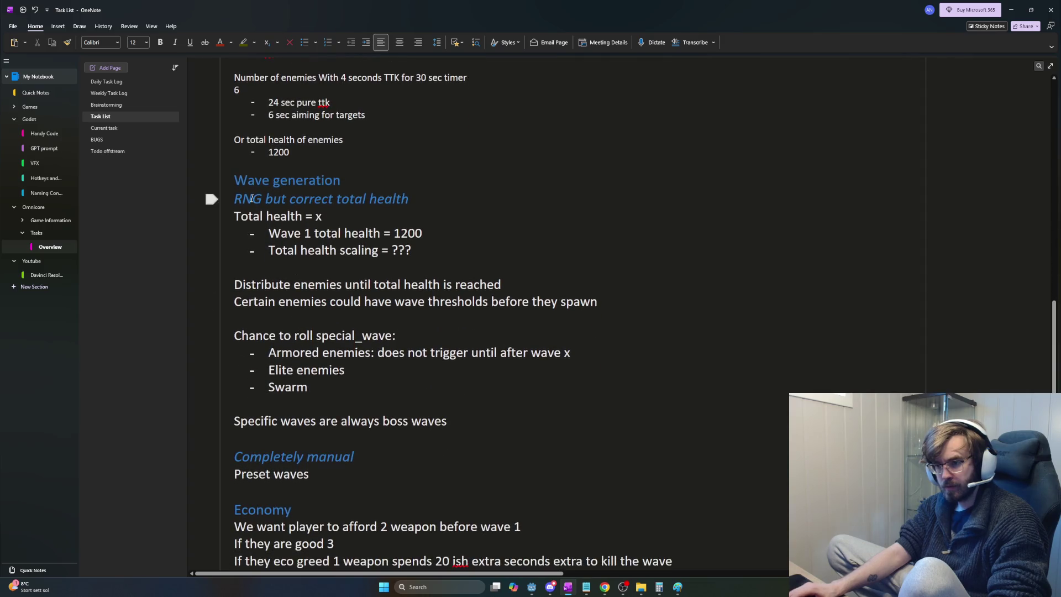
mouse_move(237, 179)
left_mouse_down()
mouse_move(367, 354)
mouse_move(489, 407)
mouse_move(503, 434)
left_mouse_up()
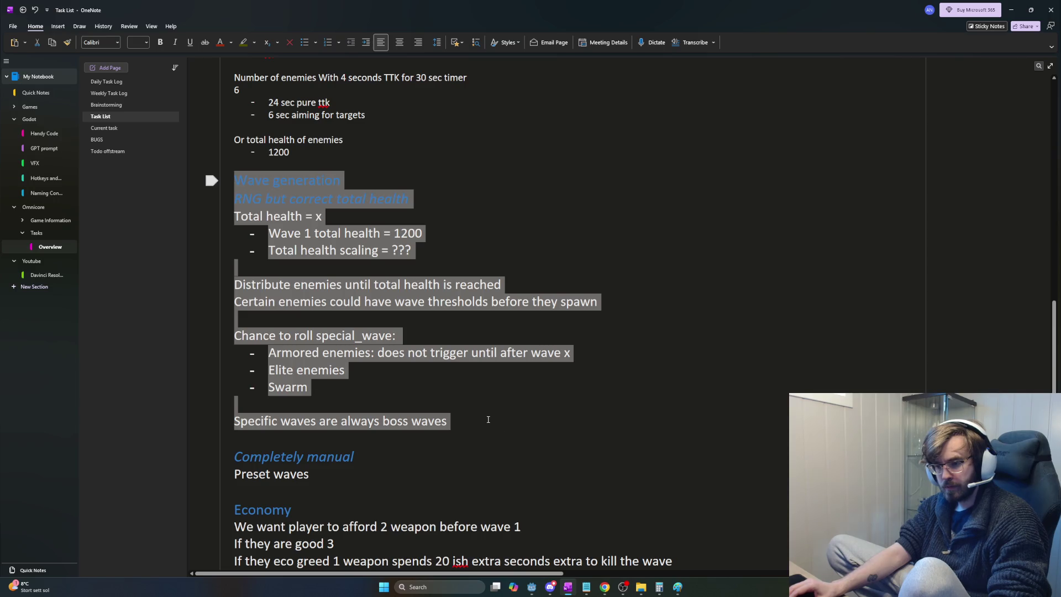
key("Delete")
key("shift+Down")
key("shift+Down")
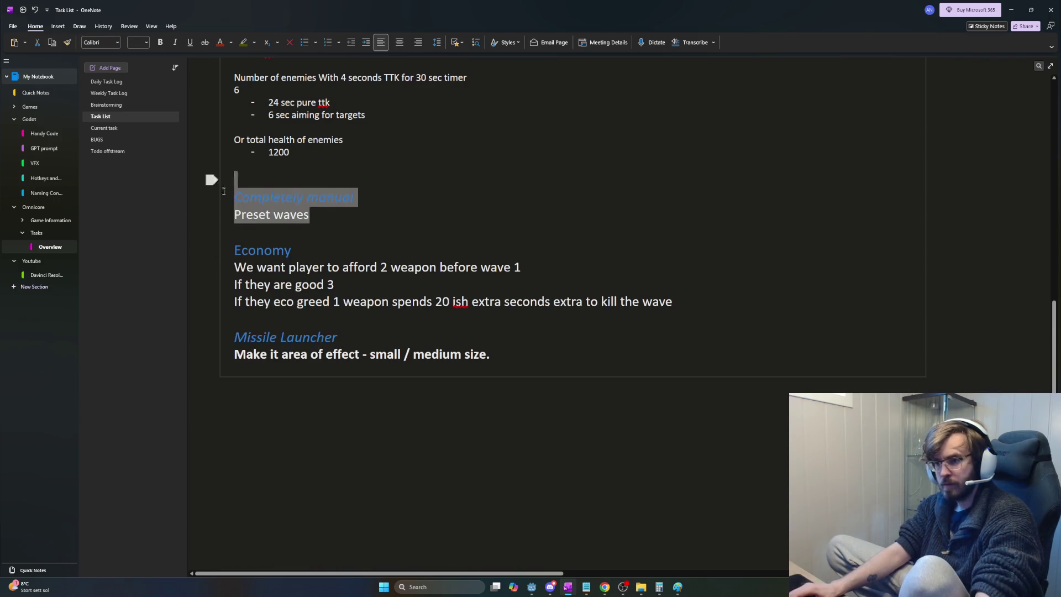
key("Delete")
key("BackSpace")
key("BackSpace")
key("Return")
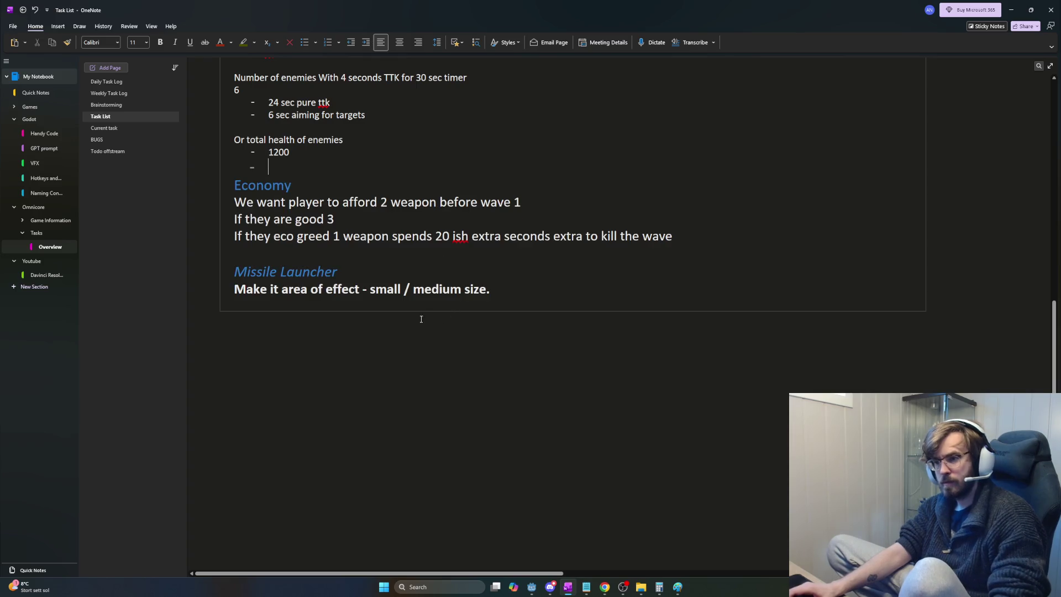
Step: Paste the Wave generation section onto the Current task page, leaving blank lines below it
left_click(114, 126)
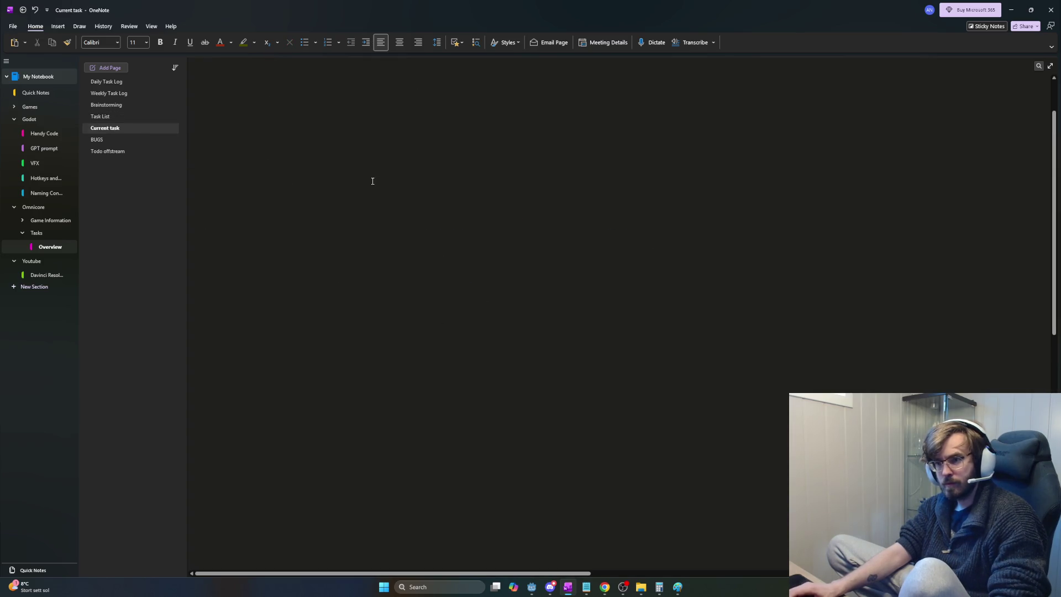
type("Wave generation RNG but correct total health Total health = x - Wave 1 total health = 1200 - Total health scaling = ???  Distribute enemies until total health is reached Certain enemies could have wave thresholds before they spawn  Chance to roll special_wave: - Armored enemies: does not trigger until after wave x - Elite enemies - Swarm  Specific waves are always boss waves")
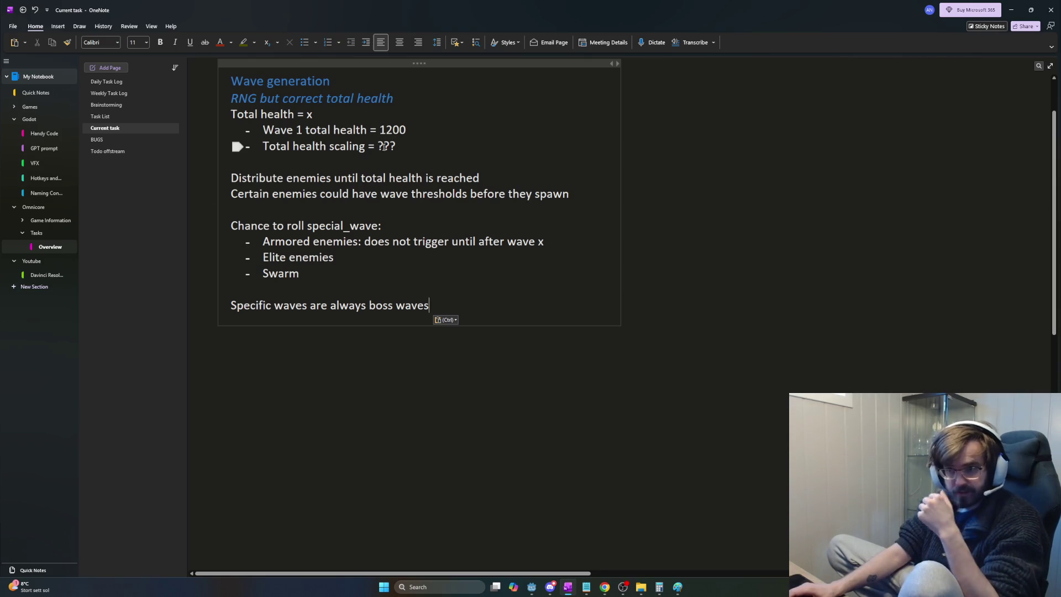
key("Return")
key("Return")
key("Return")
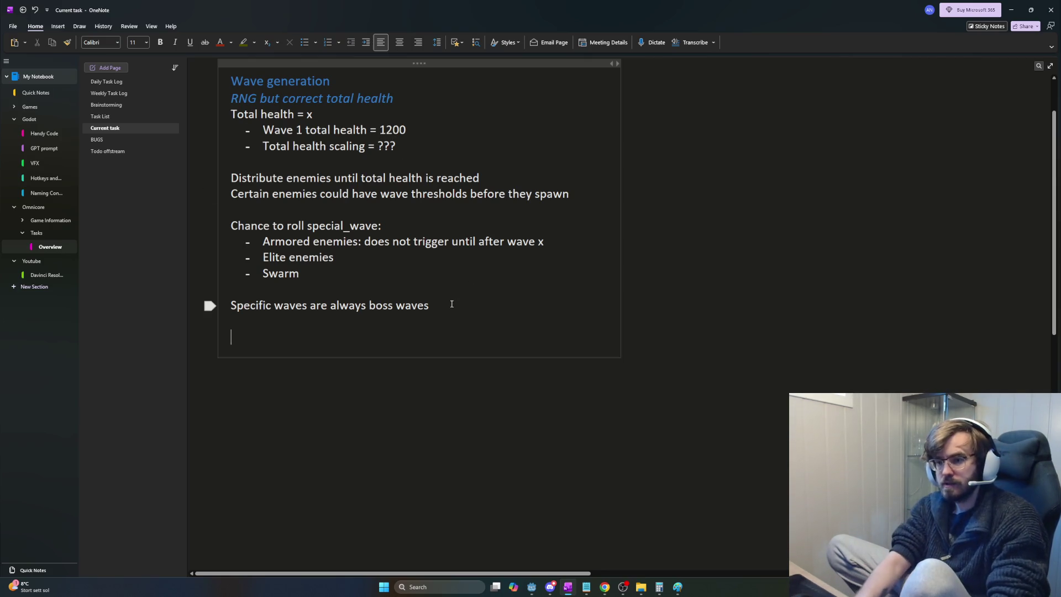
type("Todo li")
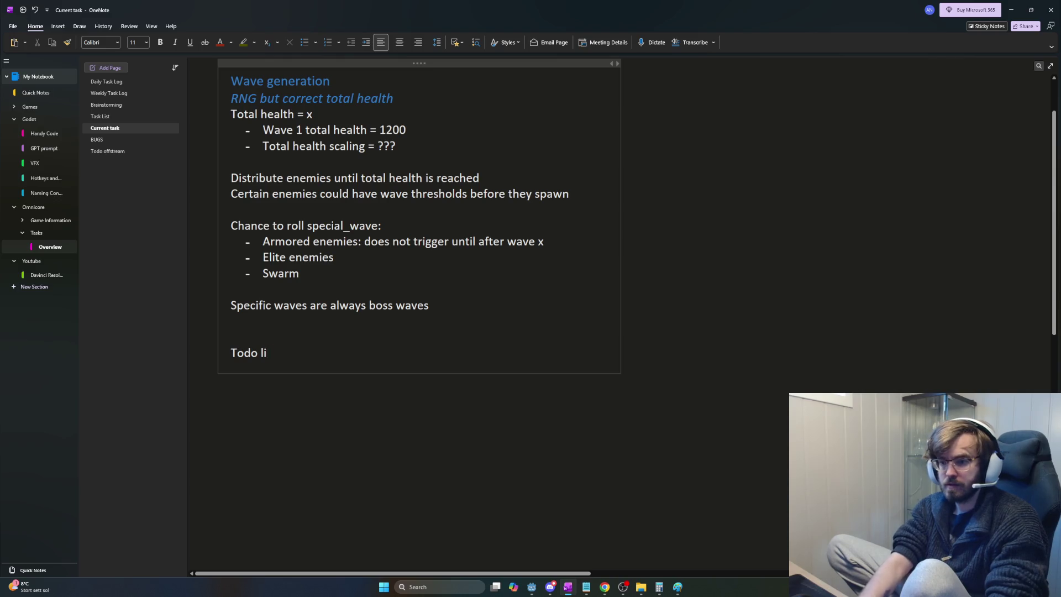
type("ost")
key("BackSpace")
type(":")
key("Return")
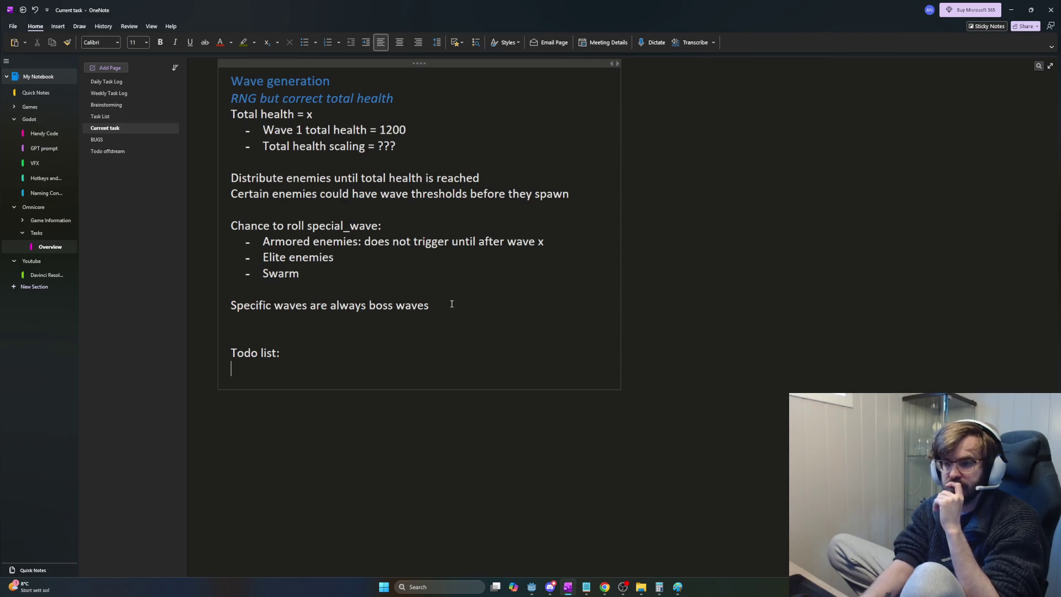
key("BackSpace")
key("BackSpace")
key("BackSpace")
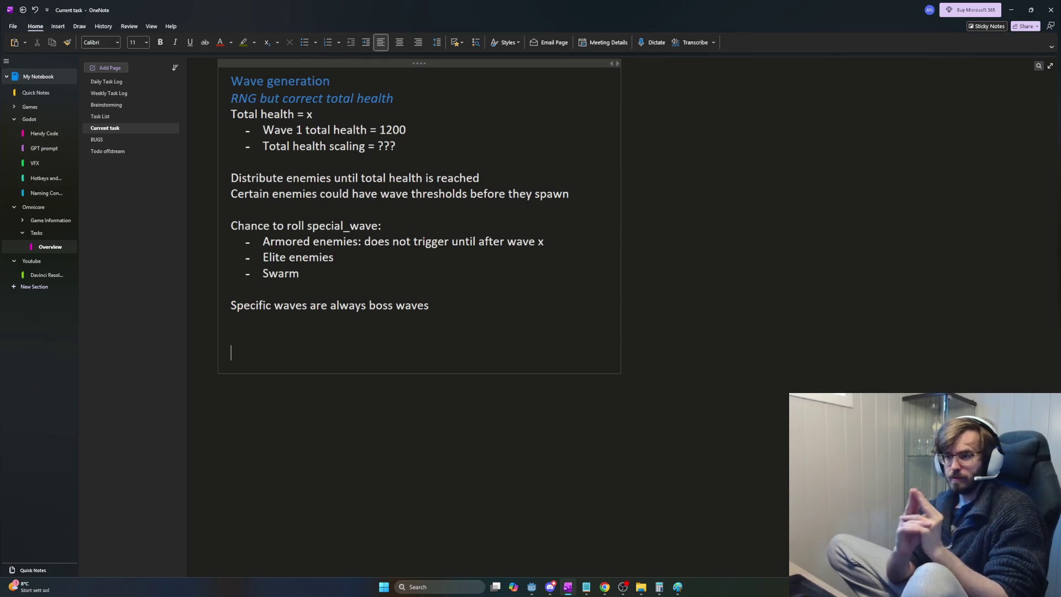
Step: Start a 'What we want:' list with 'Total health for each wave' and 'A scaler for this'
type("What w")
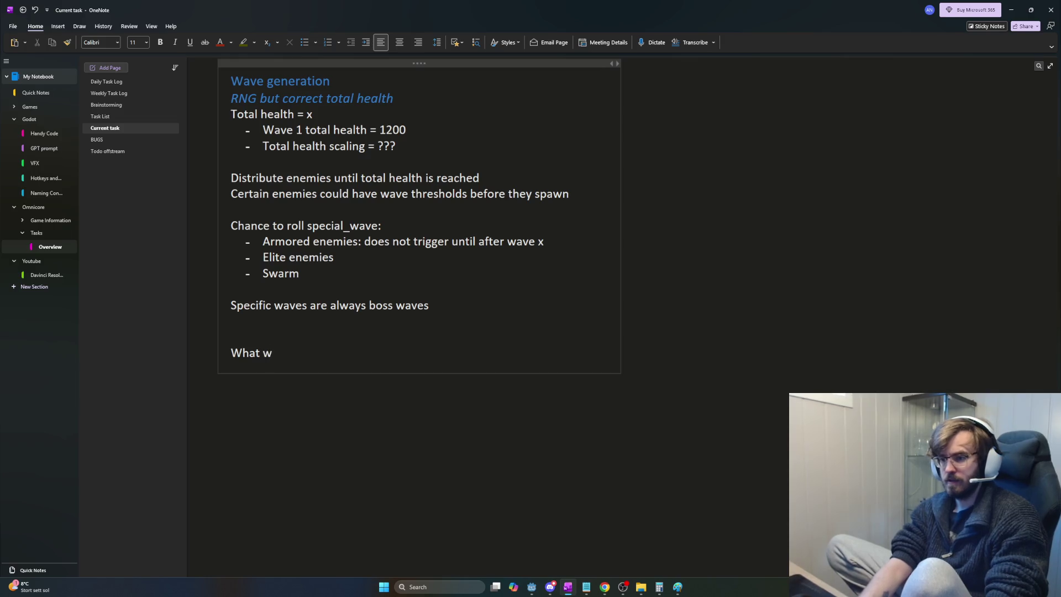
type("e want:")
key("Return")
type("Total")
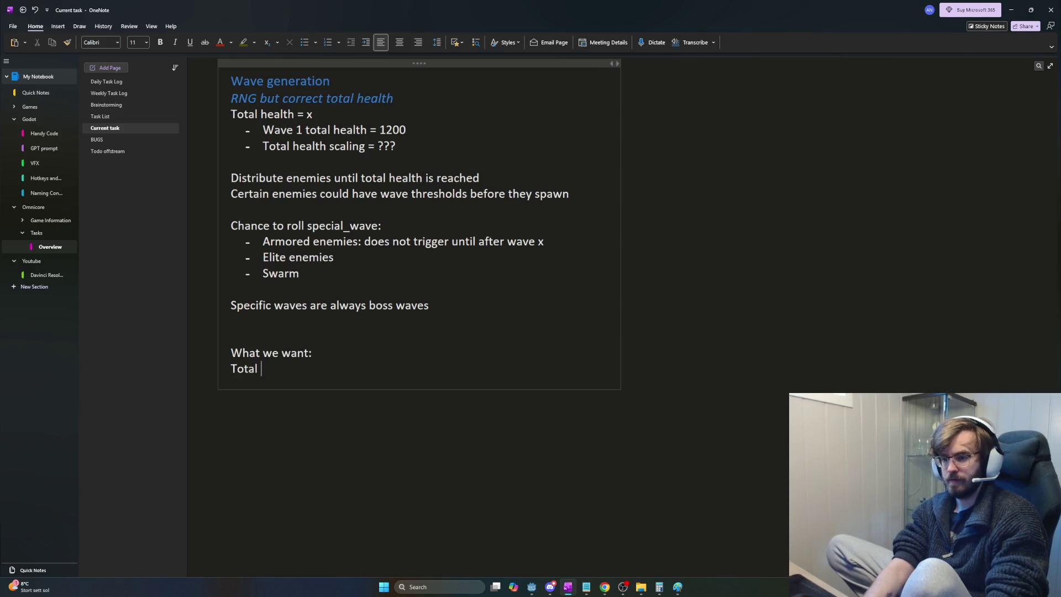
type("heatlh")
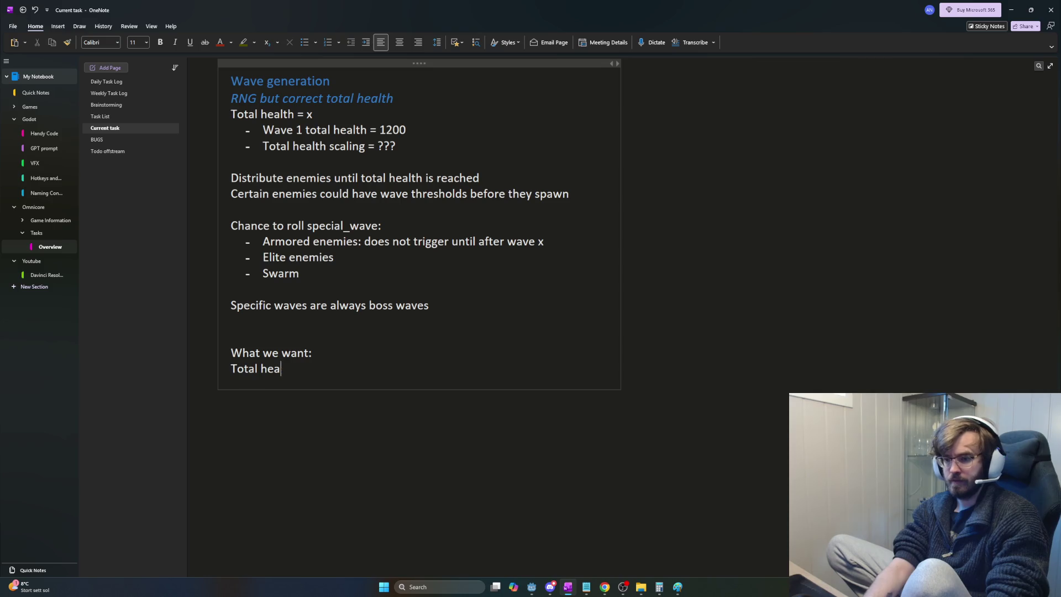
type(" each wav e")
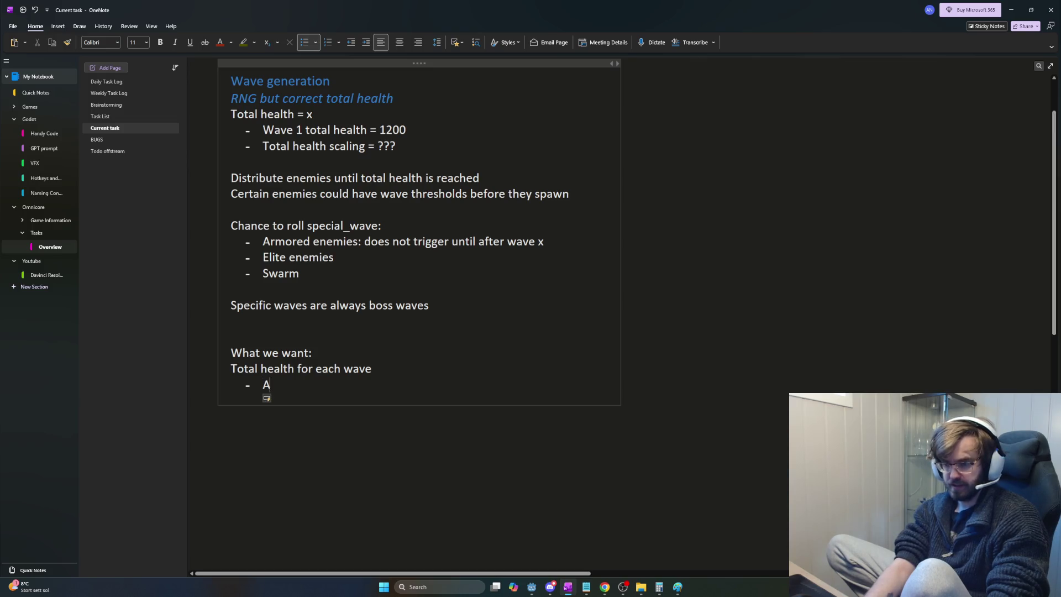
key("BackSpace")
type("wav")
key("BackSpace")
key("BackSpace")
key("BackSpace")
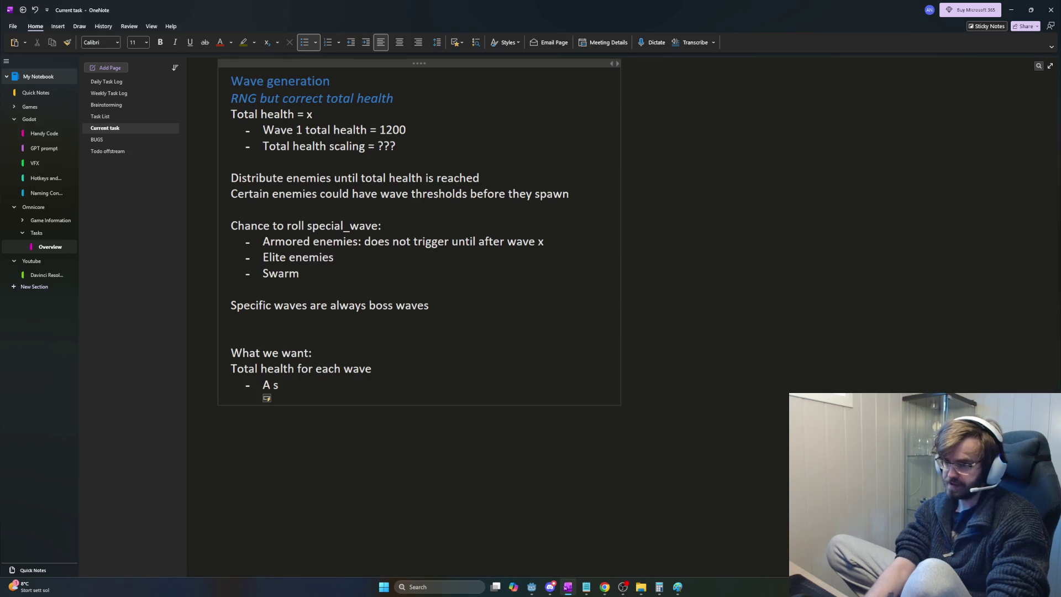
type("caler for this")
key("Return")
Step: Insert a baseline bullet of 1200 health for wave 1 (50 dps, ~30 s) above the scaler
type("The baseline is")
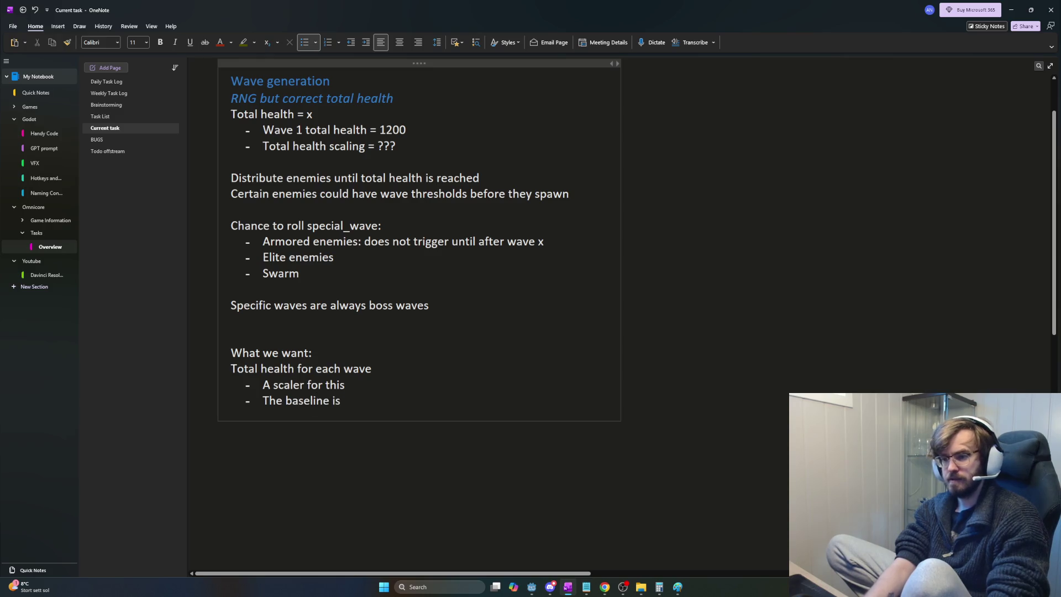
key("shift+Home")
key("ctrl+c")
key("BackSpace")
key("Up")
key("Return")
key("Up")
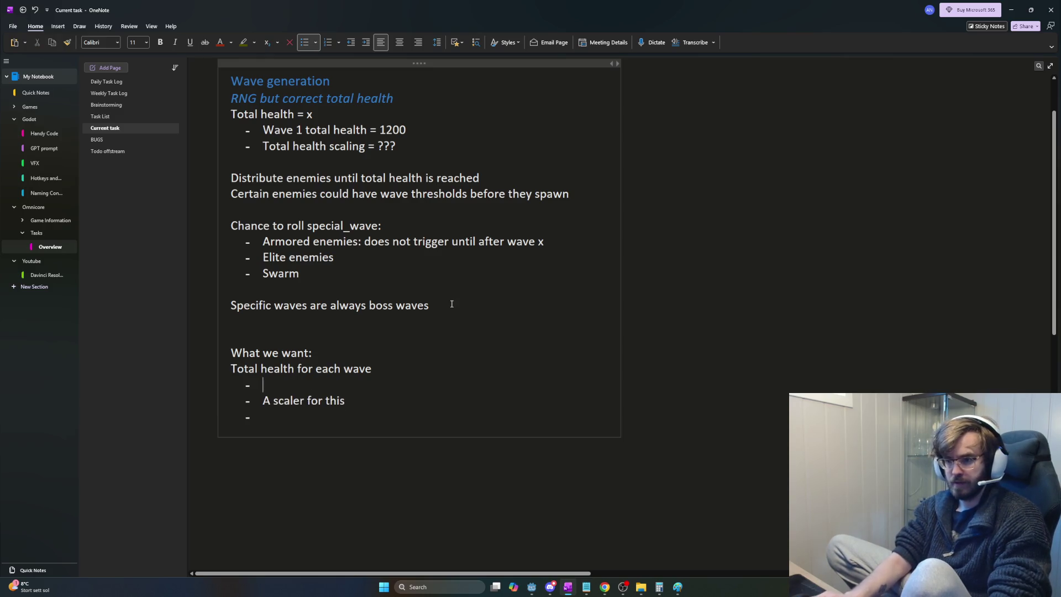
key("ctrl+v")
type("1200 health ")
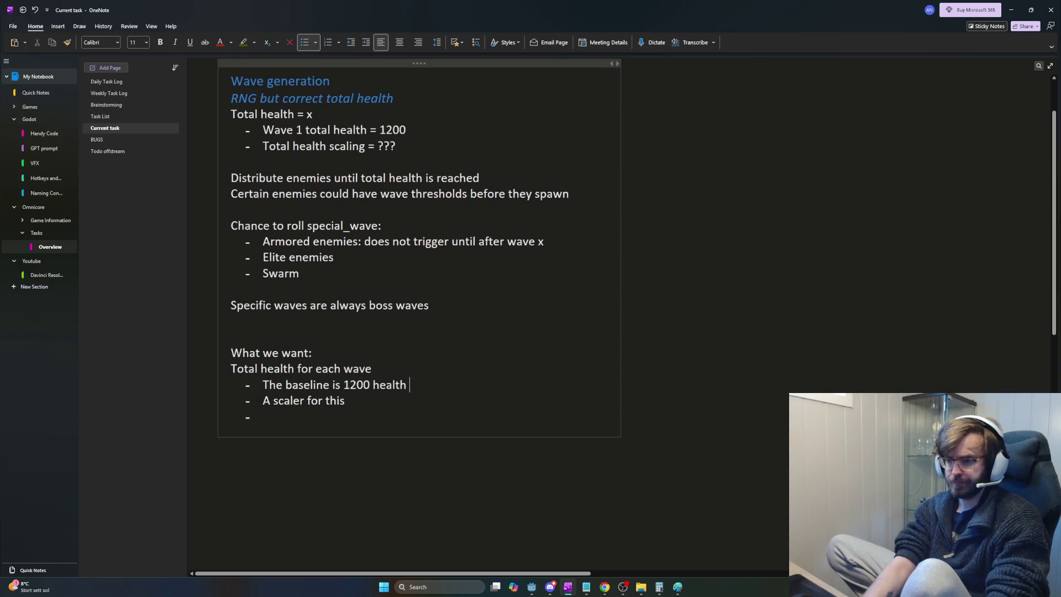
type("wave 1")
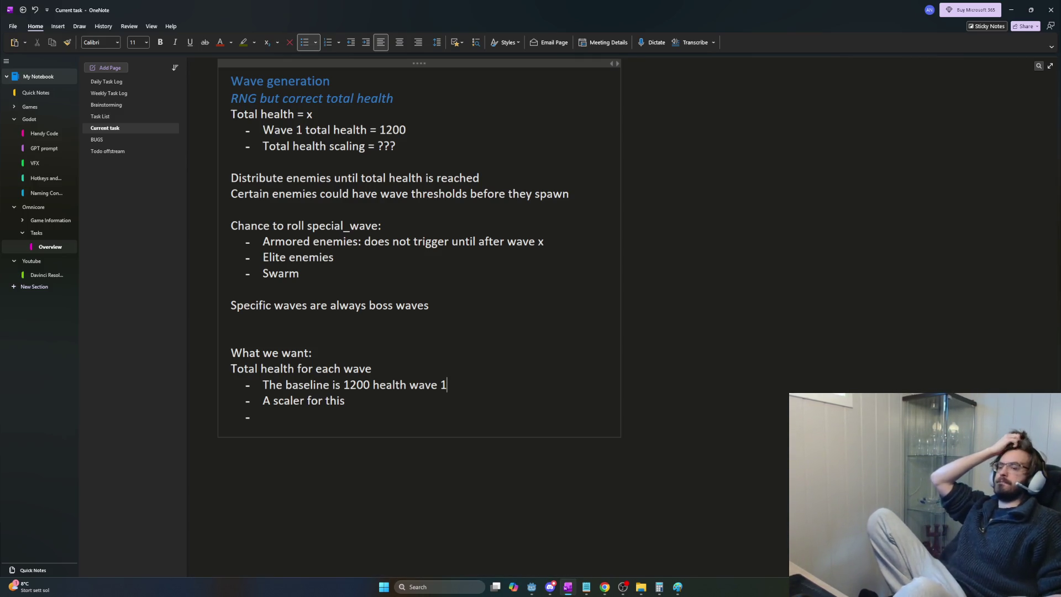
type(" (")
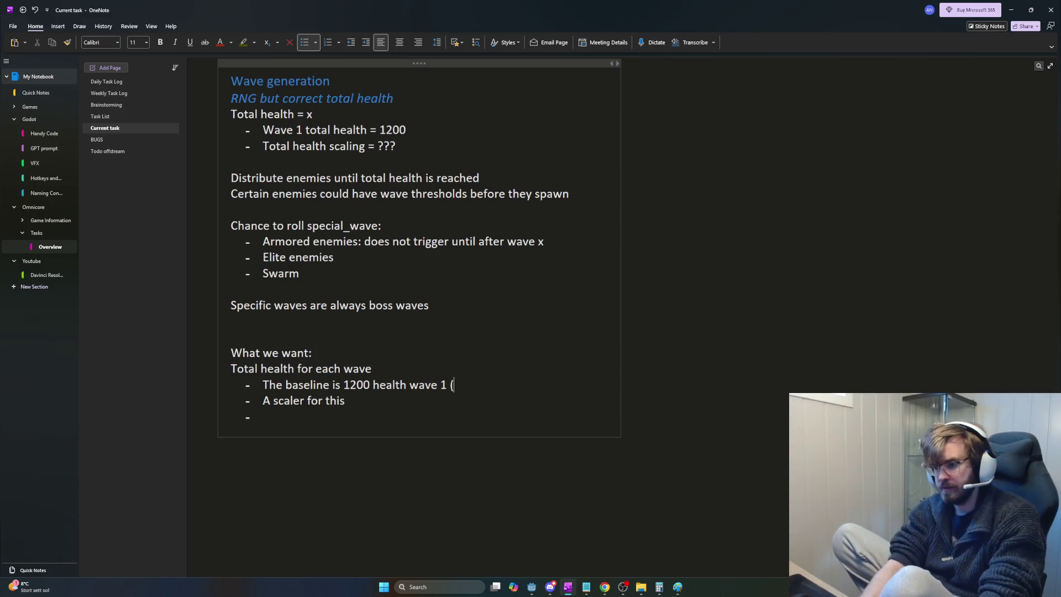
type("for 50 dps ")
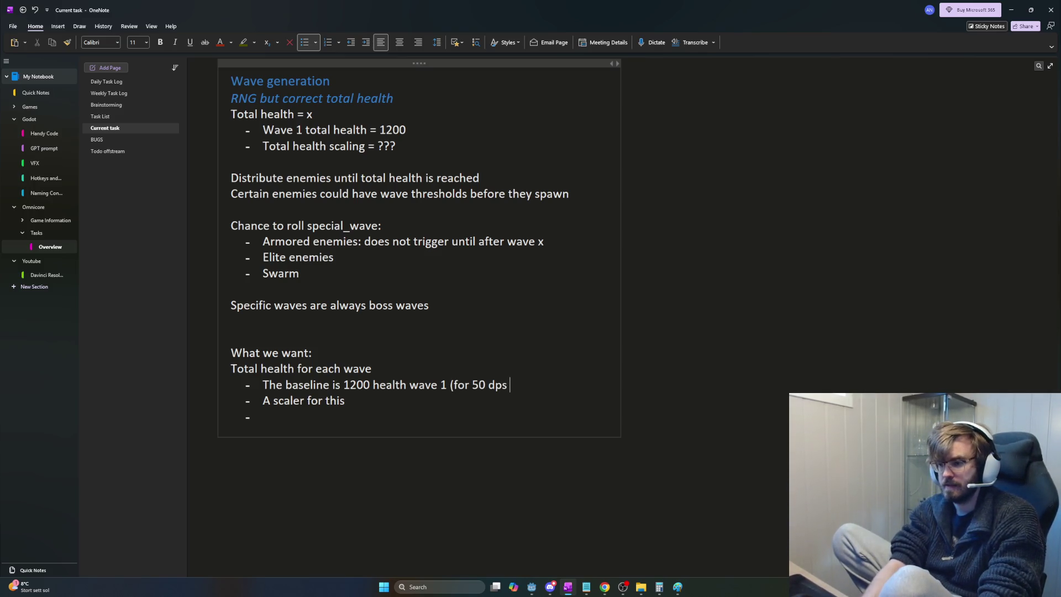
type("30 sec ")
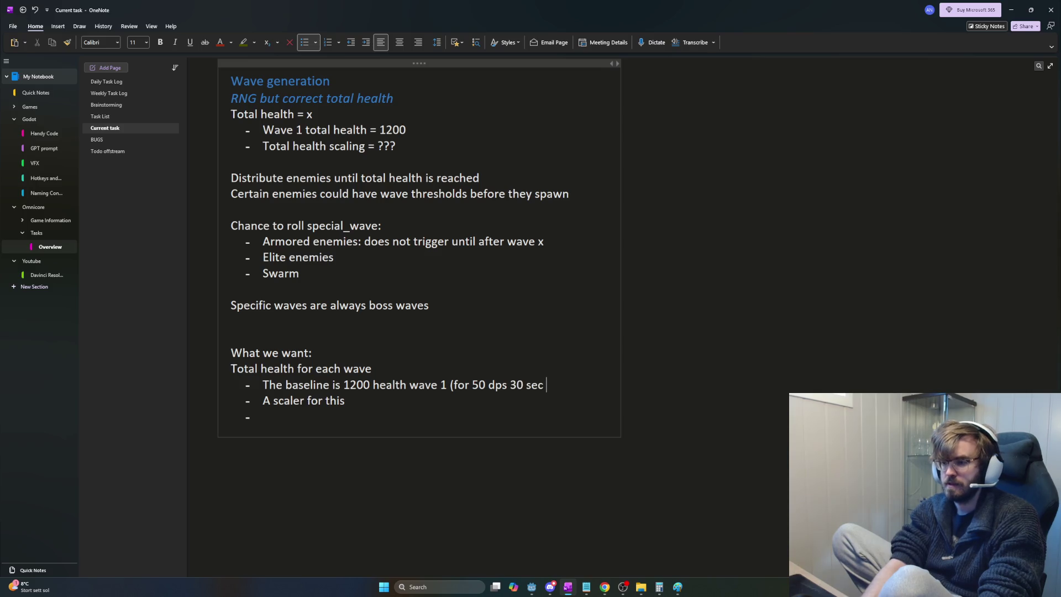
type("ish")
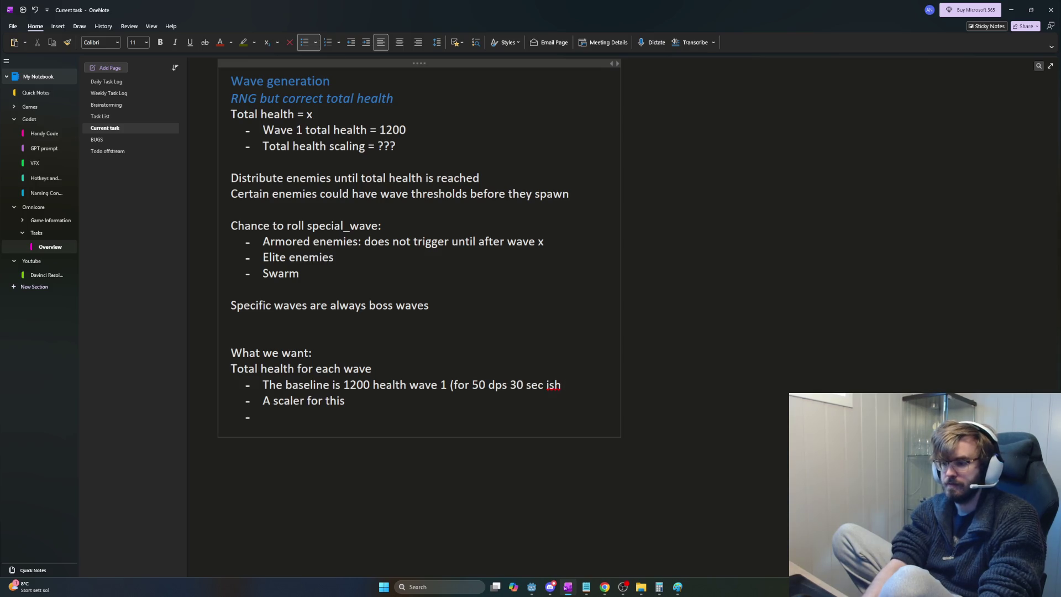
type(" fight)")
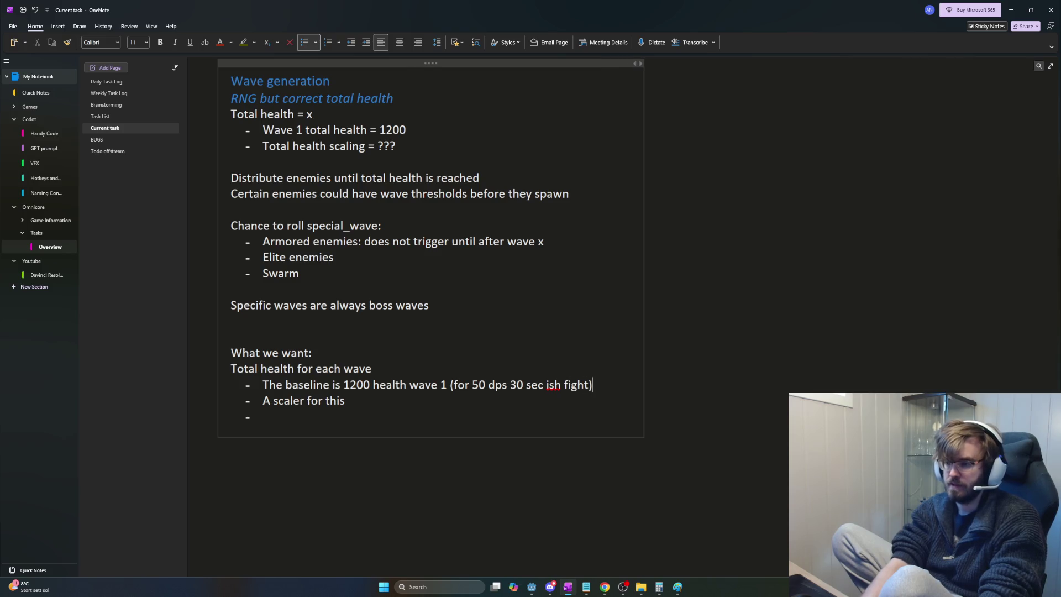
key("BackSpace")
key("BackSpace")
key("BackSpace")
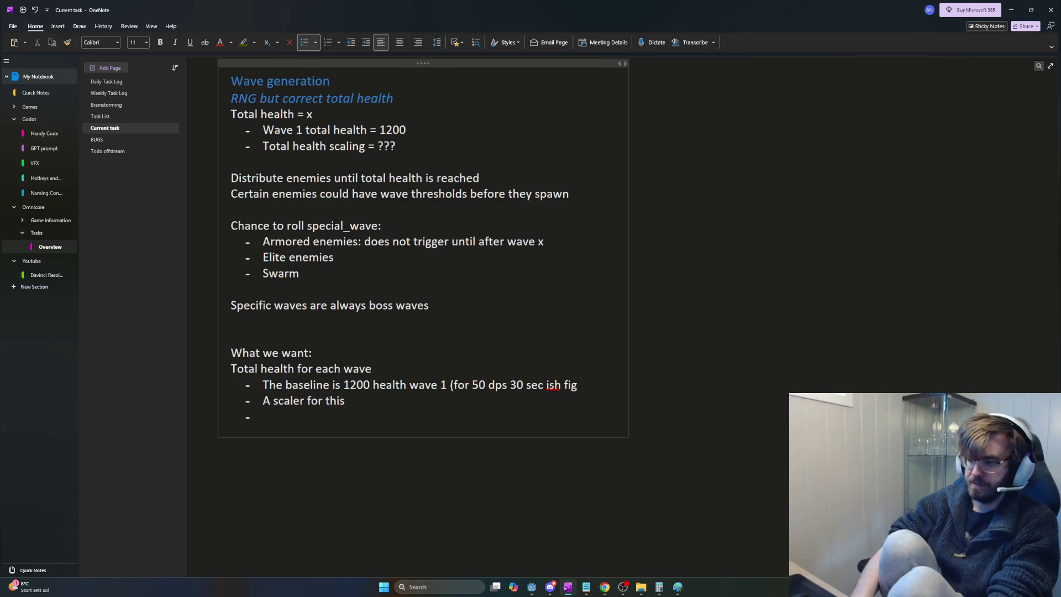
type("wave")
key("BackSpace")
type("e)")
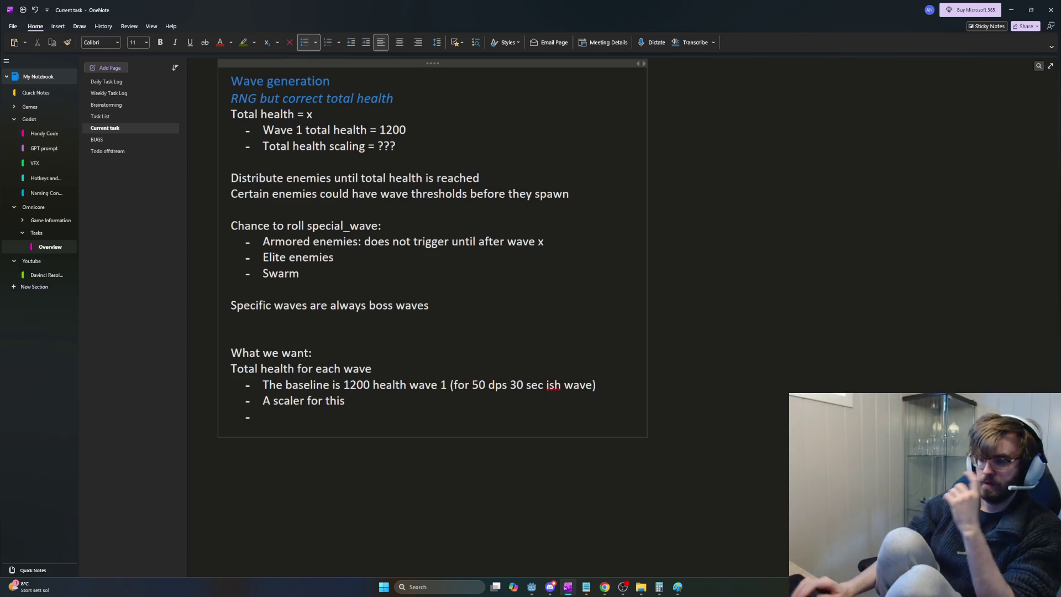
left_click(434, 352)
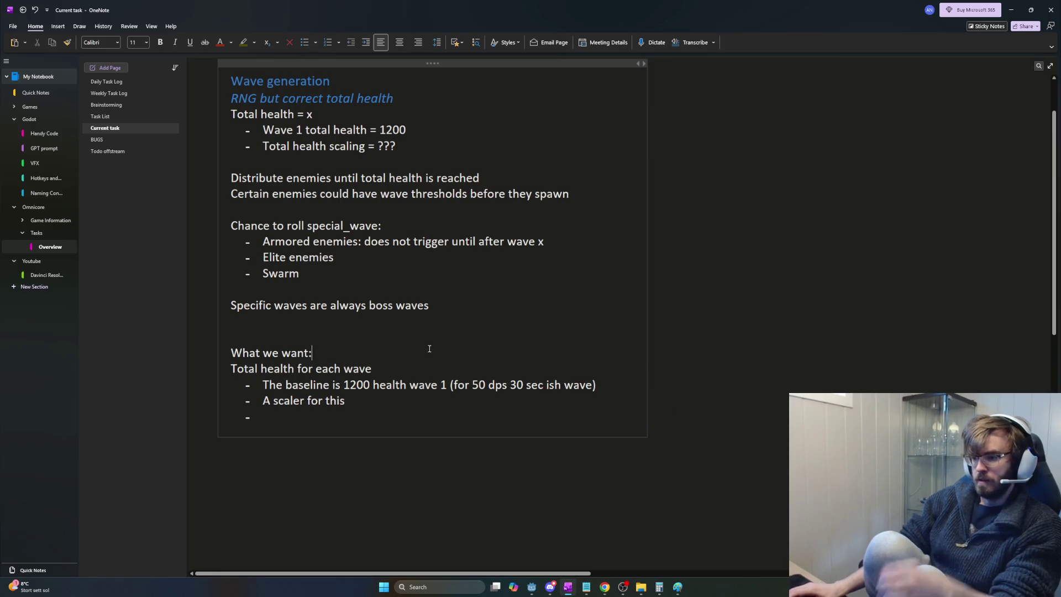
Step: Remove the empty bullet after 'A scaler for this' so the list ends there
left_click(367, 409)
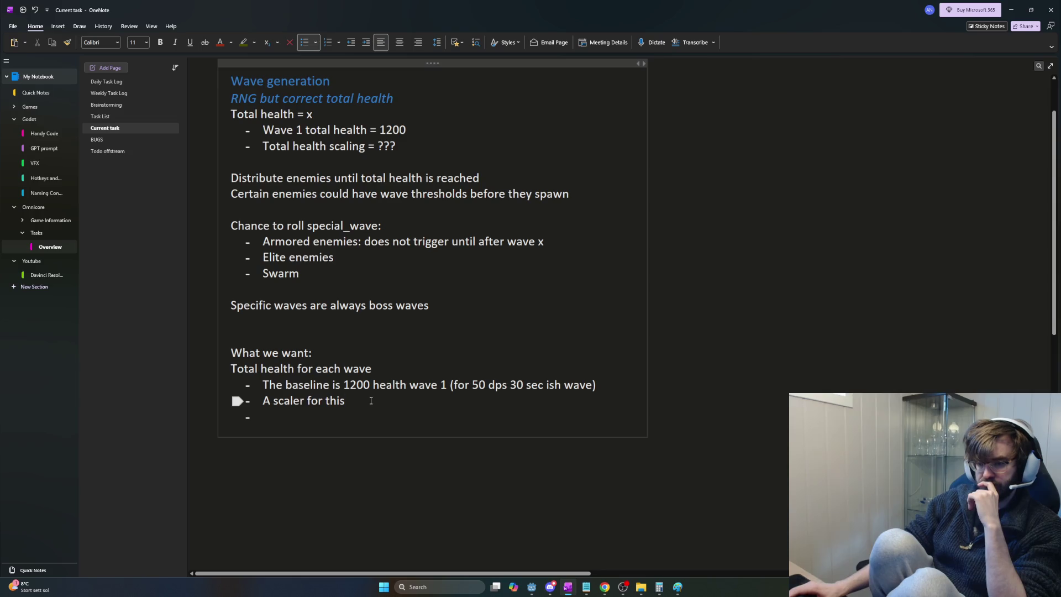
left_click_drag(349, 401, 262, 401)
left_click(365, 402)
left_click_drag(365, 402, 262, 400)
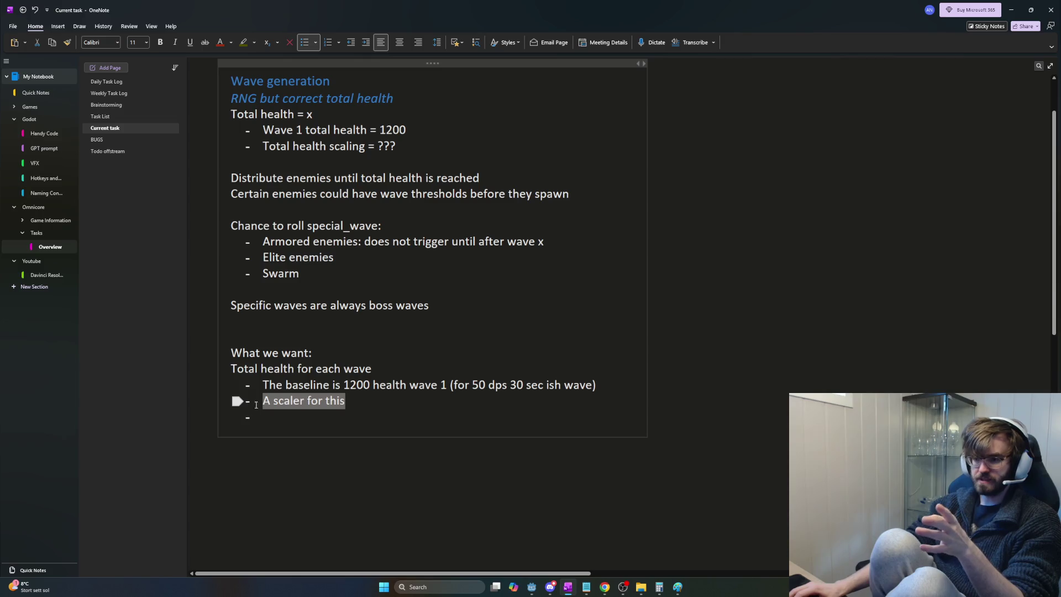
left_click(285, 400)
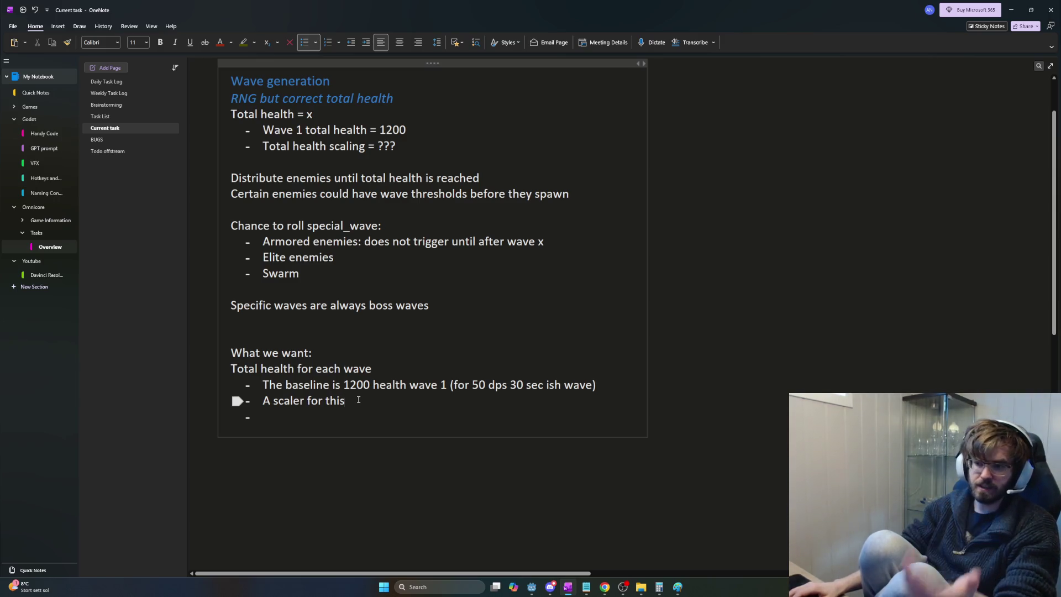
triple_click(266, 401)
left_click_drag(345, 401, 265, 402)
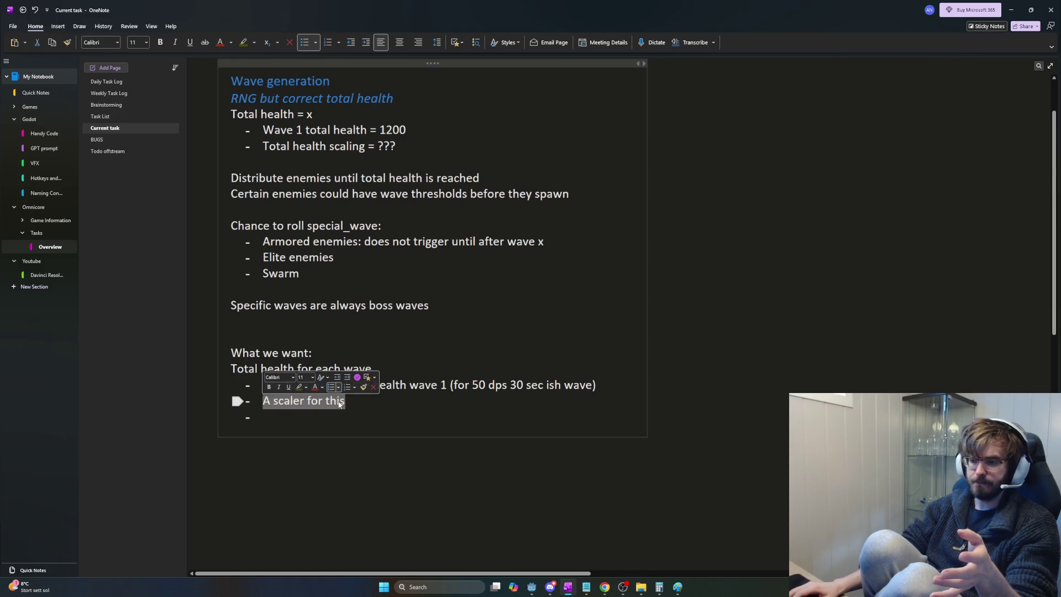
mouse_move(340, 404)
left_mouse_down()
mouse_move(351, 402)
mouse_move(264, 397)
left_mouse_up()
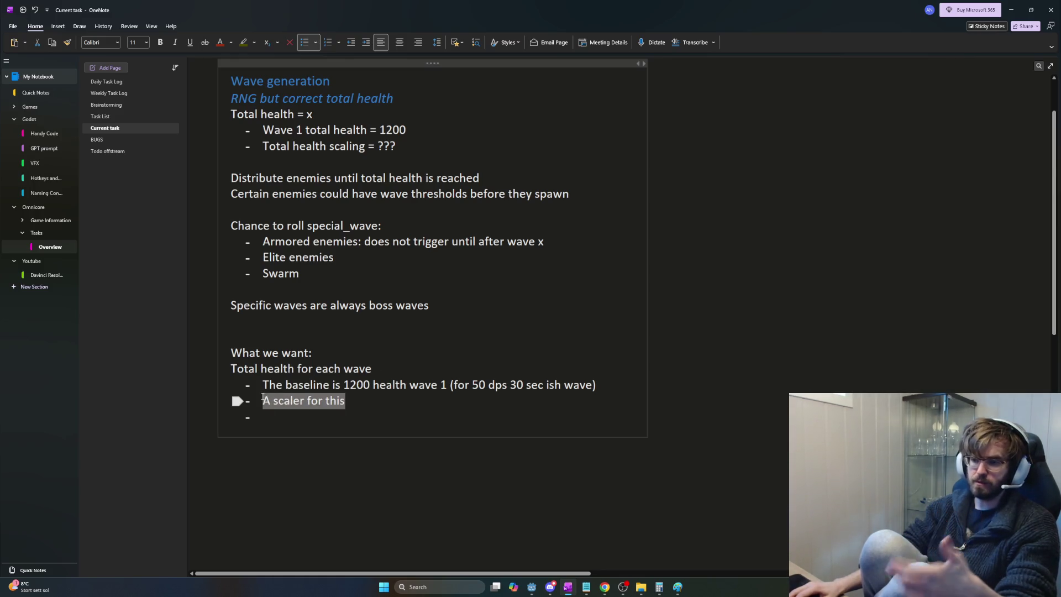
left_click(288, 402)
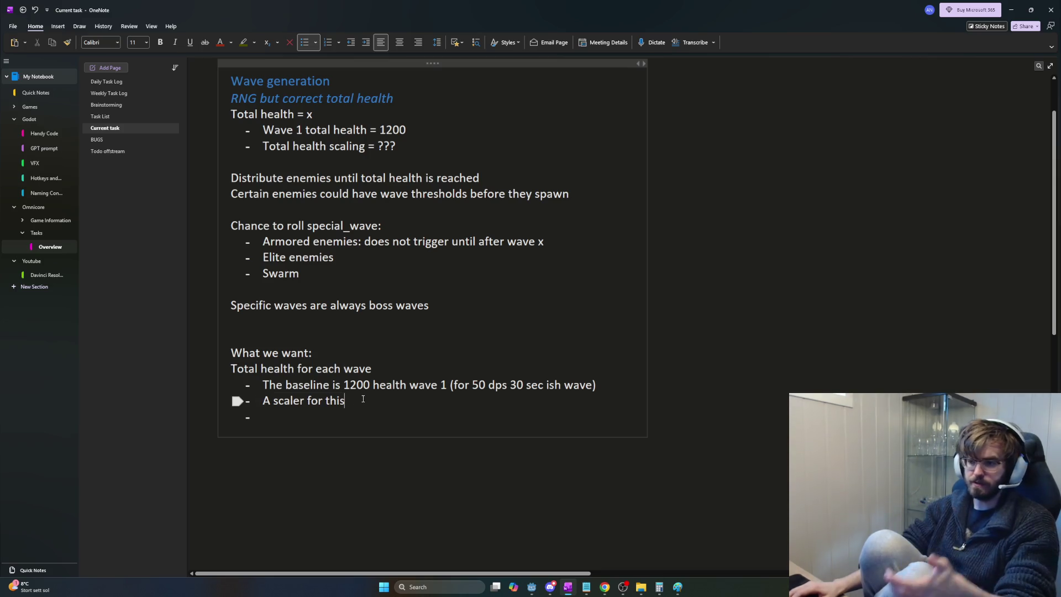
left_click_drag(345, 401, 264, 400)
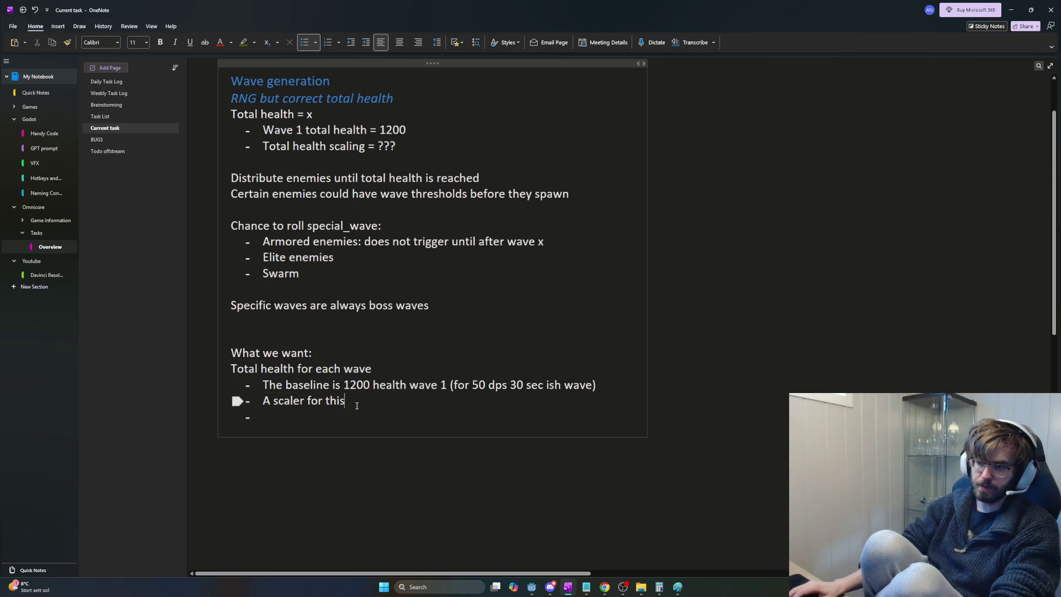
left_click_drag(345, 401, 263, 401)
left_click(260, 400)
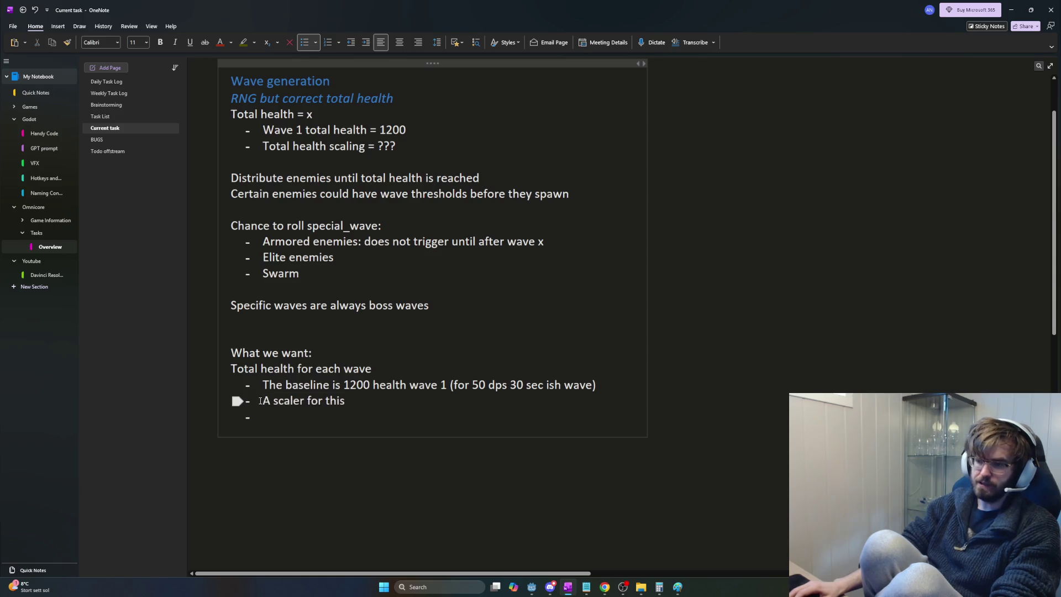
left_click_drag(353, 400, 255, 394)
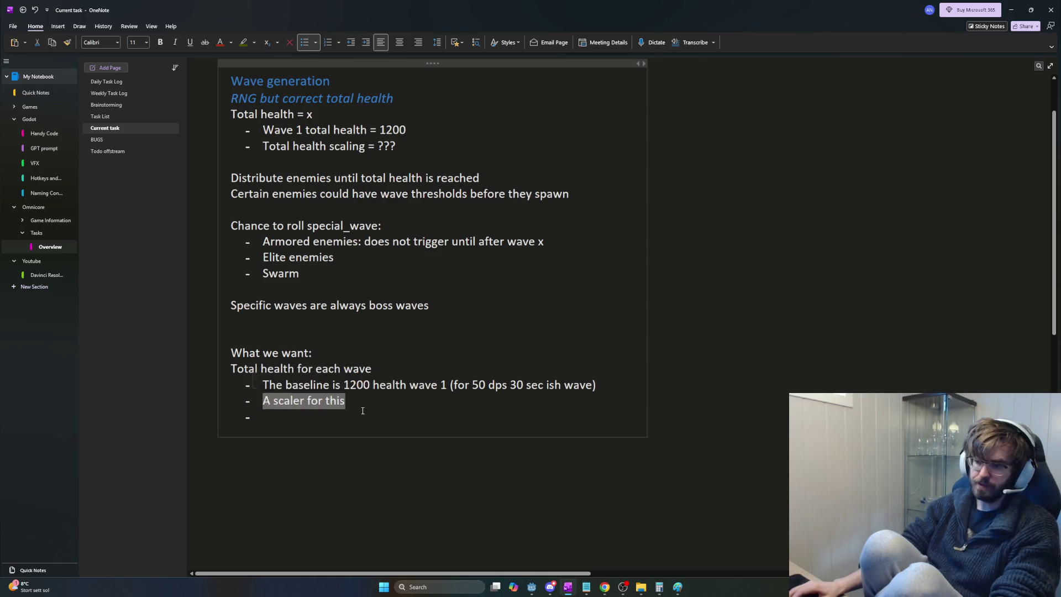
left_click(390, 395)
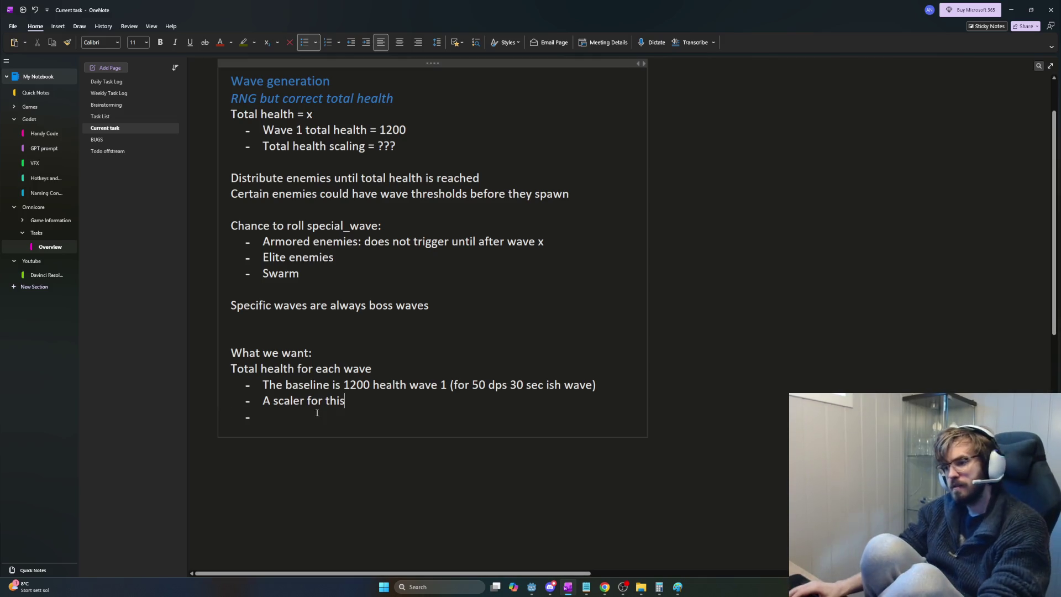
key("Return")
key("Return")
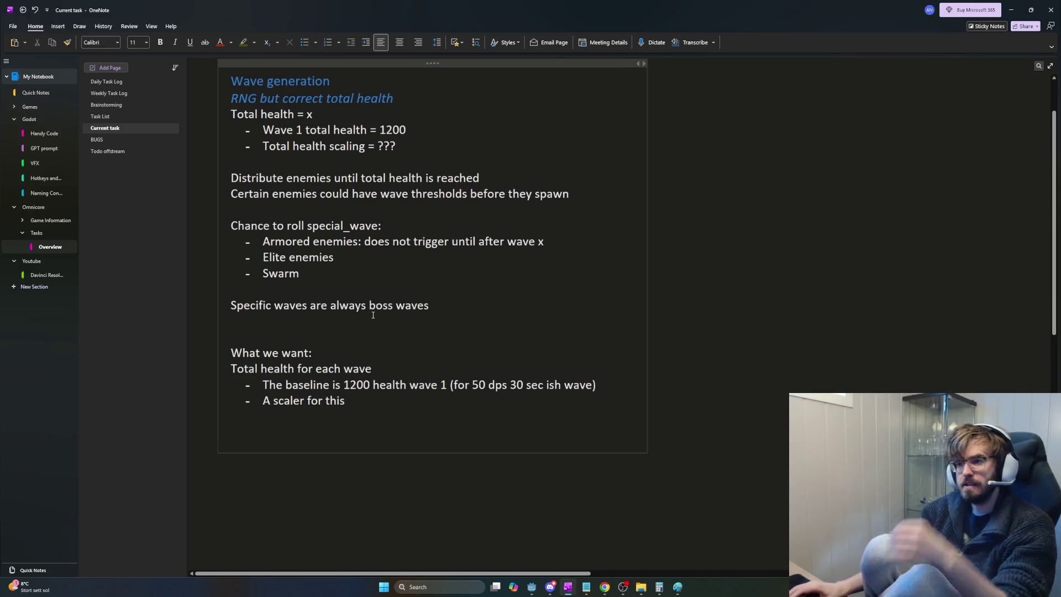
Step: Delete the old total-health lines and move the two enemy notes below 'A scaler for this'
mouse_move(398, 147)
left_mouse_down()
mouse_move(260, 145)
mouse_move(132, 108)
left_mouse_up()
key("Delete")
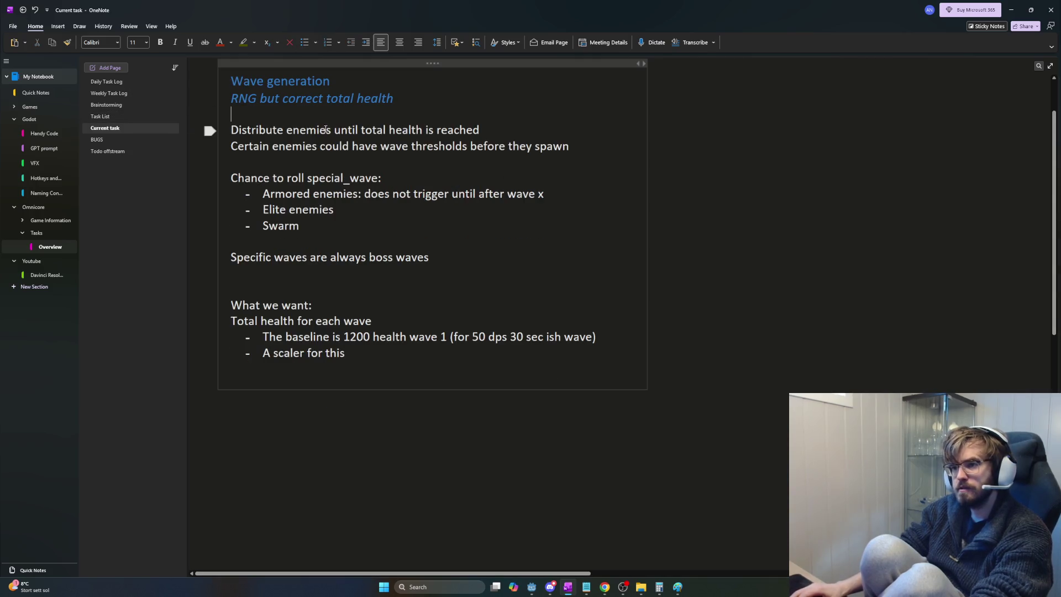
key("BackSpace")
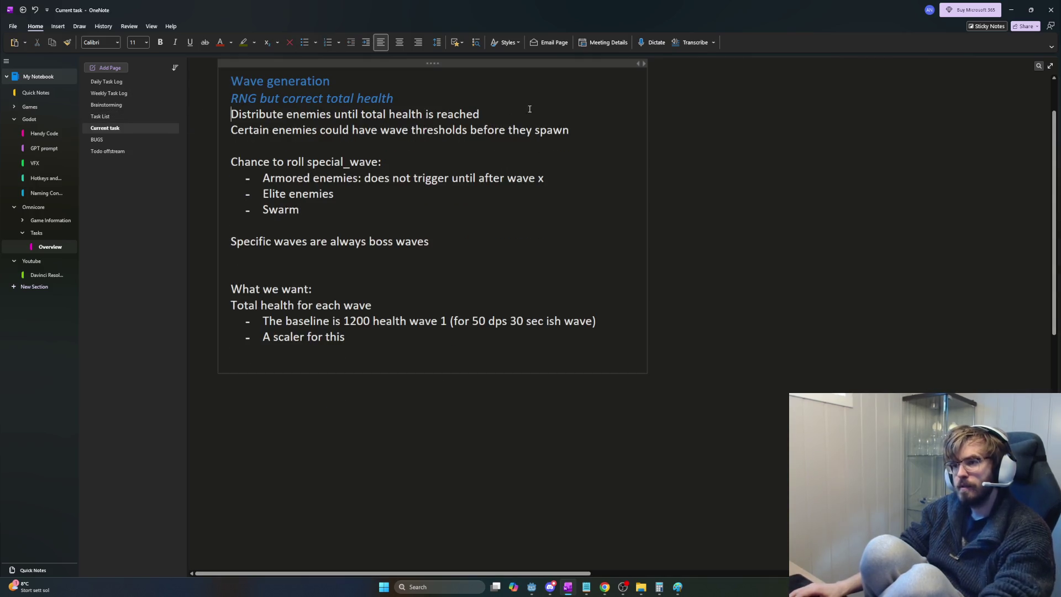
left_click(488, 115, "shift")
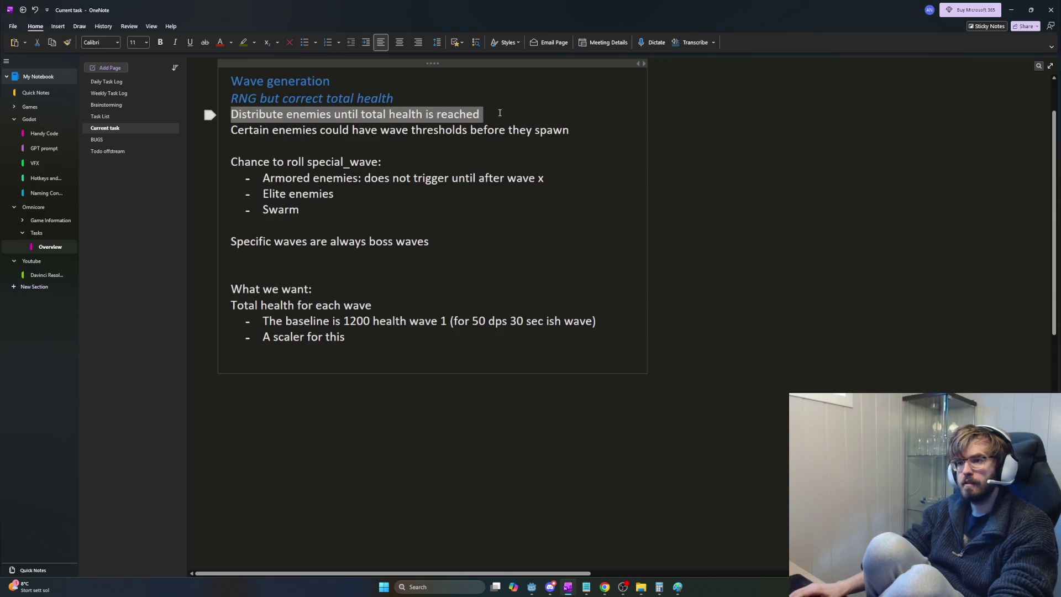
left_click(576, 132, "shift")
key("Delete")
left_click(295, 343)
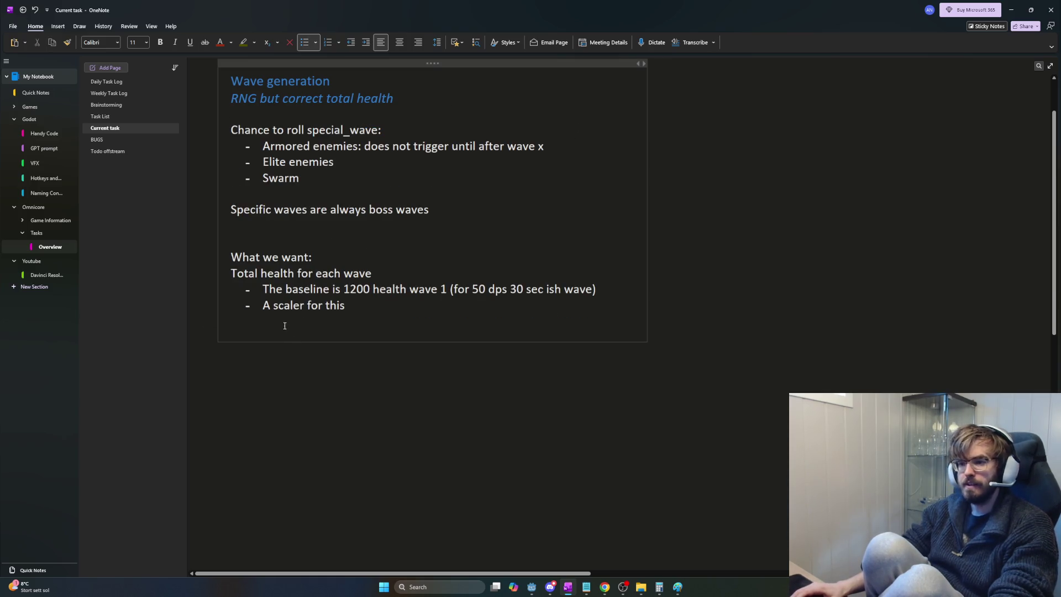
type("Distribute enemies until total health is reached Certain enemies could have wave thresholds before they spawn")
key("Up")
key("Up")
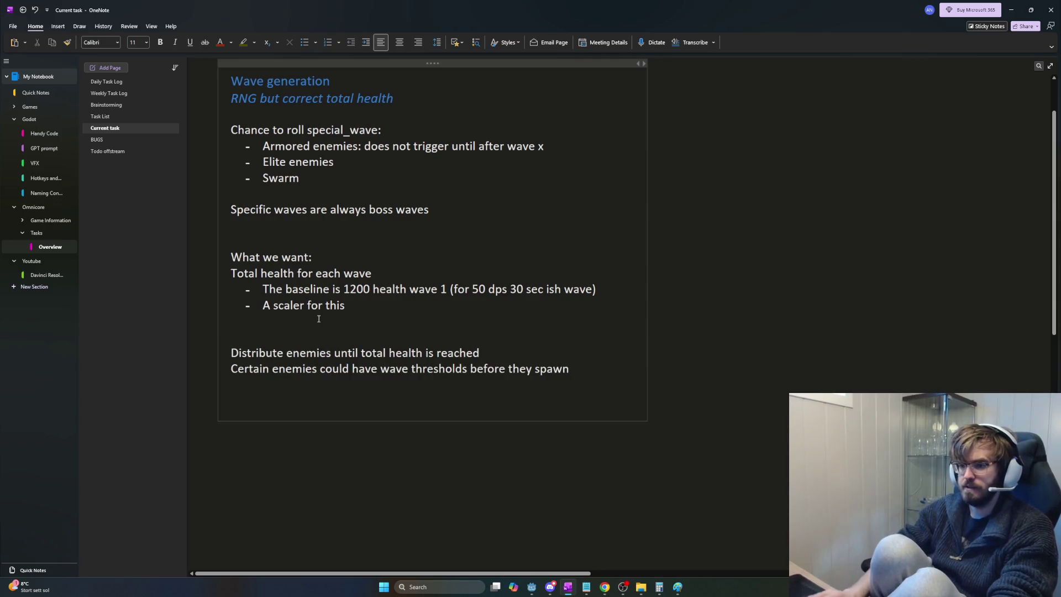
key("BackSpace")
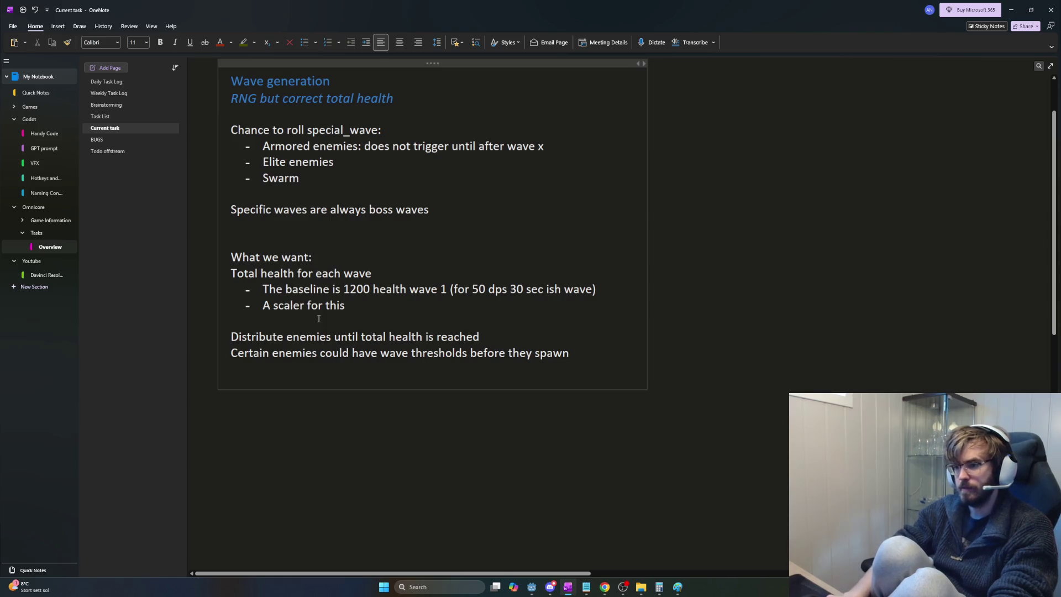
Step: Move the wave-thresholds line above the distribute-enemies note and start a bullet beneath it
key("Down")
key("End")
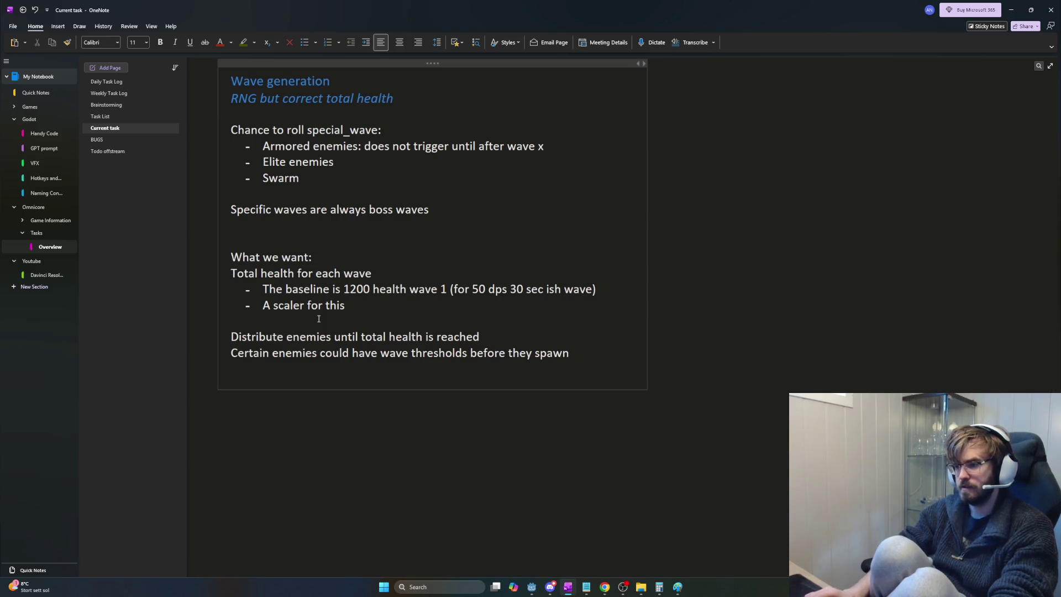
key("shift+Home")
key("ctrl+x")
key("Up")
key("Home")
key("ctrl+v")
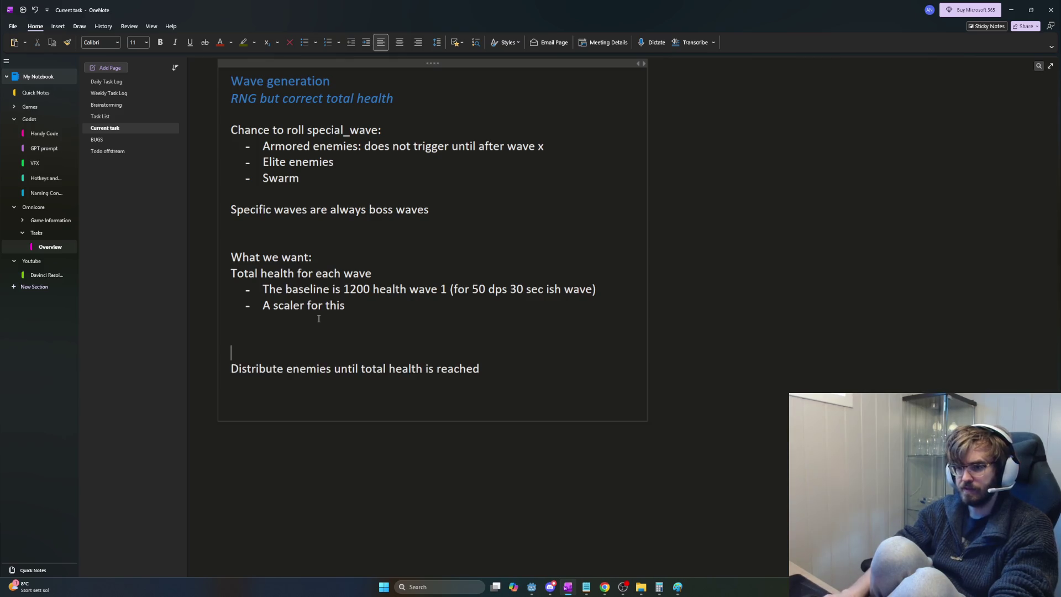
key("Return")
type("- ")
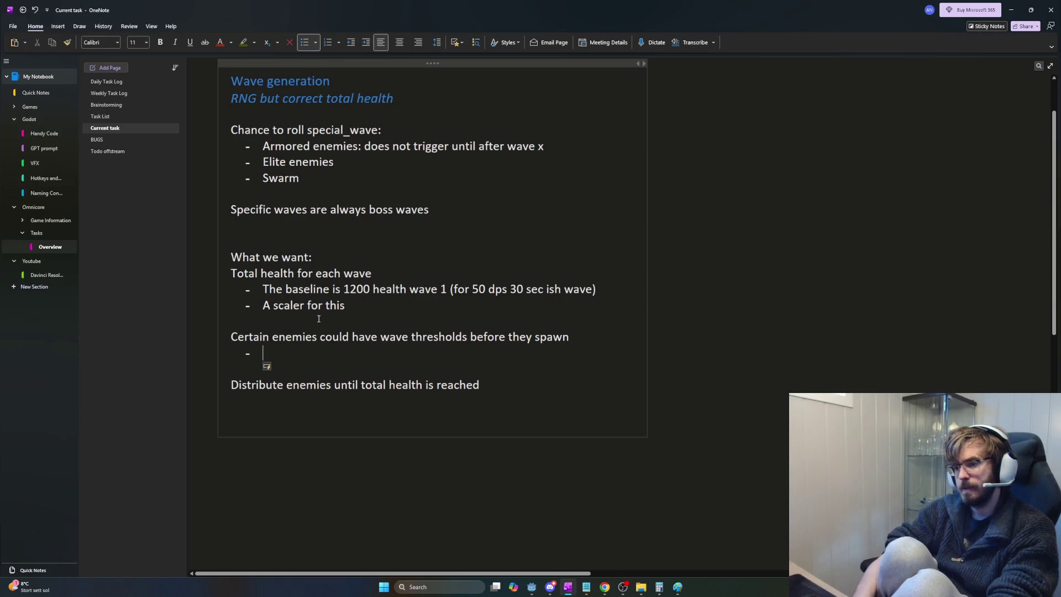
type("Activa")
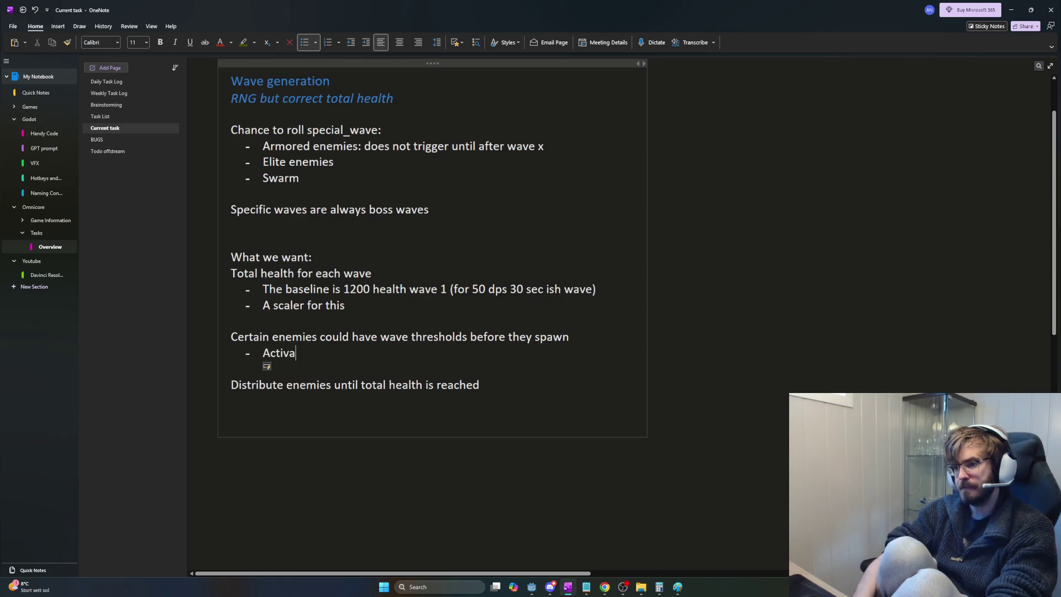
type("te is_wa")
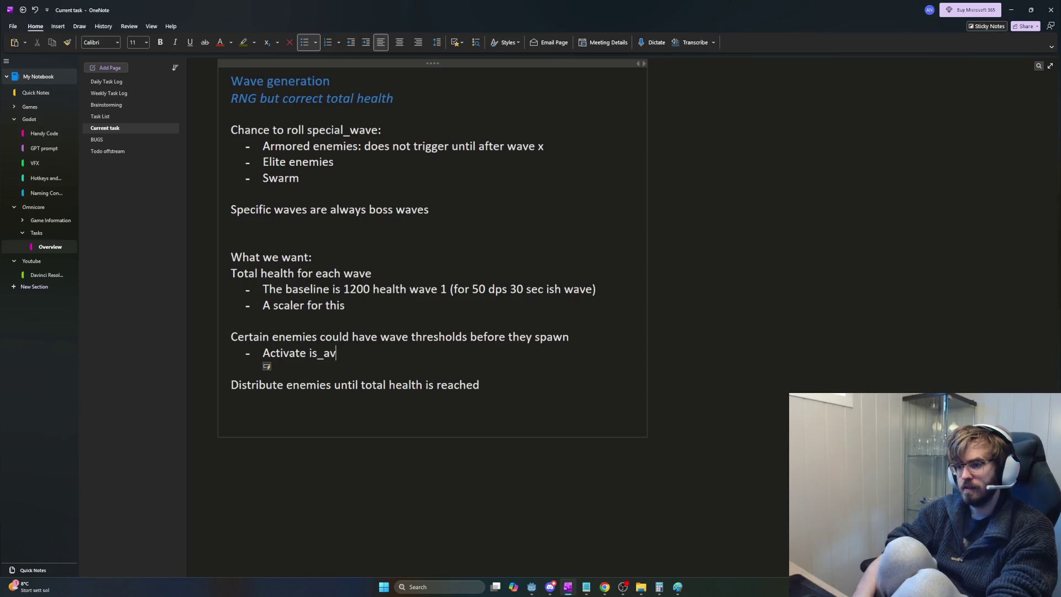
Step: Write the bullet 'Activate can_spawn_basic: bool' under the wave-thresholds note
key("BackSpace")
key("BackSpace")
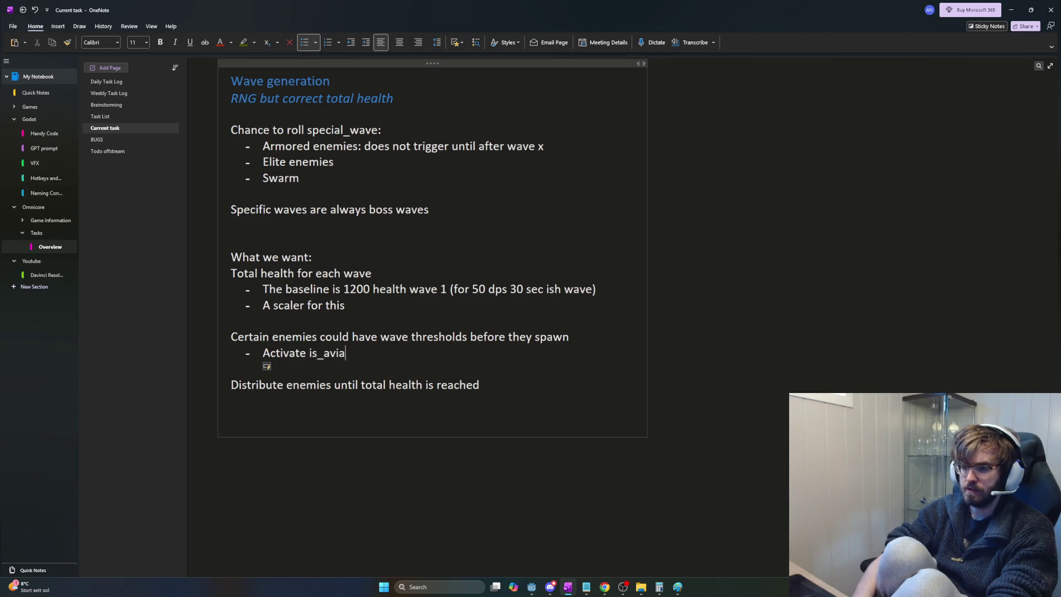
key("BackSpace")
key("BackSpace")
type("abi")
key("BackSpace")
key("BackSpace")
type("ailable")
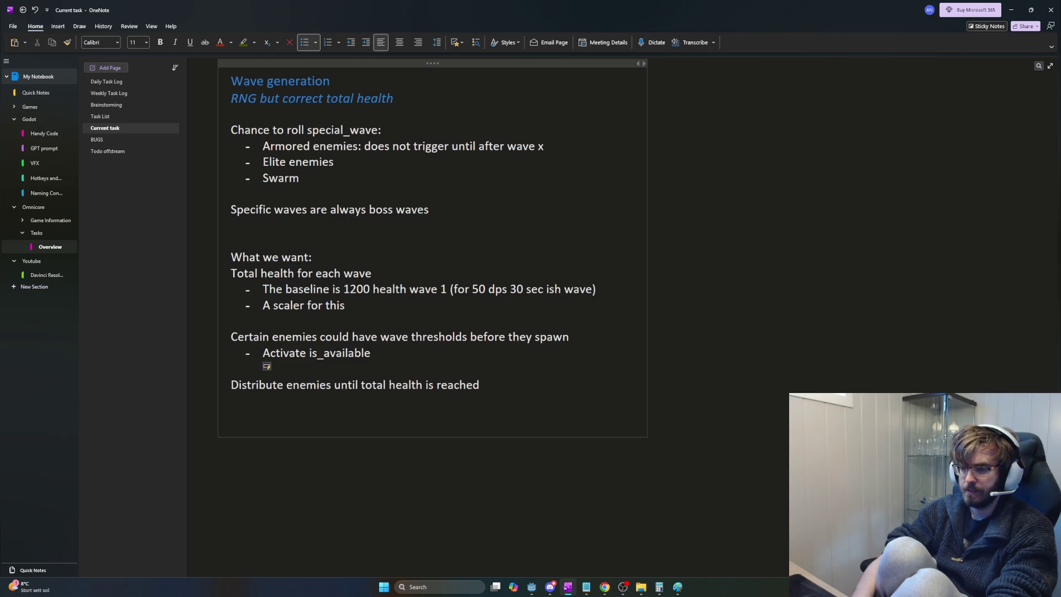
key("BackSpace")
key("BackSpace")
key("BackSpace")
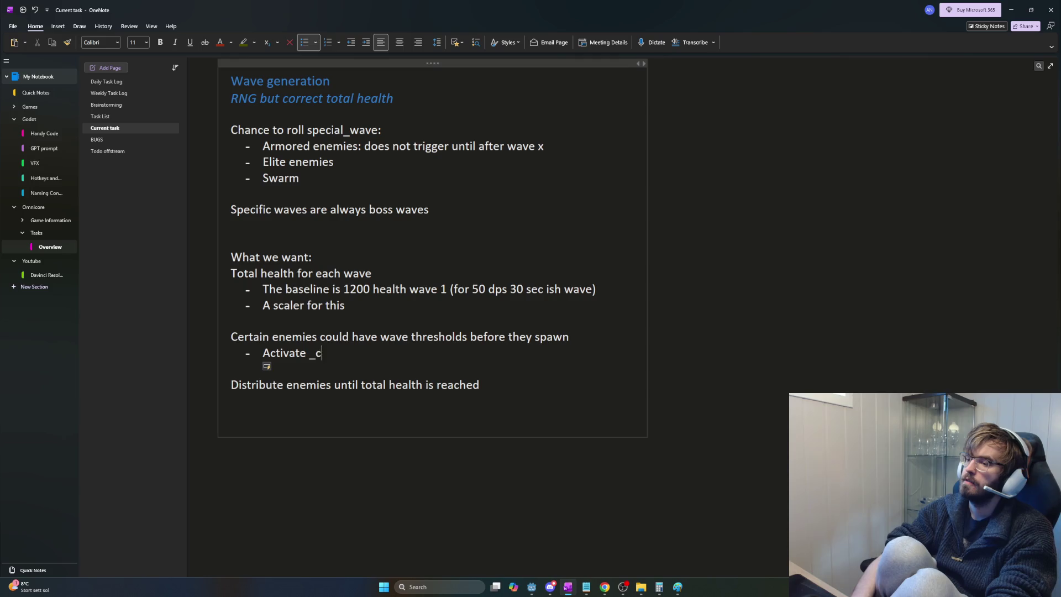
type("an_spawn")
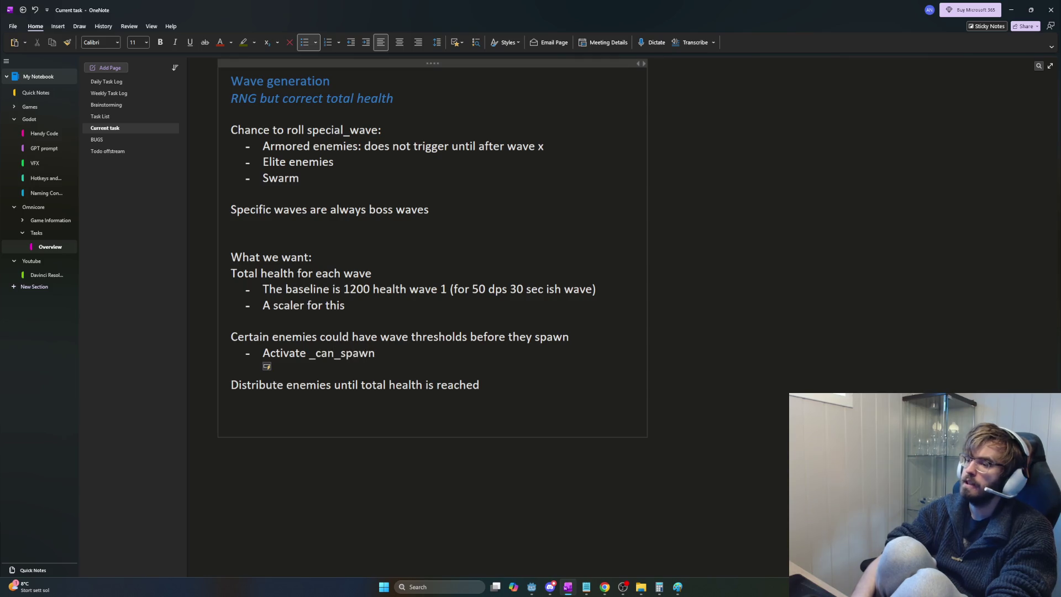
key("BackSpace")
key("BackSpace")
key("BackSpace")
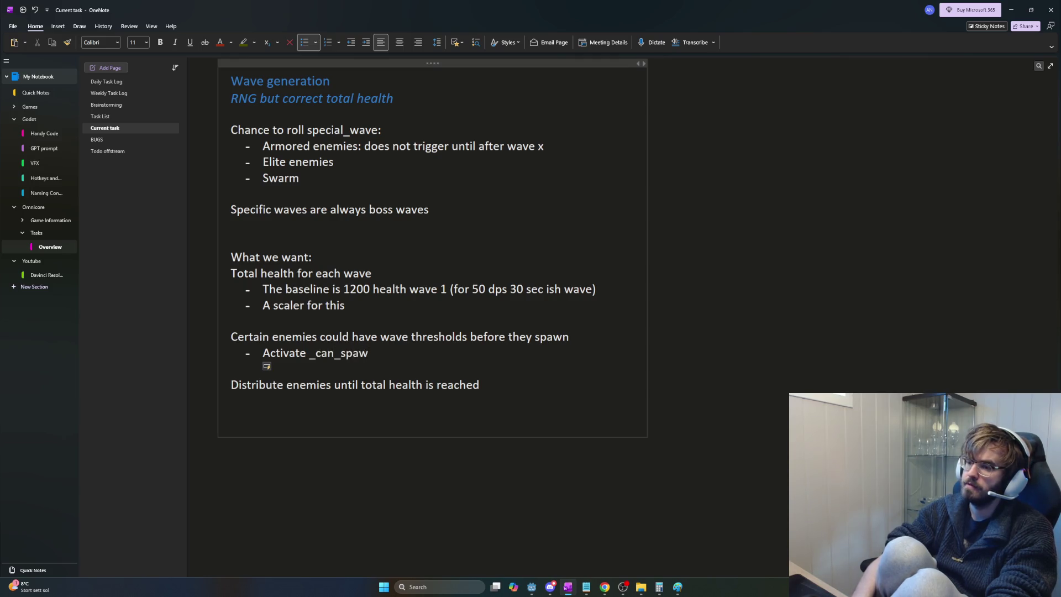
key("BackSpace")
key("BackSpace")
key("BackSpace")
type("can_spawn")
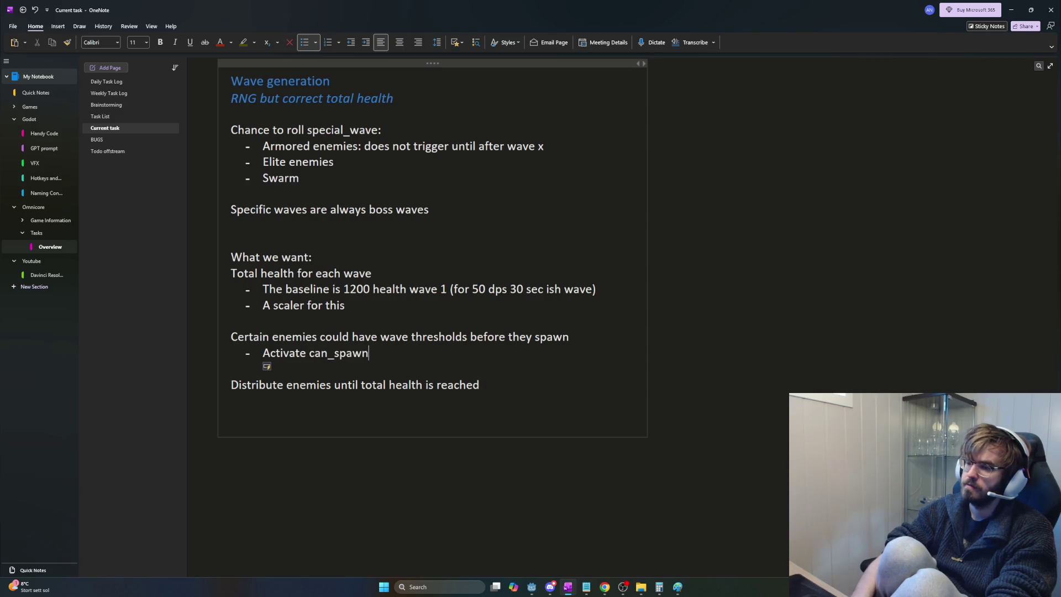
type(" _basic")
type(": bool")
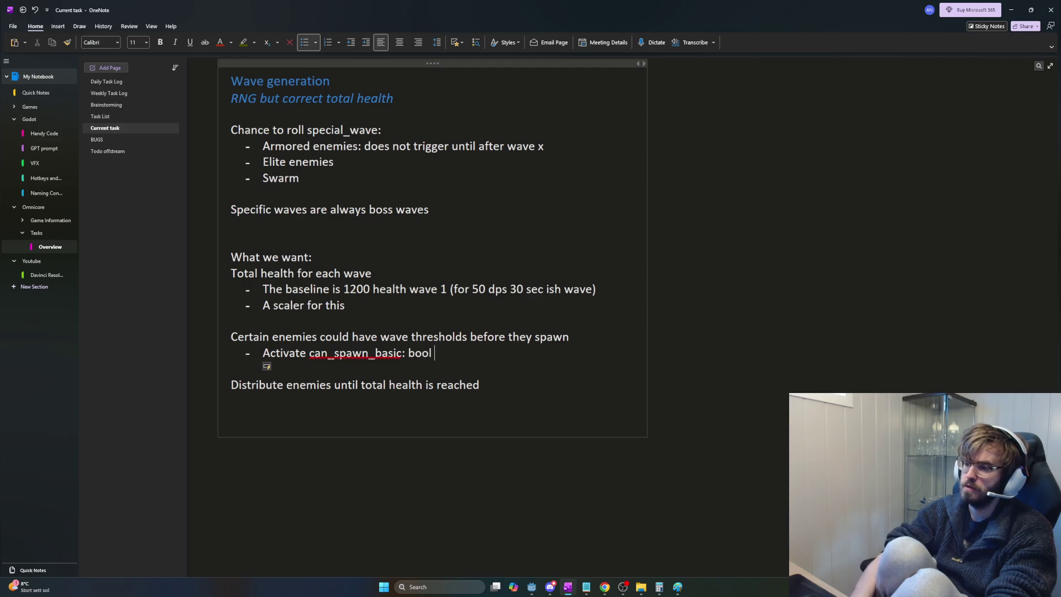
Step: Ignore the spelling flag on can_spawn_basic
left_click_drag(308, 353, 442, 354)
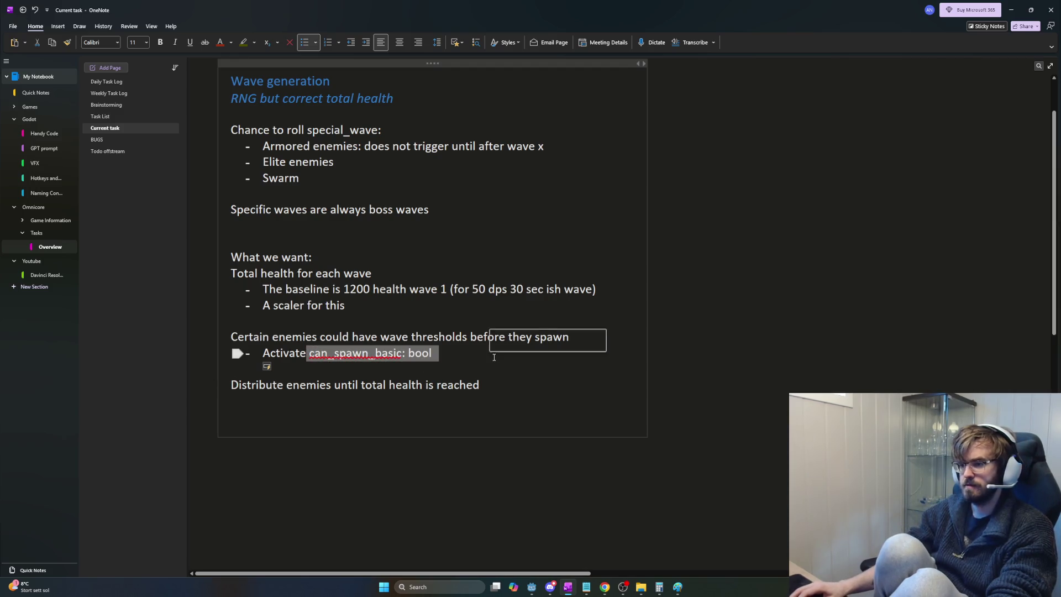
left_click(492, 367)
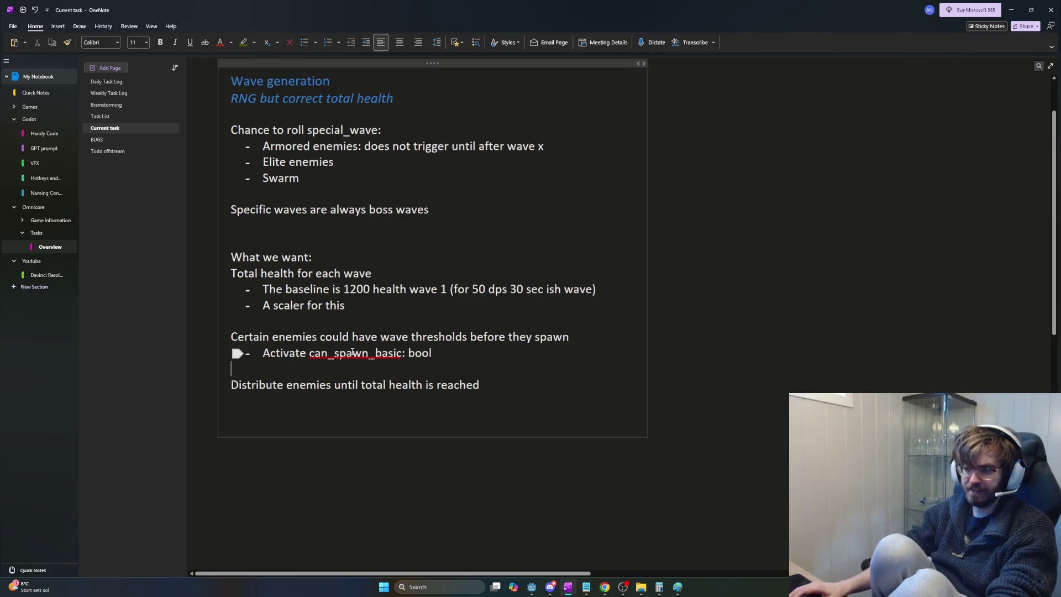
right_click(350, 353)
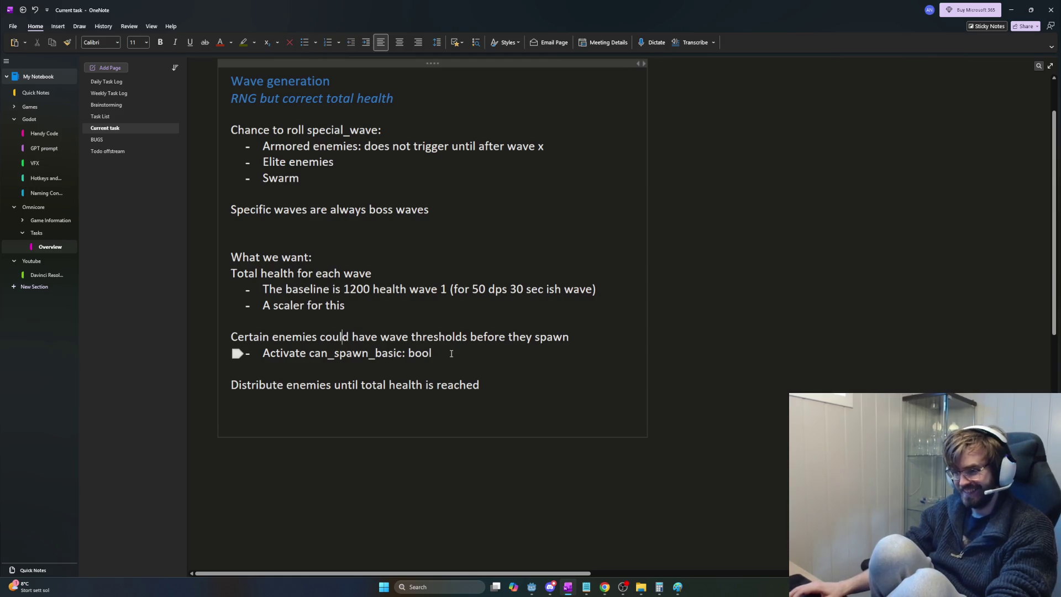
mouse_move(435, 353)
left_mouse_down()
mouse_move(308, 357)
mouse_move(436, 358)
left_mouse_up()
left_click(308, 357)
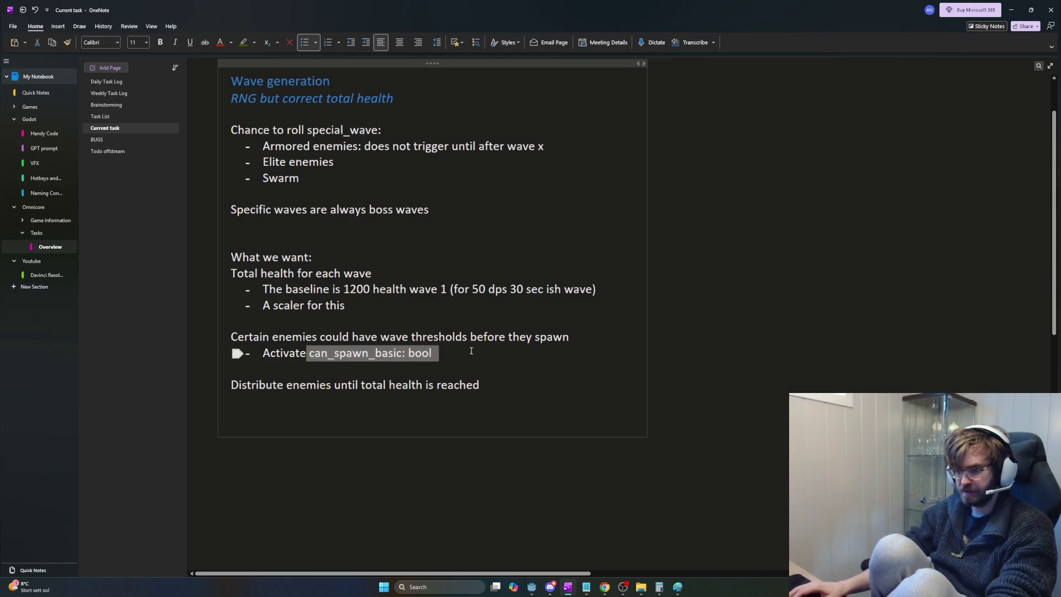
left_click(436, 358)
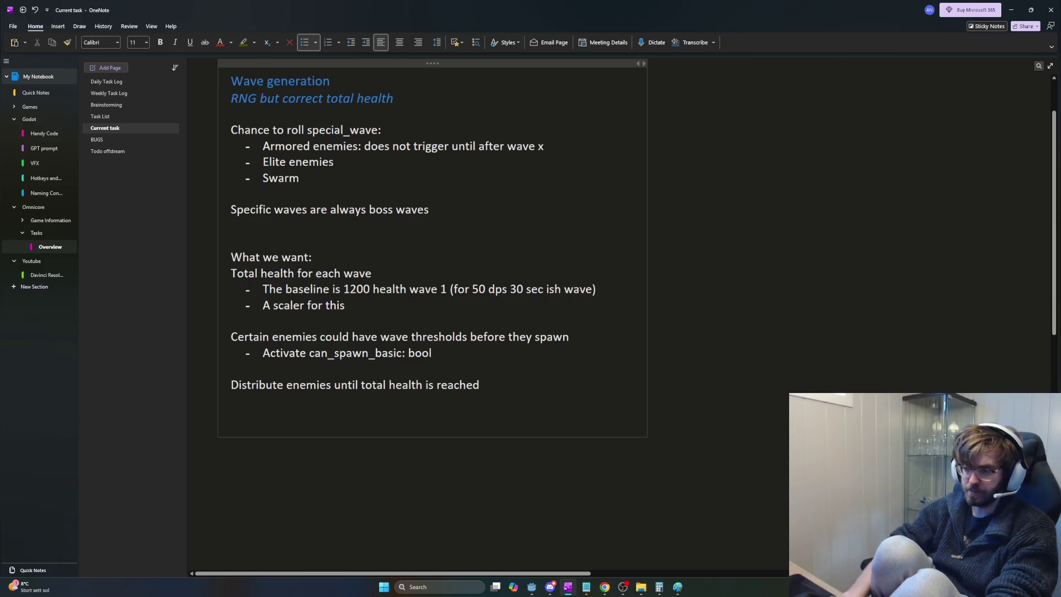
Step: Extend the Activate line's flag list with ', can_spawn_sturdy etc', discarding the stray new bullet
key("Return")
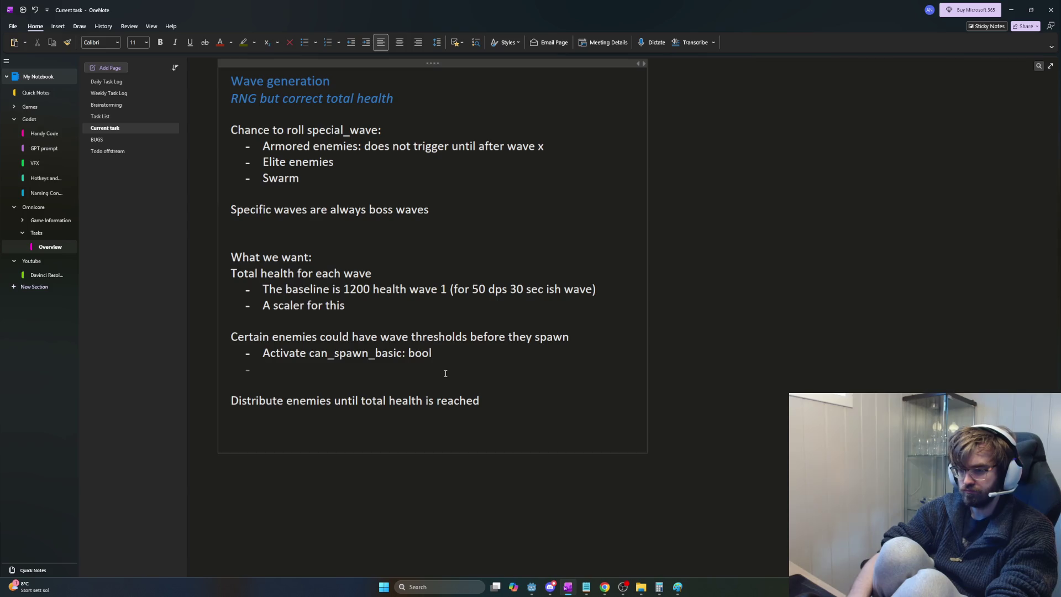
type("o")
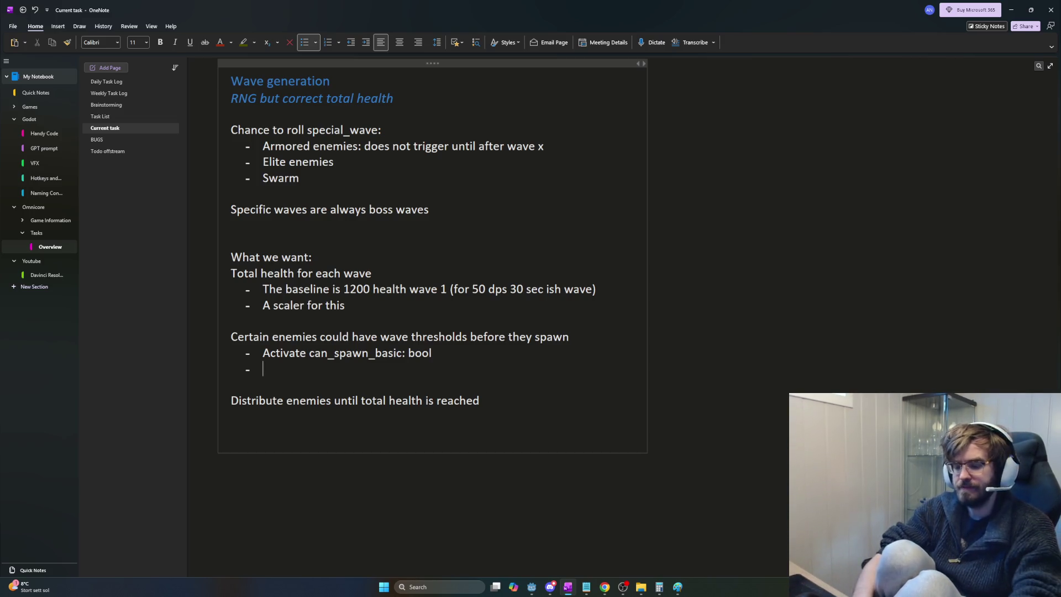
type("can_c")
key("BackSpace")
key("BackSpace")
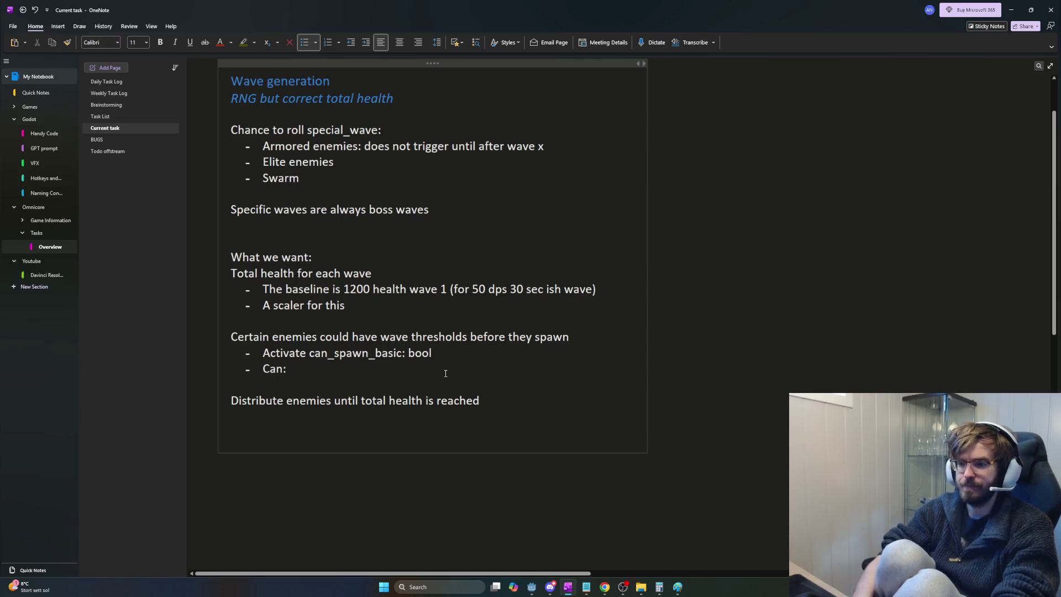
key("BackSpace")
key("BackSpace")
key("BackSpace")
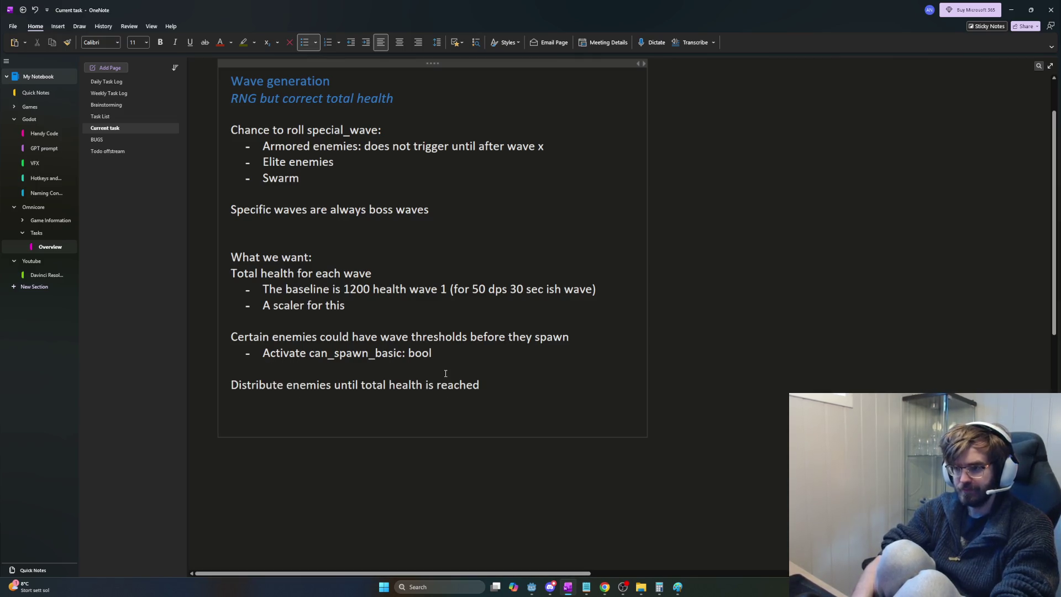
type(", can_spawn_sturdy 3")
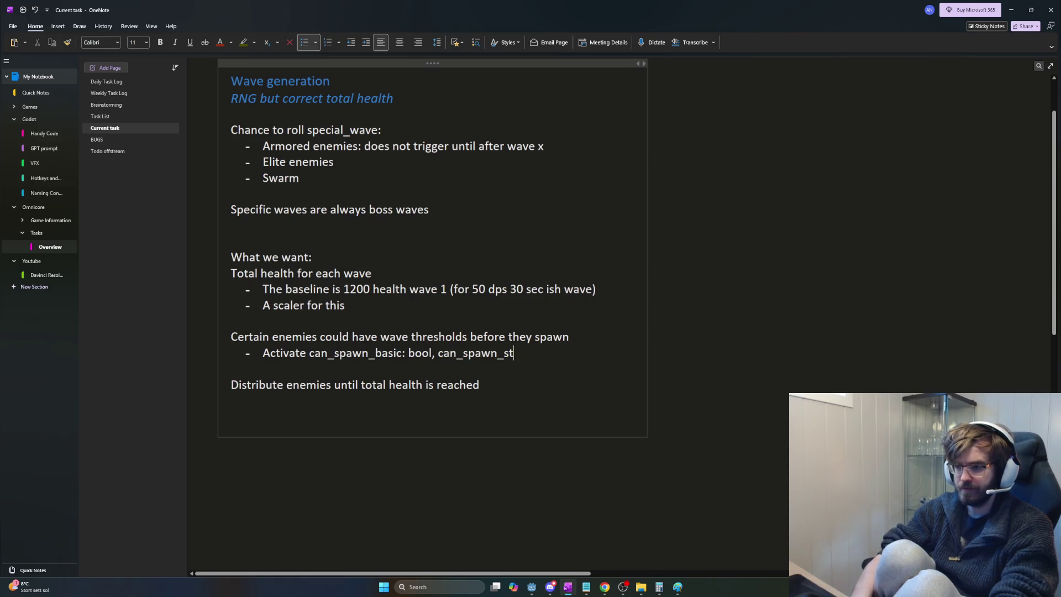
key("BackSpace")
type("etc")
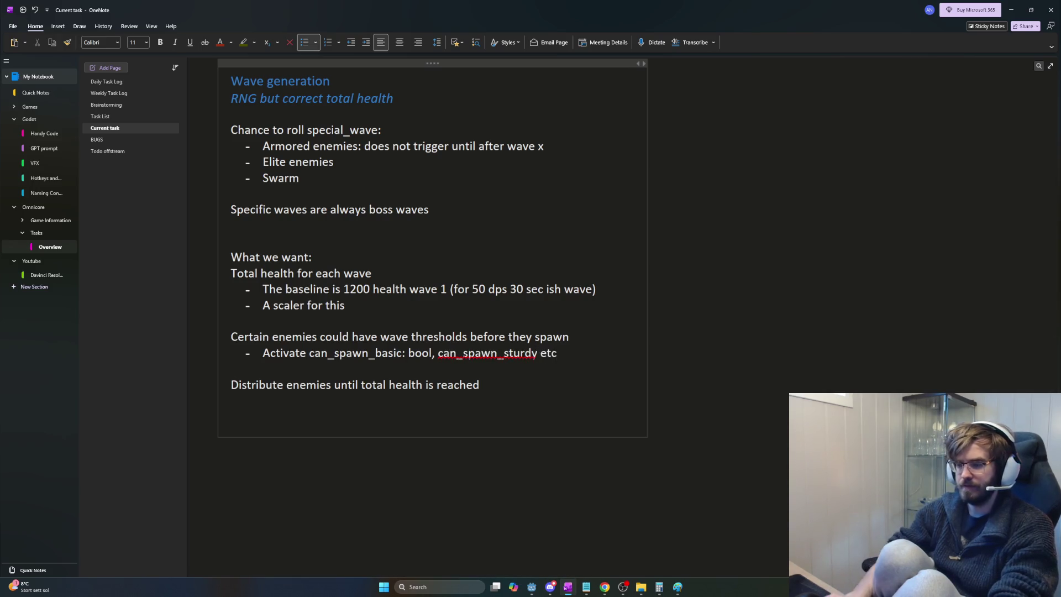
Step: Rename the flags to can_spawn_basic_01 and can_spawn_sturdy_01, then move to the Distribute line
left_click(407, 354)
type("_01")
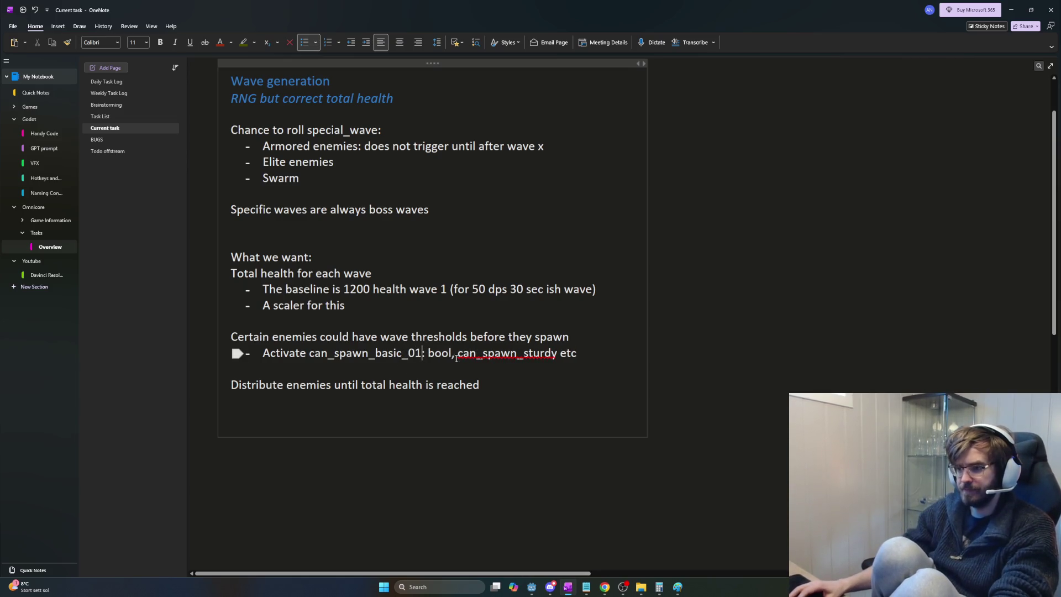
left_click(557, 354)
type("_01")
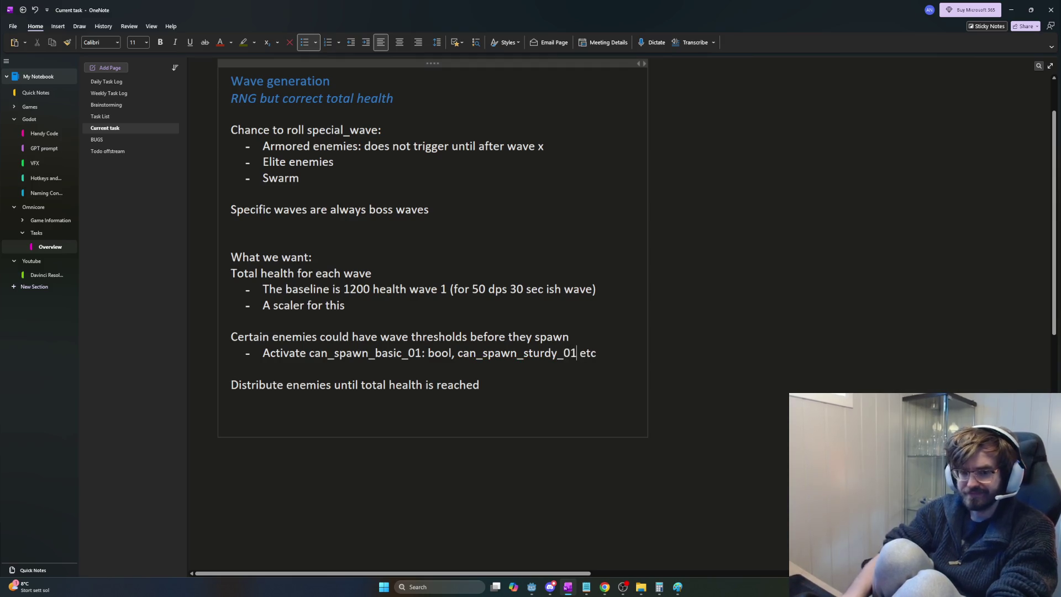
left_click(425, 386)
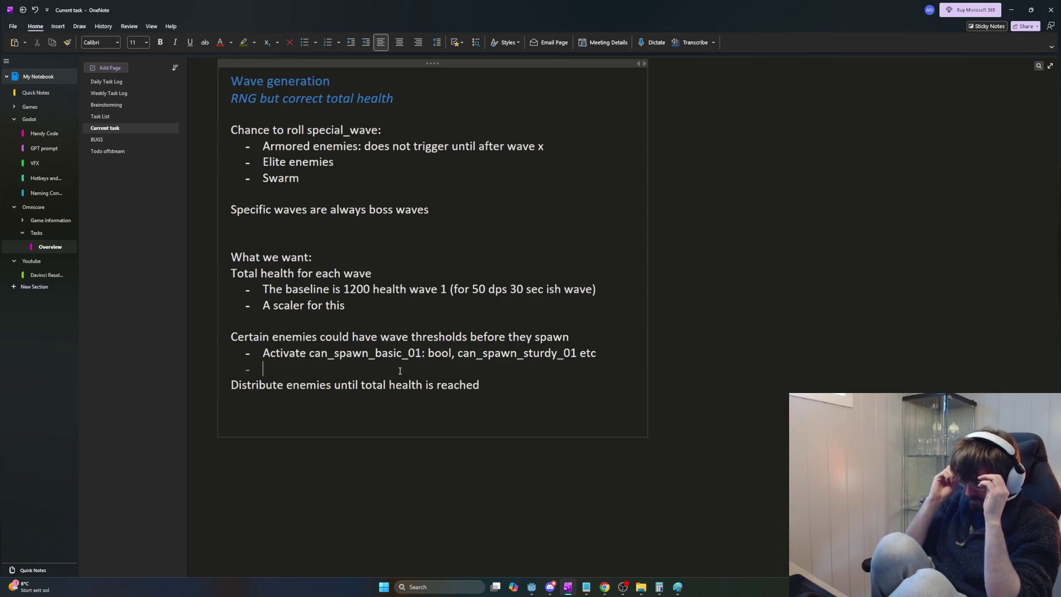
Step: Insert blank lines above Distribute, start a Func line, and make both requirement lines blue headings
key("Return")
key("Return")
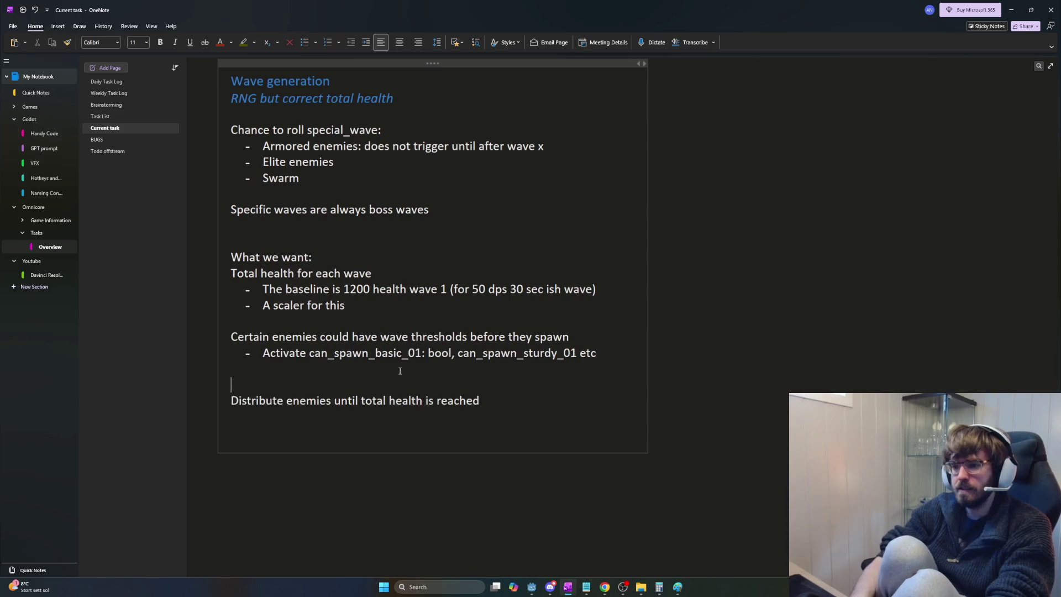
key("Return")
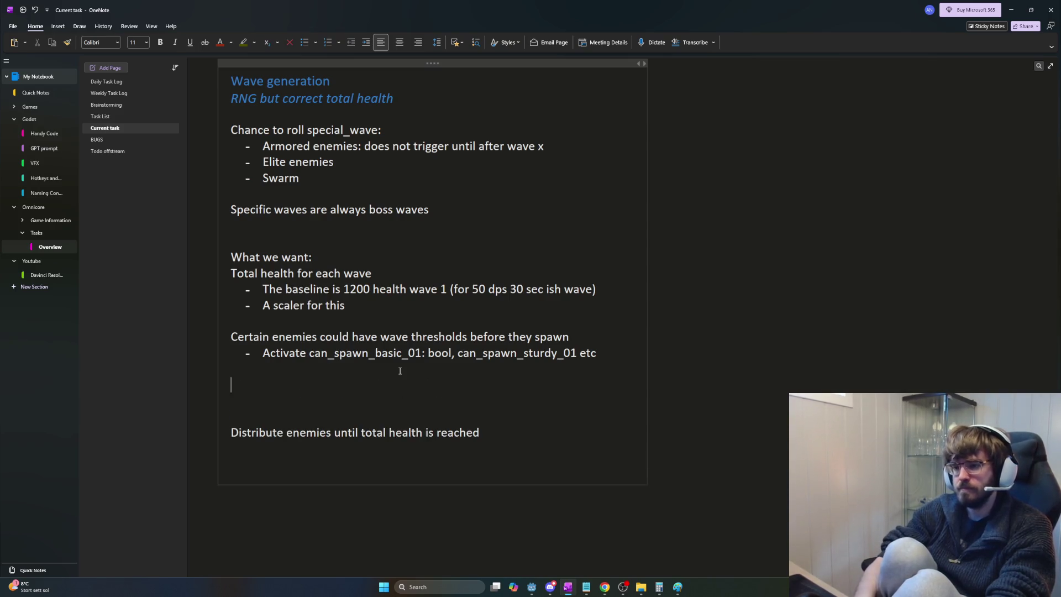
type("Func")
mouse_move(535, 340)
left_mouse_down()
mouse_move(232, 338)
mouse_move(322, 268)
left_mouse_up()
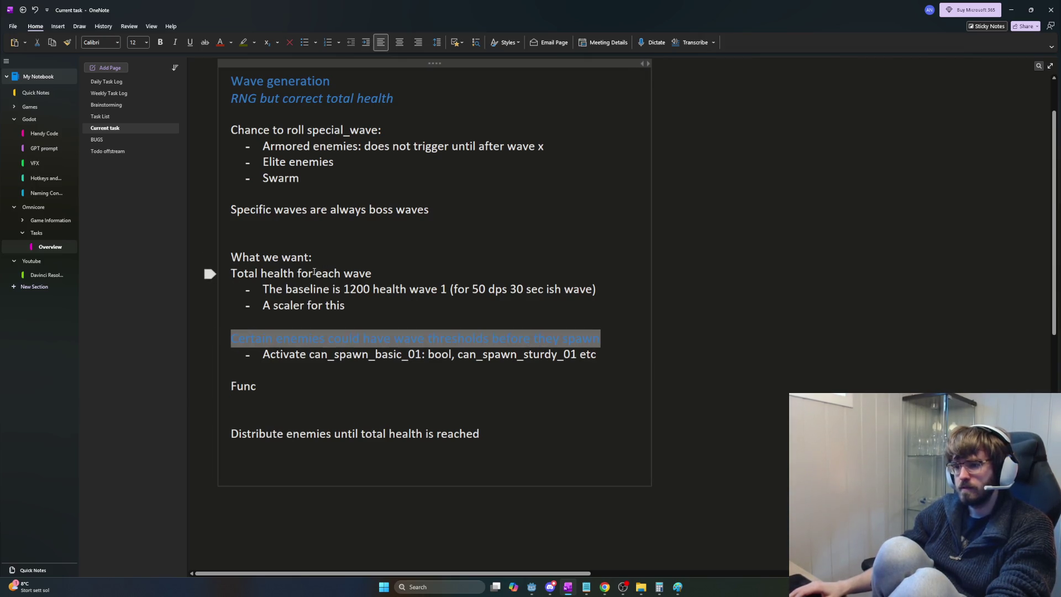
triple_click(314, 273)
key("ctrl+alt+2")
left_click(324, 376)
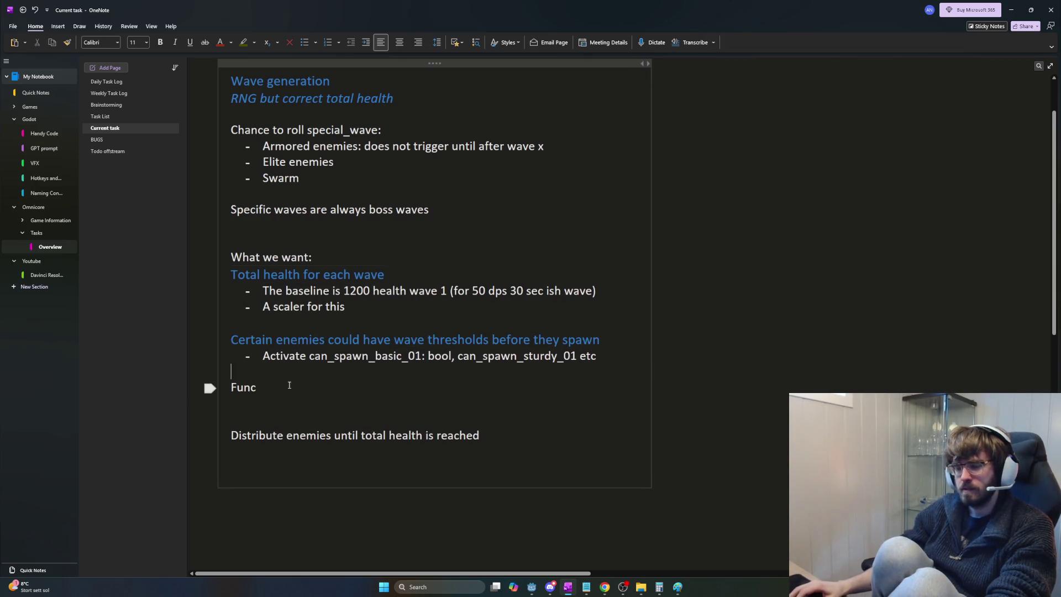
Step: Replace 'Func' with a lowercase 'func update_enemies_that_can_spawn()' signature
double_click(289, 385)
double_click(325, 391)
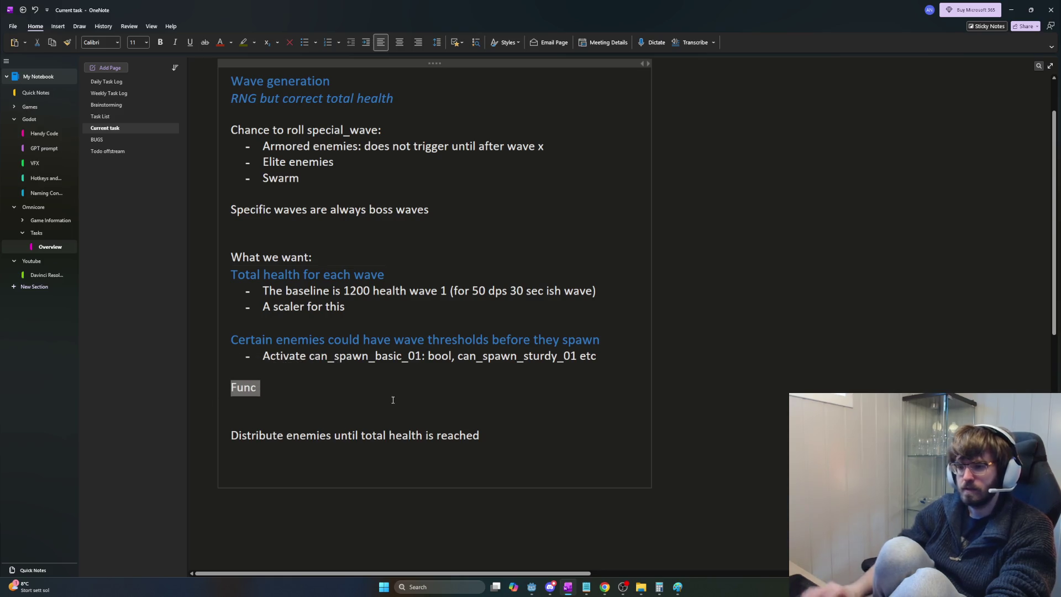
key("BackSpace")
type("func")
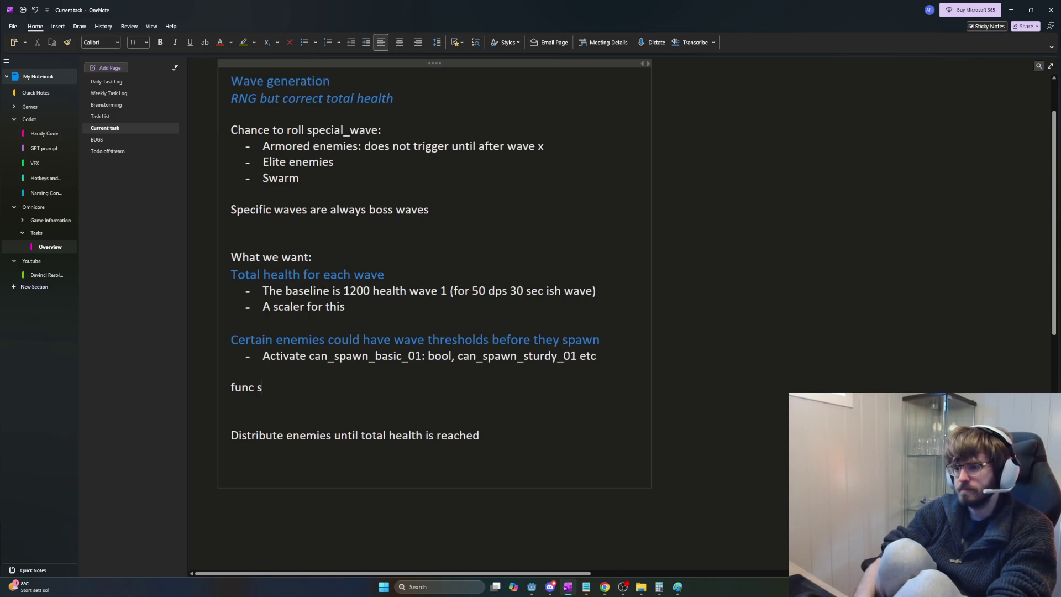
key("BackSpace")
type("update_")
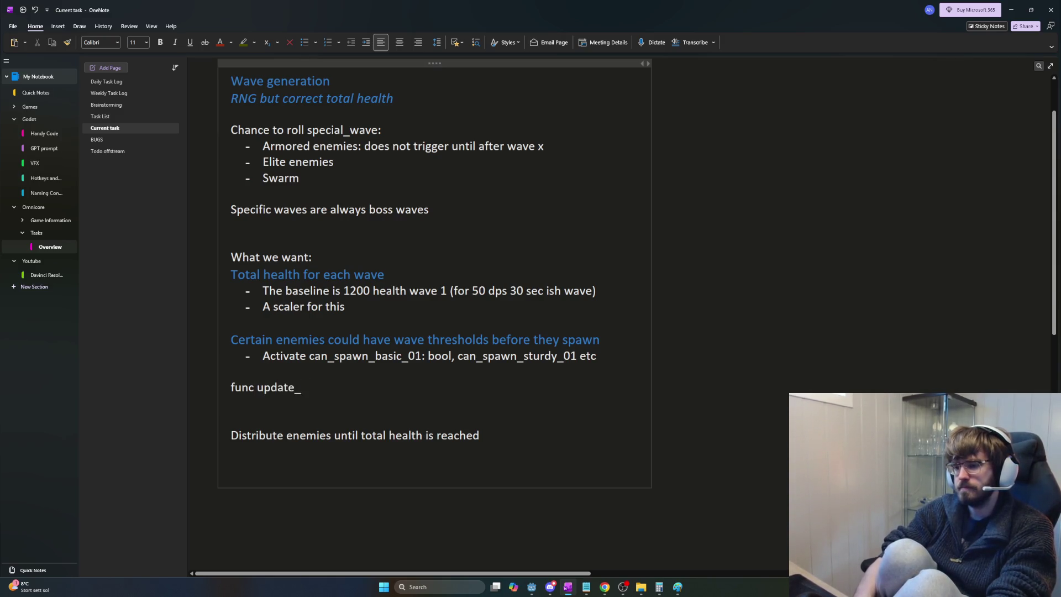
type("e")
key("BackSpace")
key("BackSpace")
key("BackSpace")
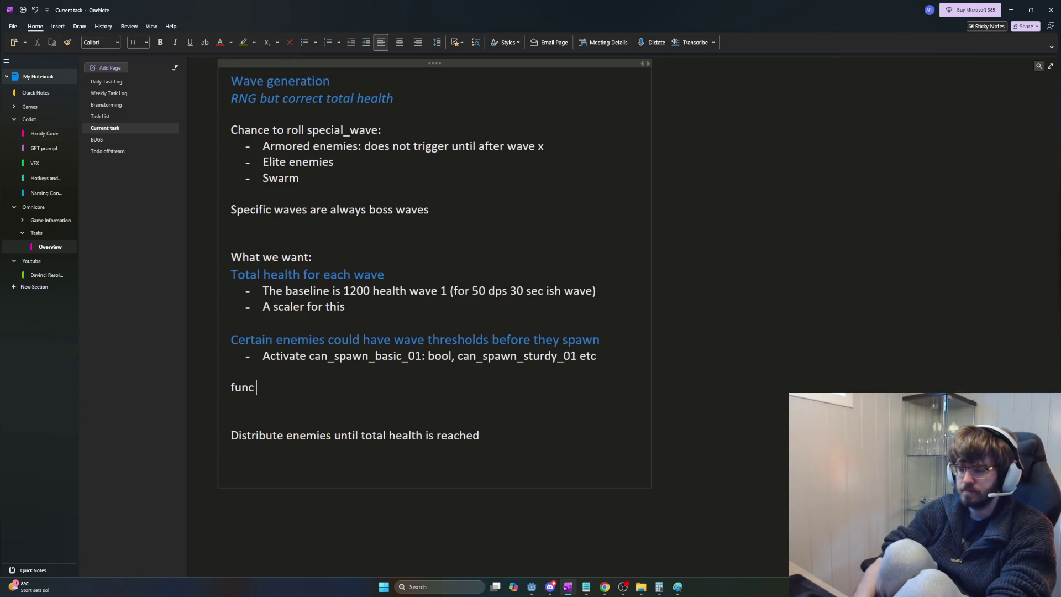
type("update_enemies_")
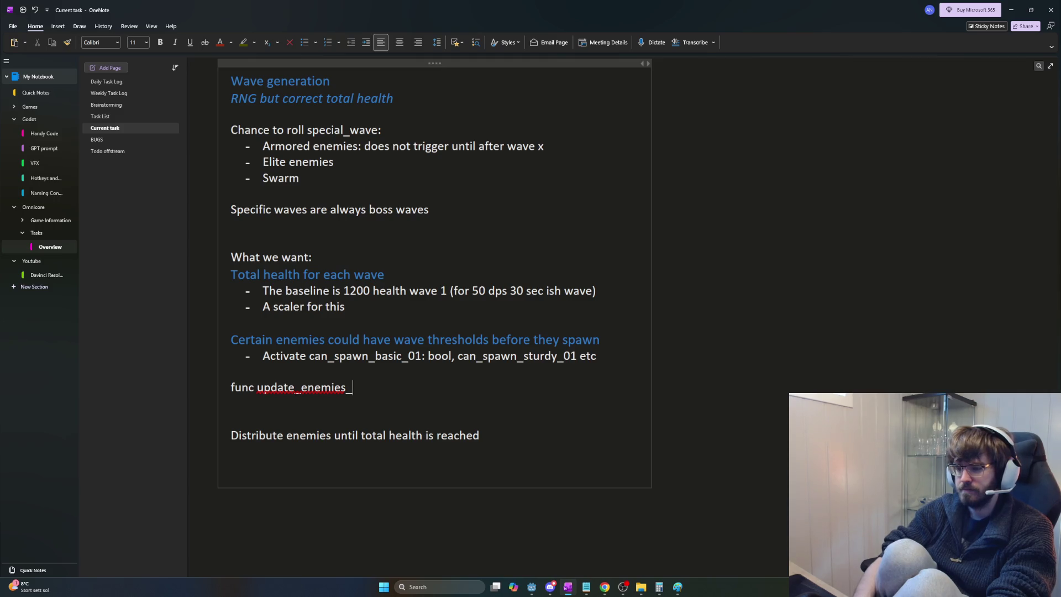
type("that_can")
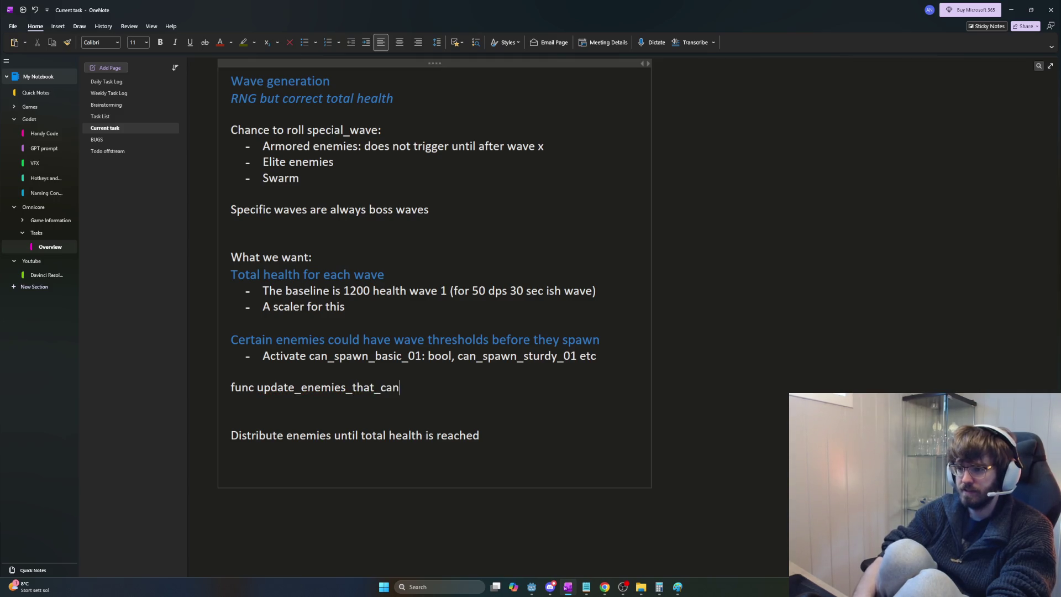
type("_spa")
key("BackSpace")
key("BackSpace")
key("BackSpace")
type("_spawn")
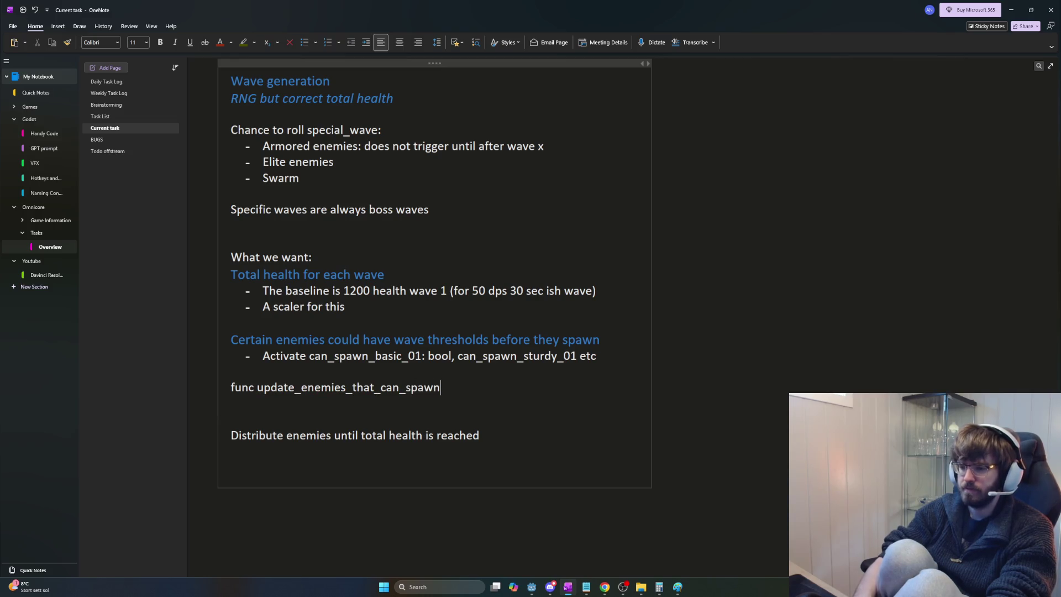
type("()")
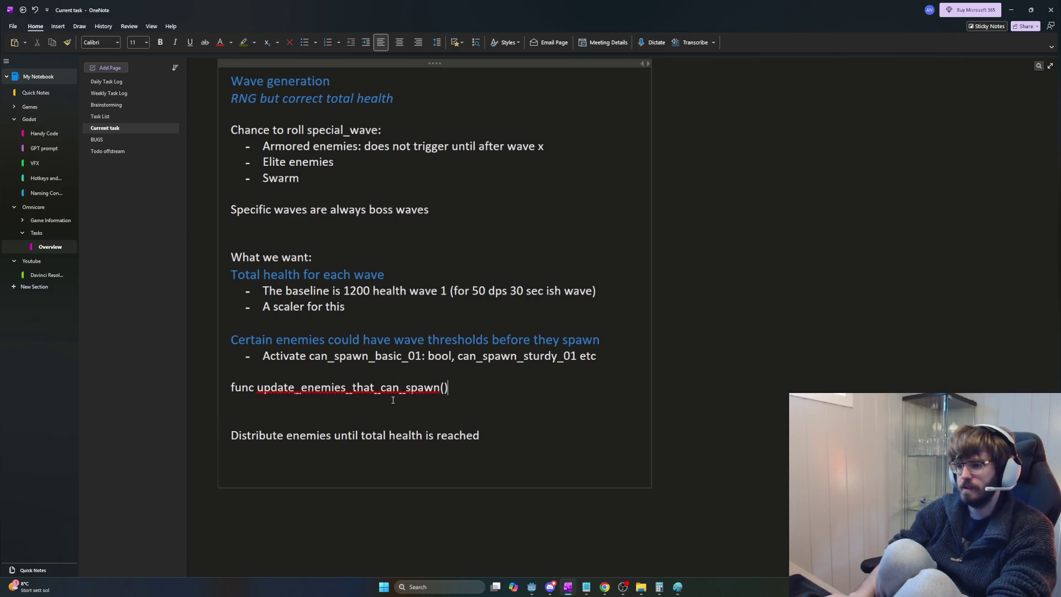
Step: Finish the signature as update_enemies_that_can_spawn(): and begin an indented body line
key("Left")
type("wave_number")
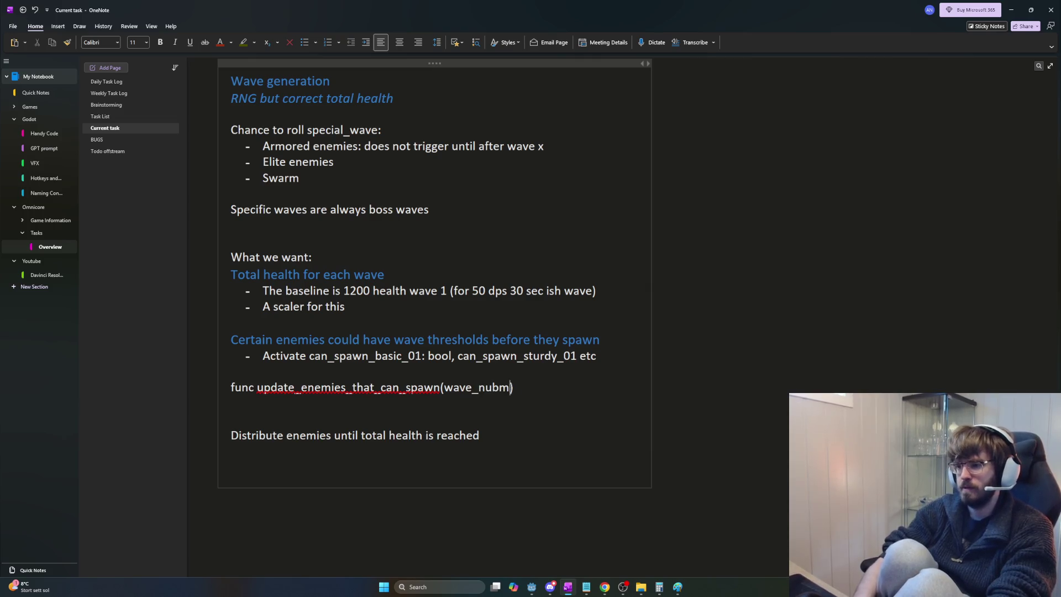
type(")")
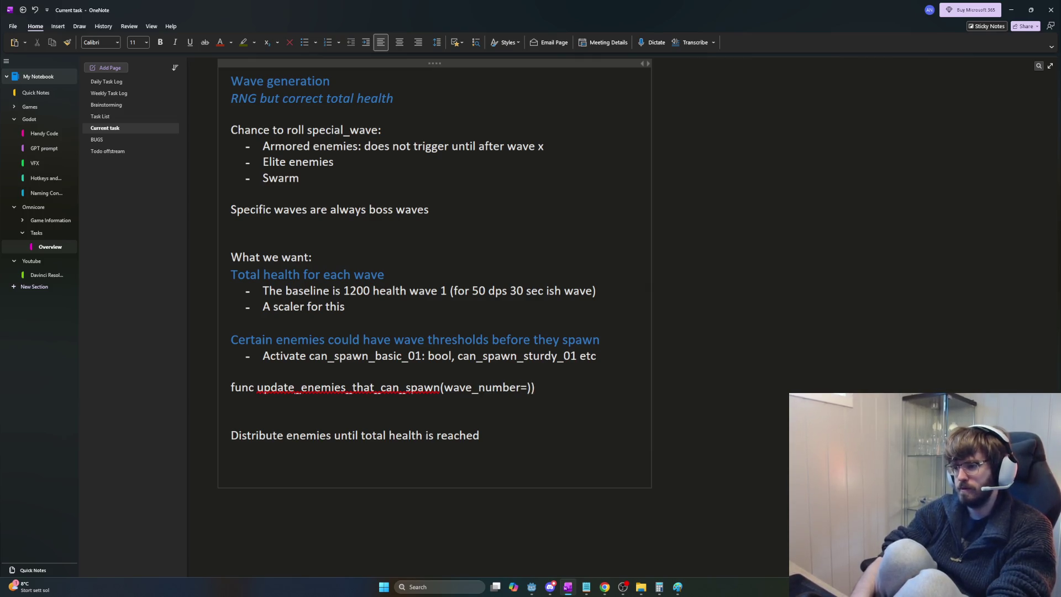
key("BackSpace")
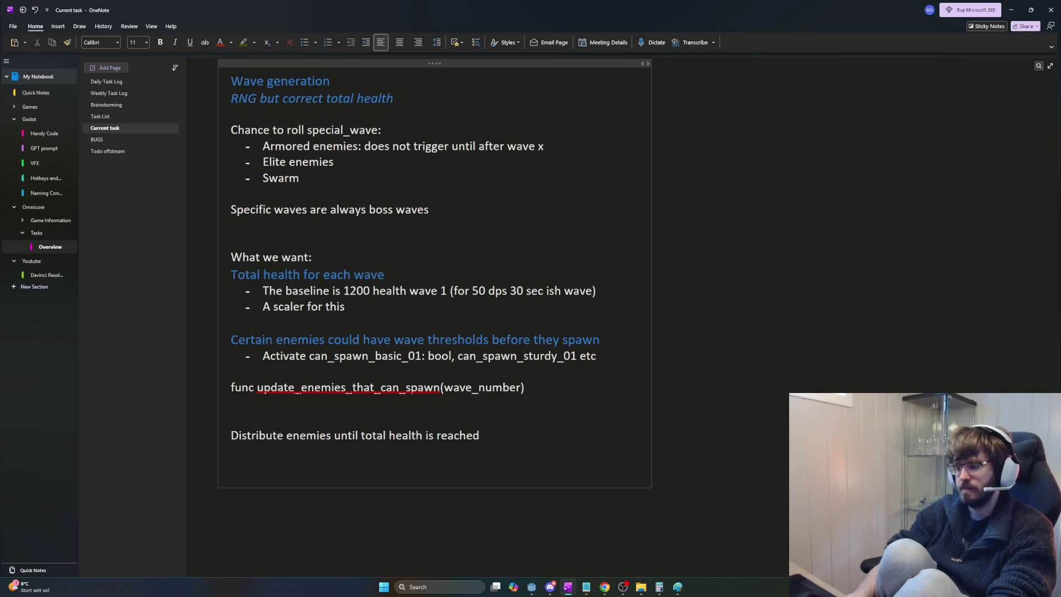
type(":")
key("BackSpace")
key("BackSpace")
key("BackSpace")
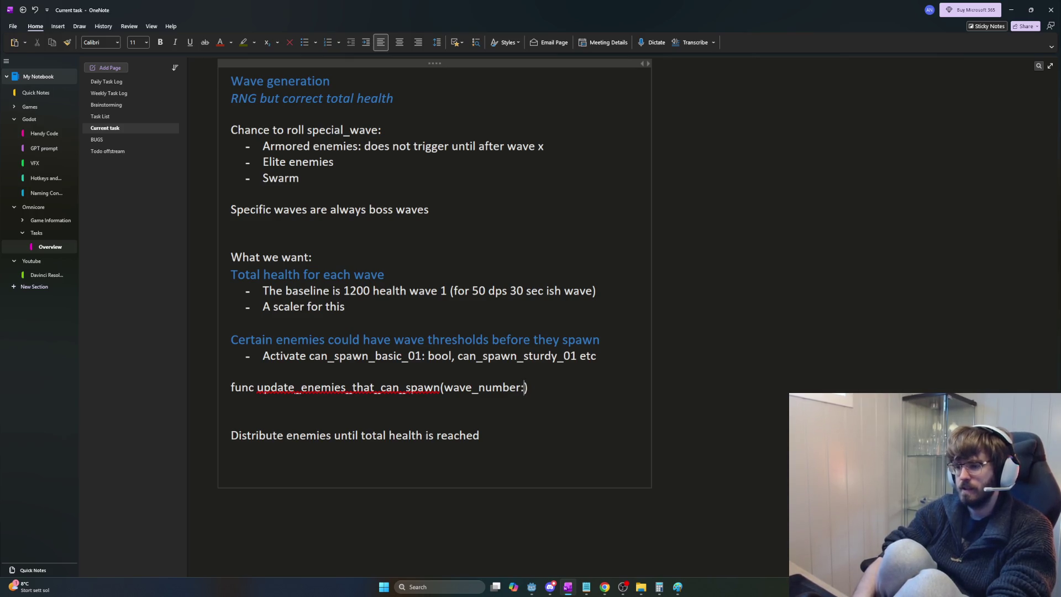
key("BackSpace")
key("BackSpace")
key("BackSpace")
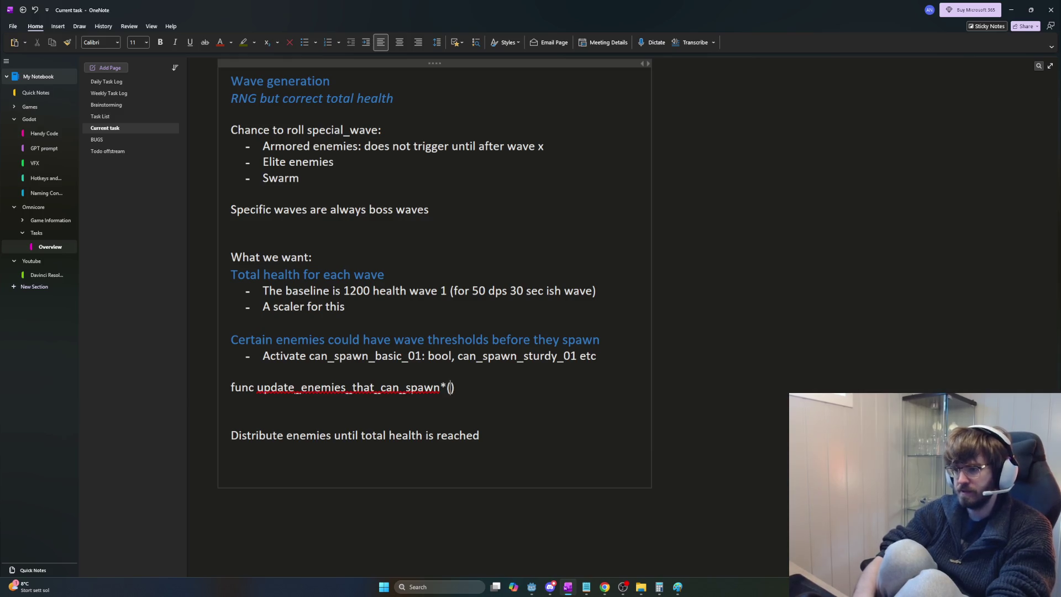
type("(")
key("End")
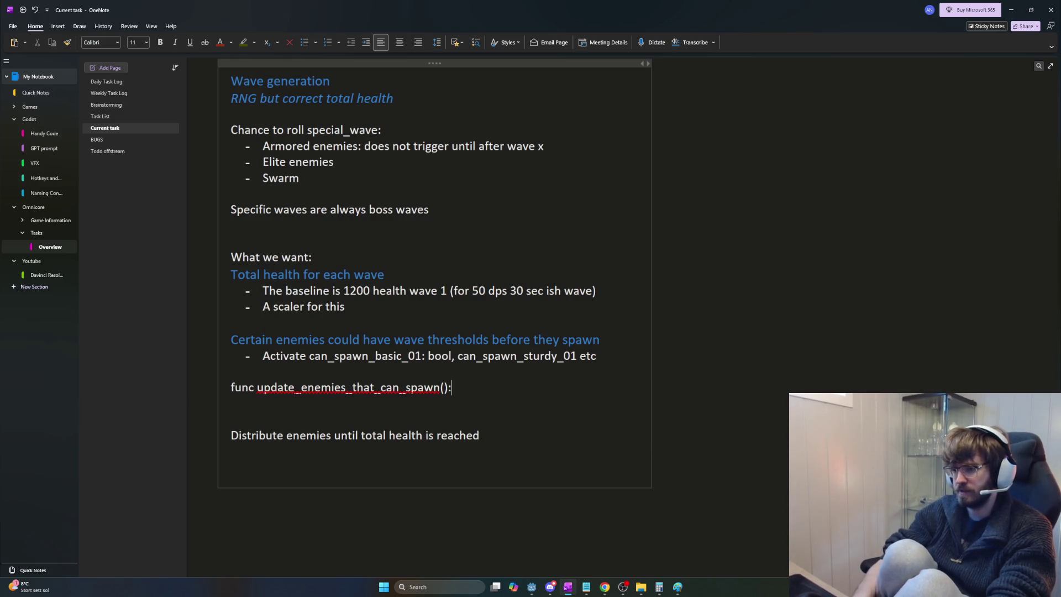
key("Return")
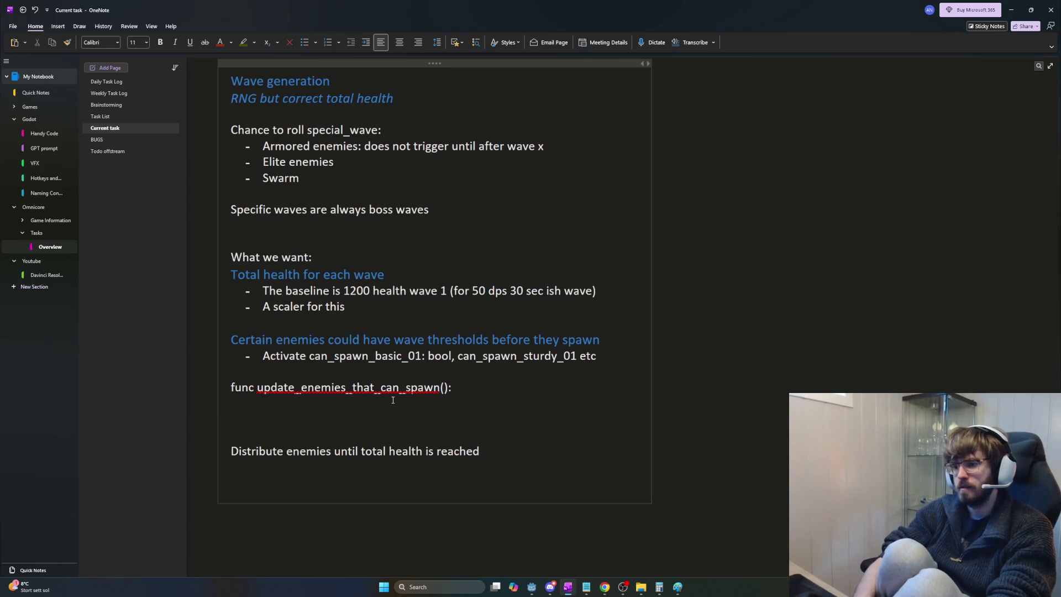
key("Tab")
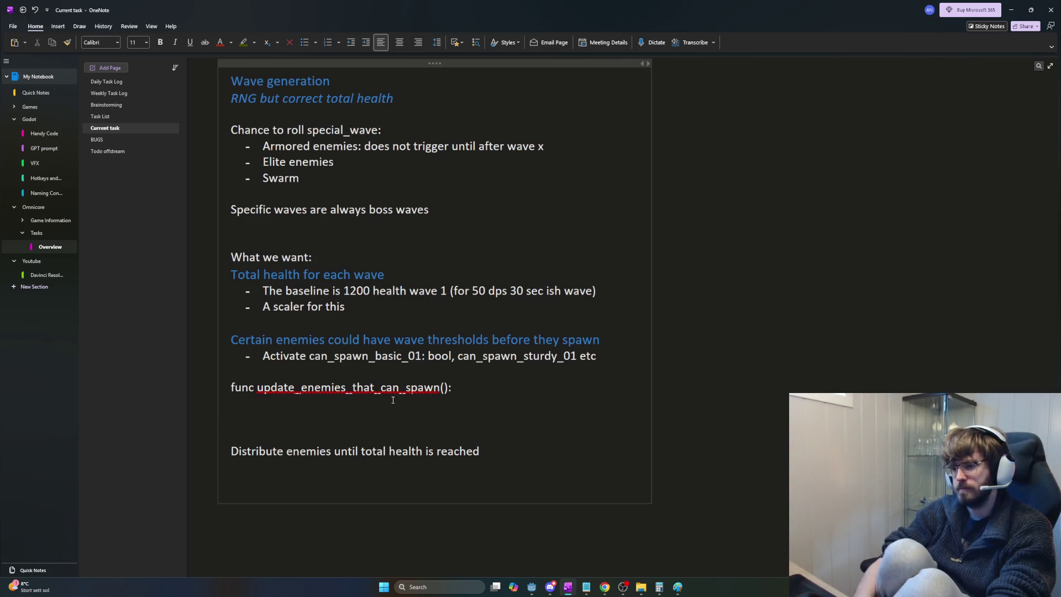
Step: Write 'match wave_number:' as the function body's first line
type("match wa")
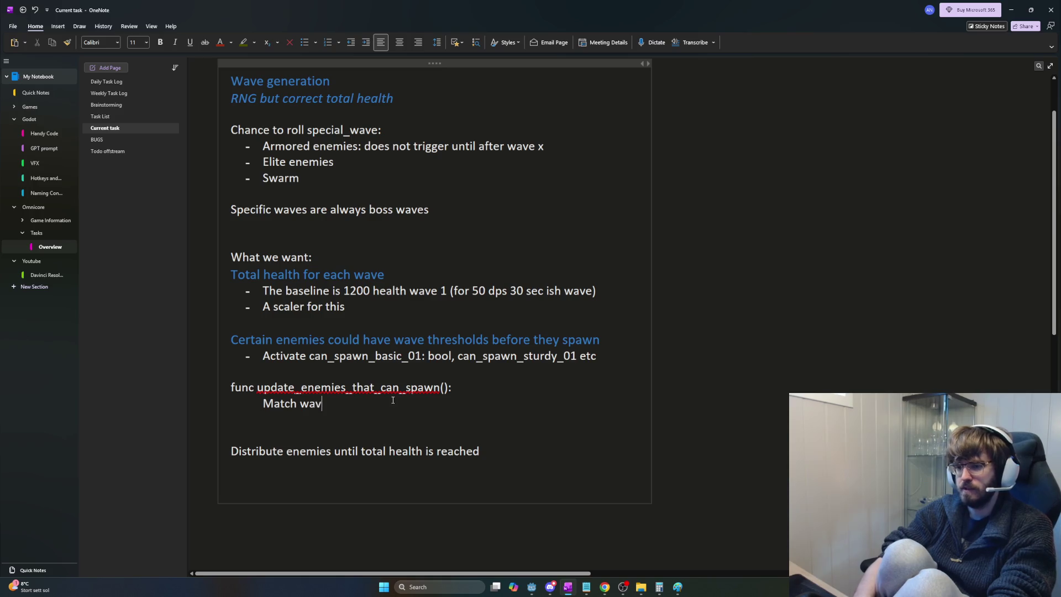
key("BackSpace")
key("BackSpace")
key("ctrl+z")
type("wa")
type("number")
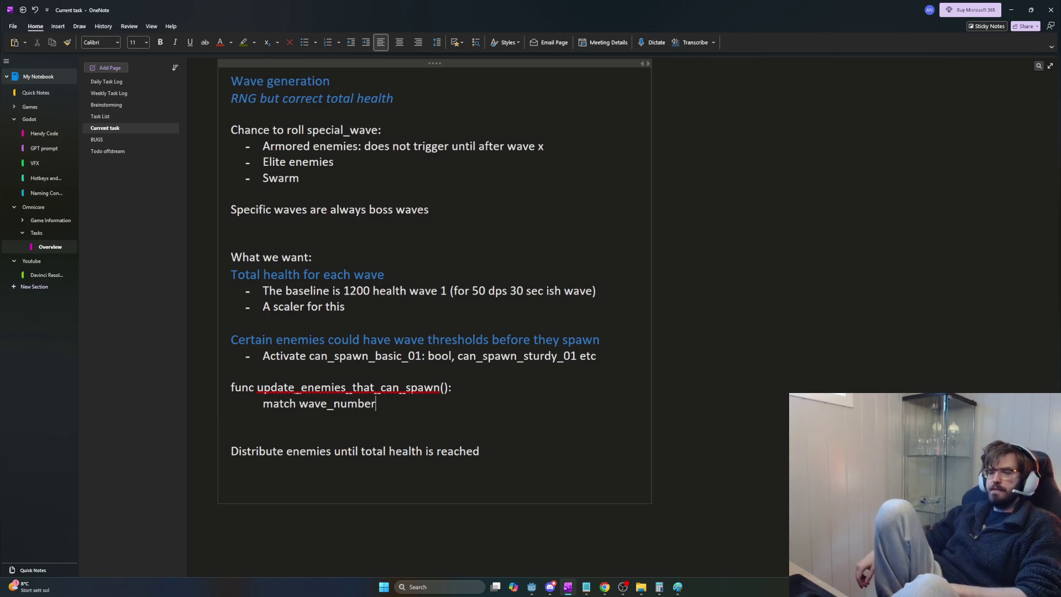
type(":")
Step: Add case labels 3:, 6: and 9: beneath the match line
key("Return")
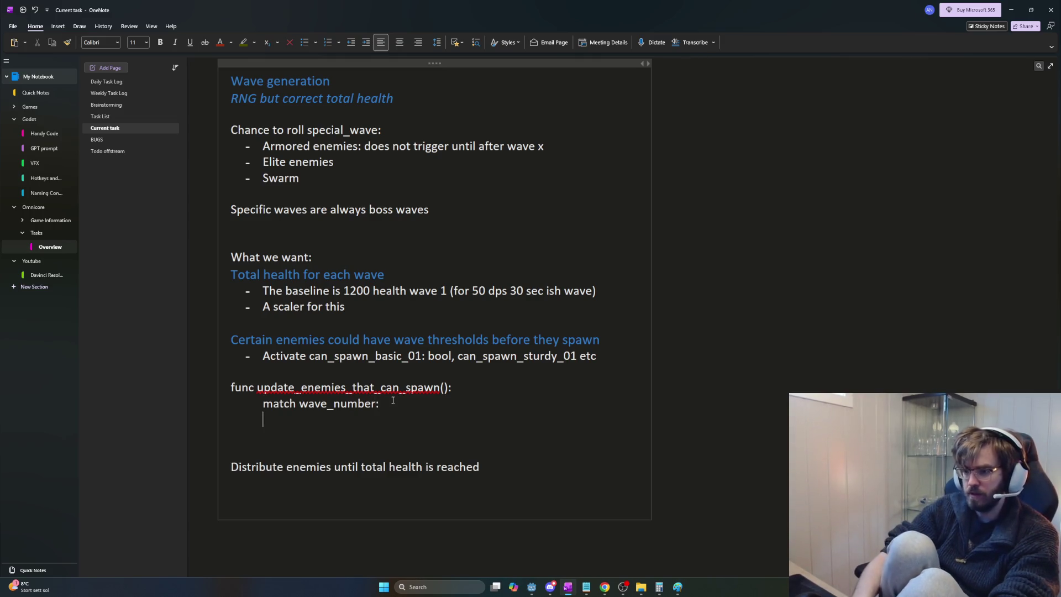
type("3,")
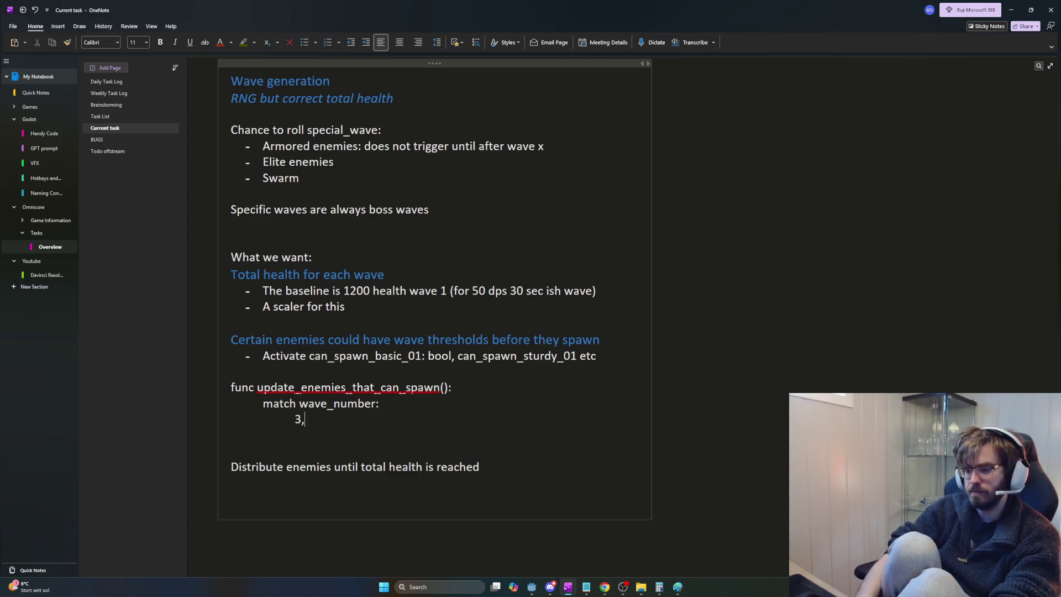
key("BackSpace")
type(":")
key("Return")
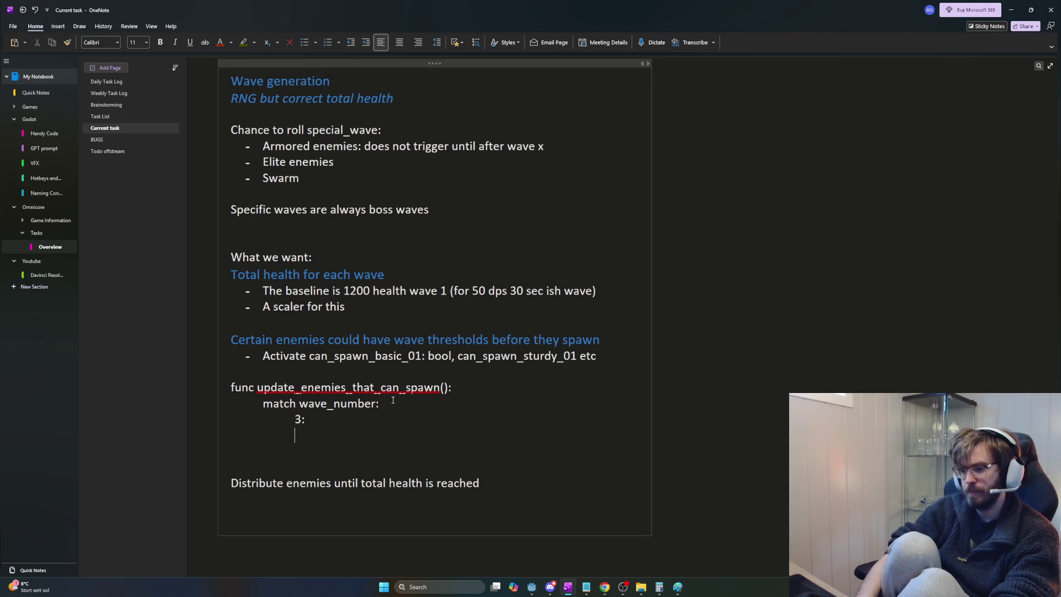
type("5,")
key("BackSpace")
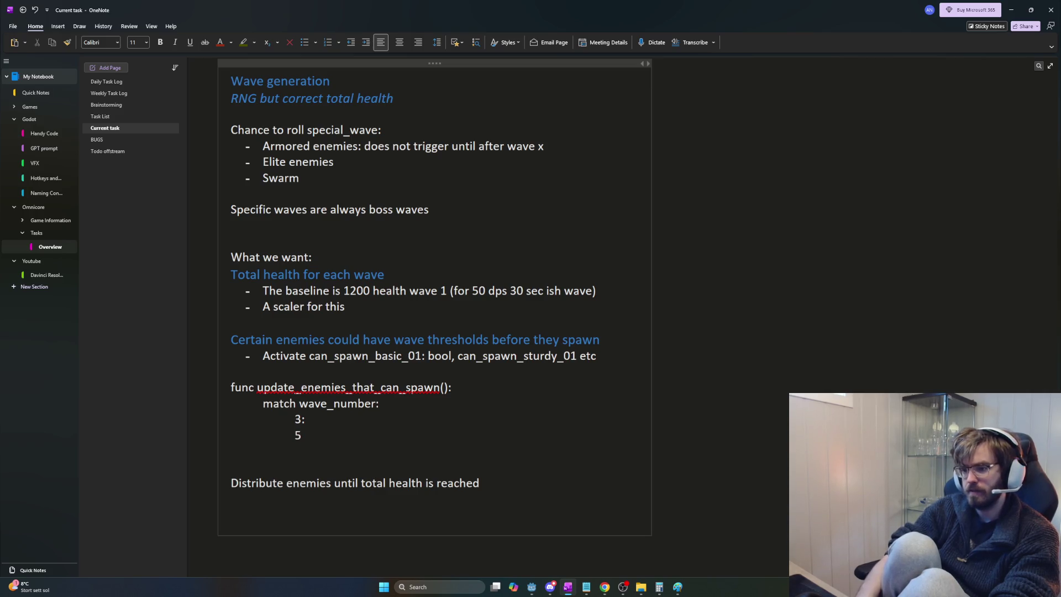
key("BackSpace")
type("6:")
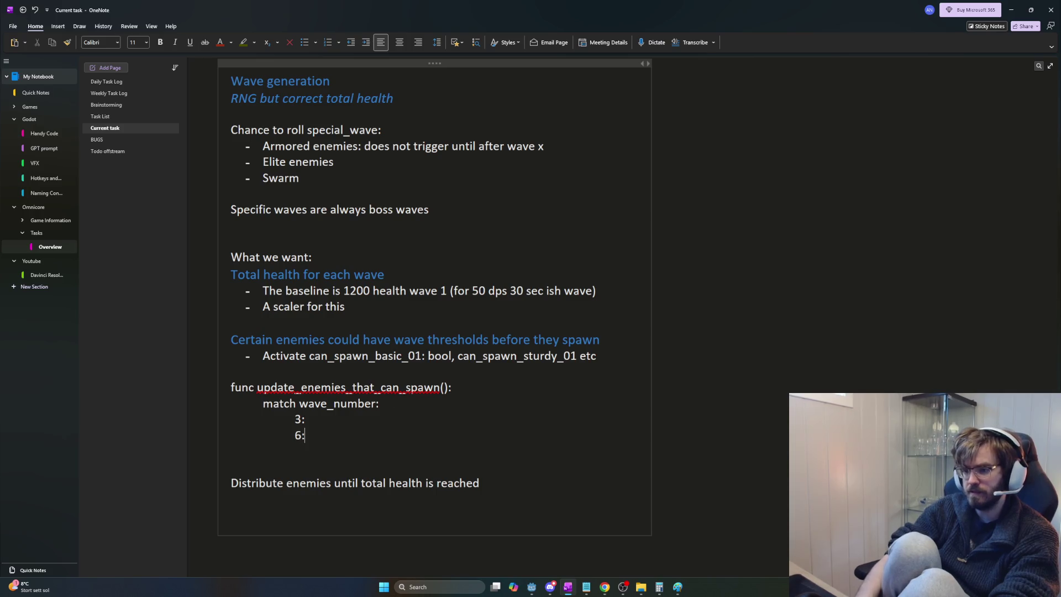
key("Return")
type("9:")
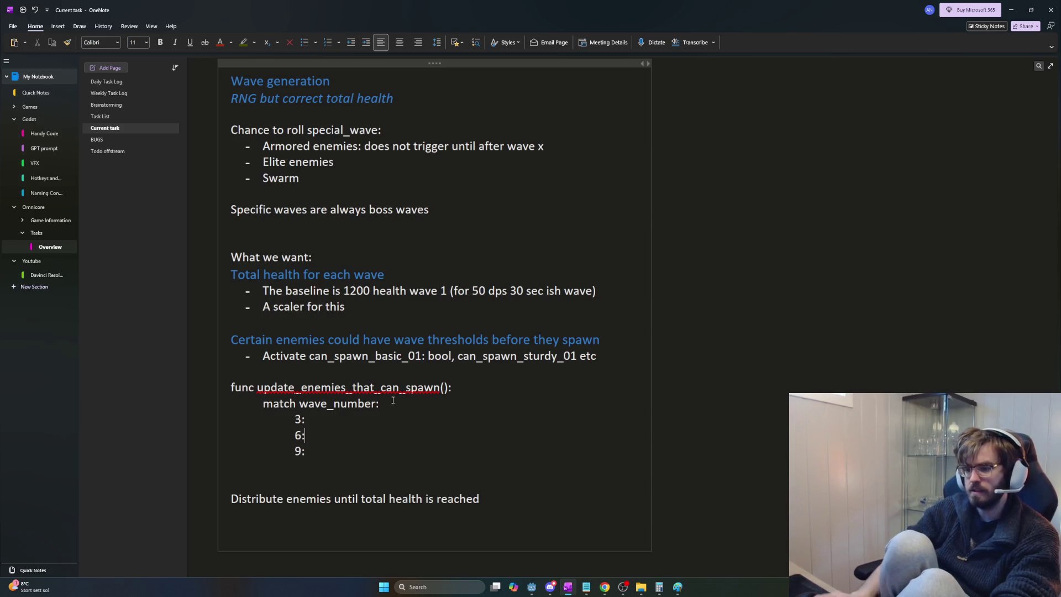
Step: Put an indented 'new' placeholder line under each of the cases 3:, 6: and 9:
key("Up")
key("Return")
key("Tab")
type("new")
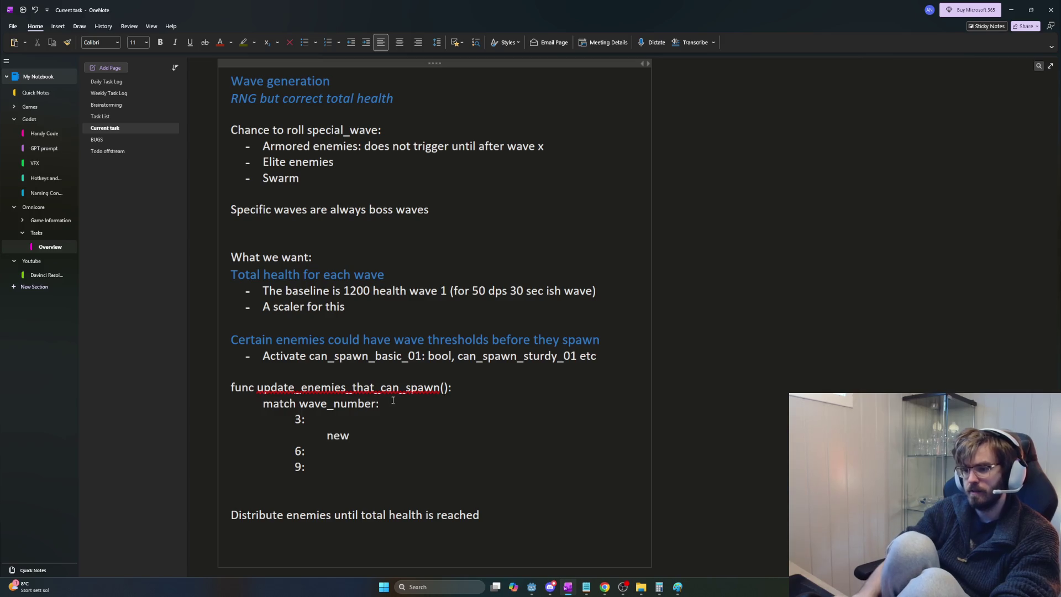
key("Down")
key("Return")
key("Tab")
type("new")
key("Down")
key("Return")
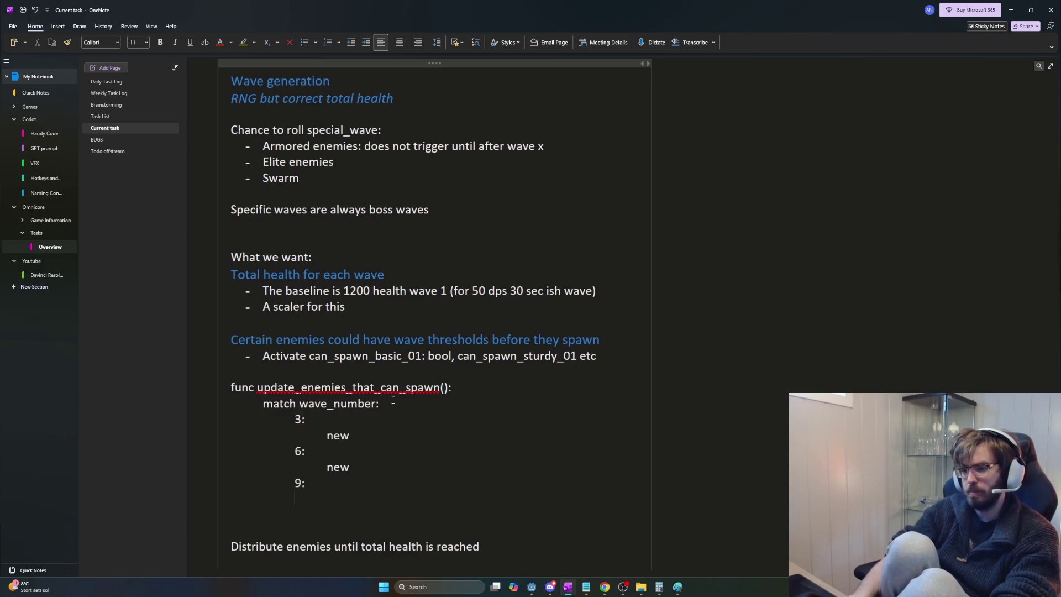
key("Tab")
type("new")
key("BackSpace")
key("BackSpace")
key("BackSpace")
type("new")
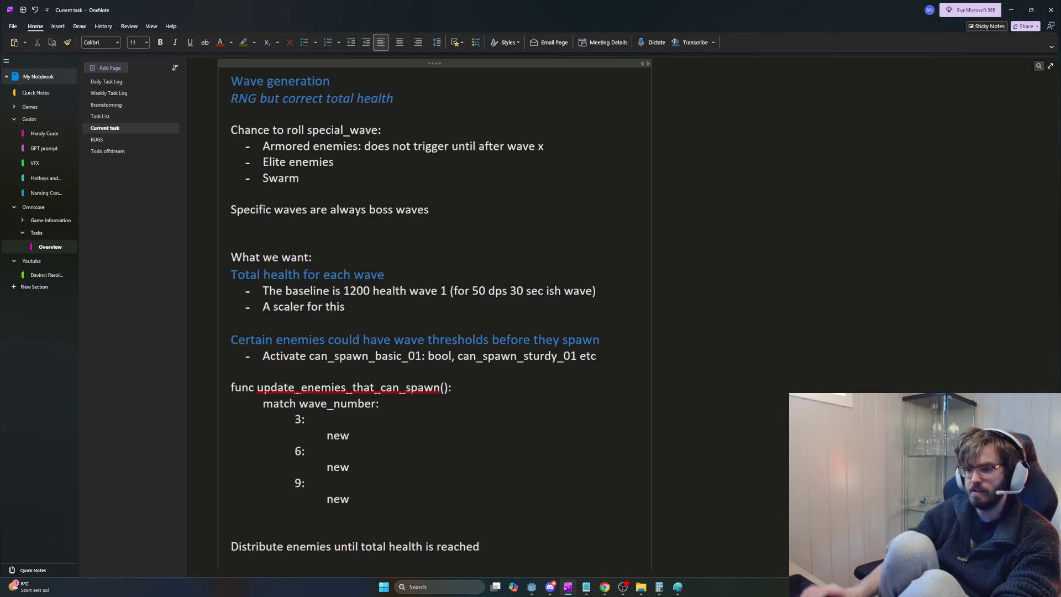
key("shift+Up")
key("shift+Up")
key("shift+Up")
key("shift+Down")
key("shift+Down")
key("shift+Down")
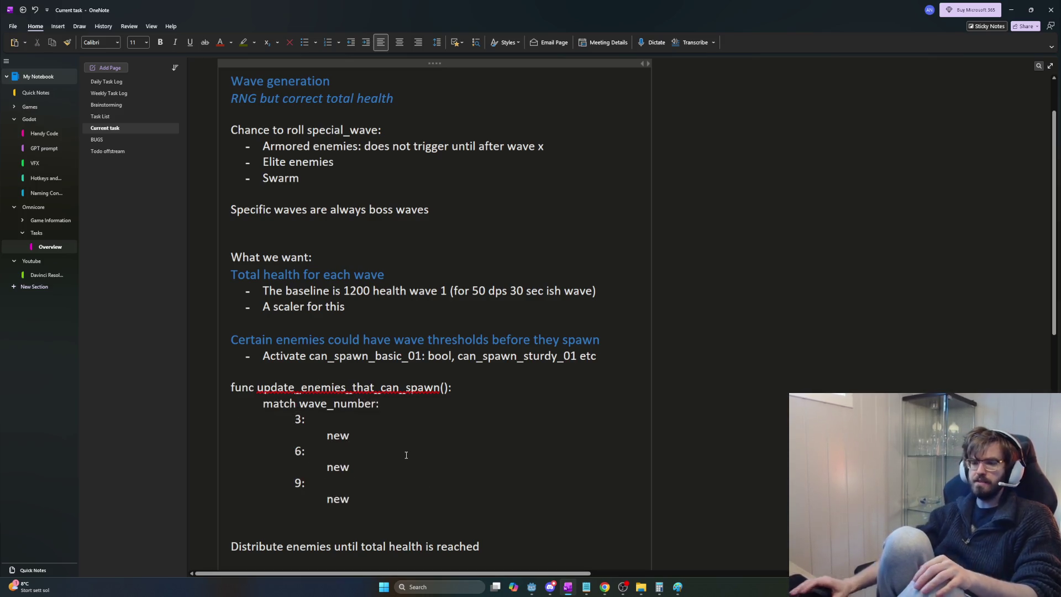
Step: Select the notes from 'Certain enemies' down to the last 'new' and switch to Chrome
left_click(406, 455)
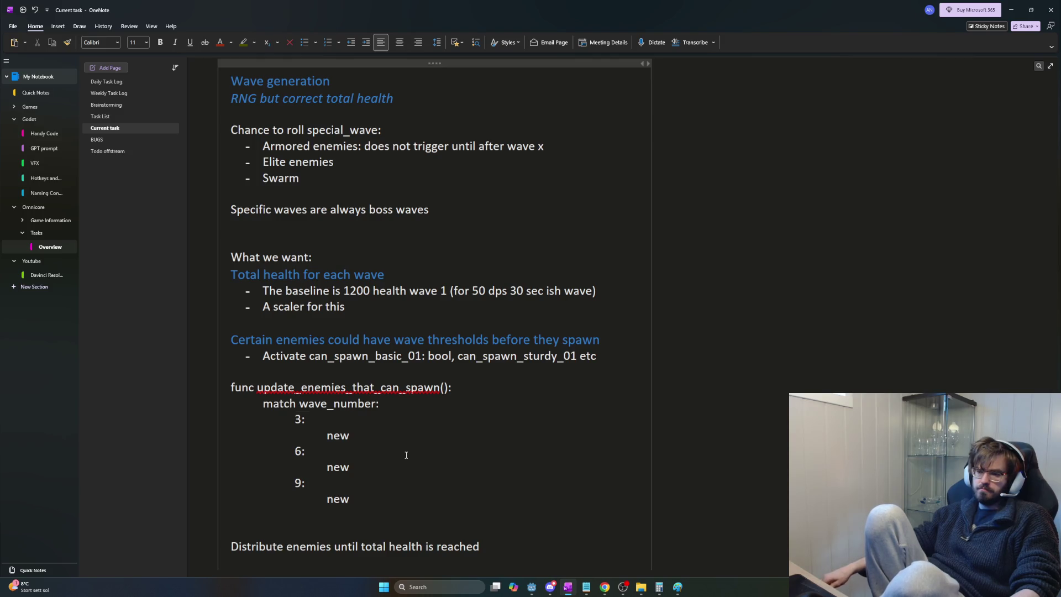
key("shift+Down")
key("shift+Down")
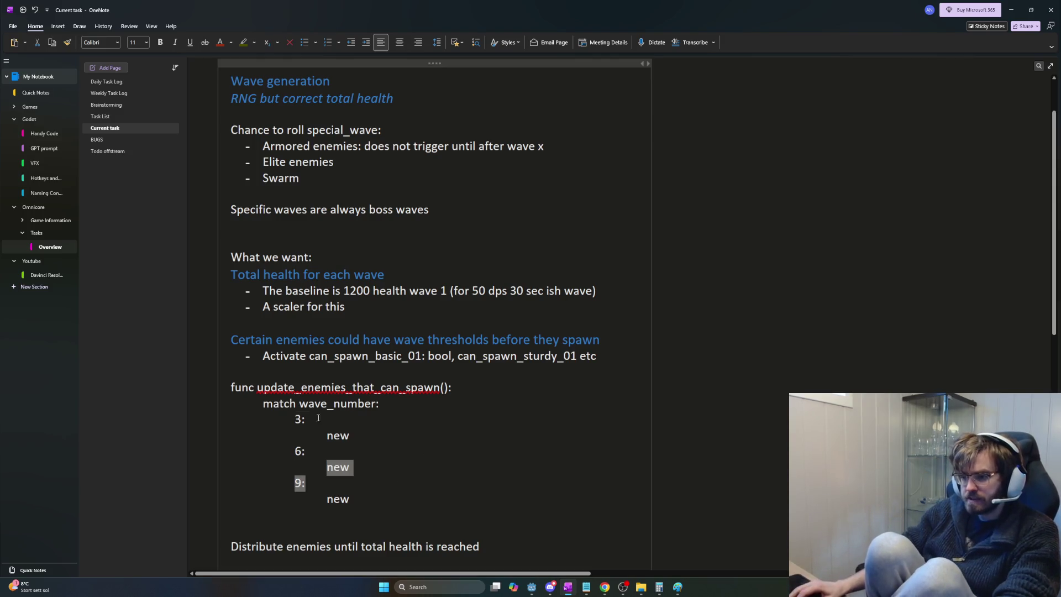
left_click_drag(318, 419, 310, 340)
left_click(370, 435)
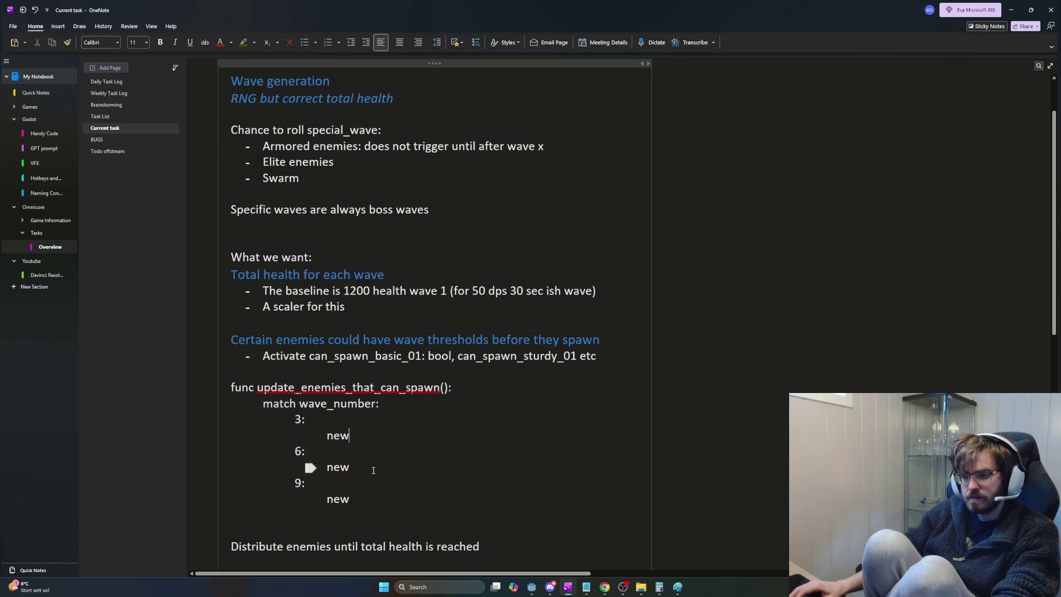
mouse_move(353, 500)
left_mouse_down()
mouse_move(235, 387)
mouse_move(232, 335)
left_mouse_up()
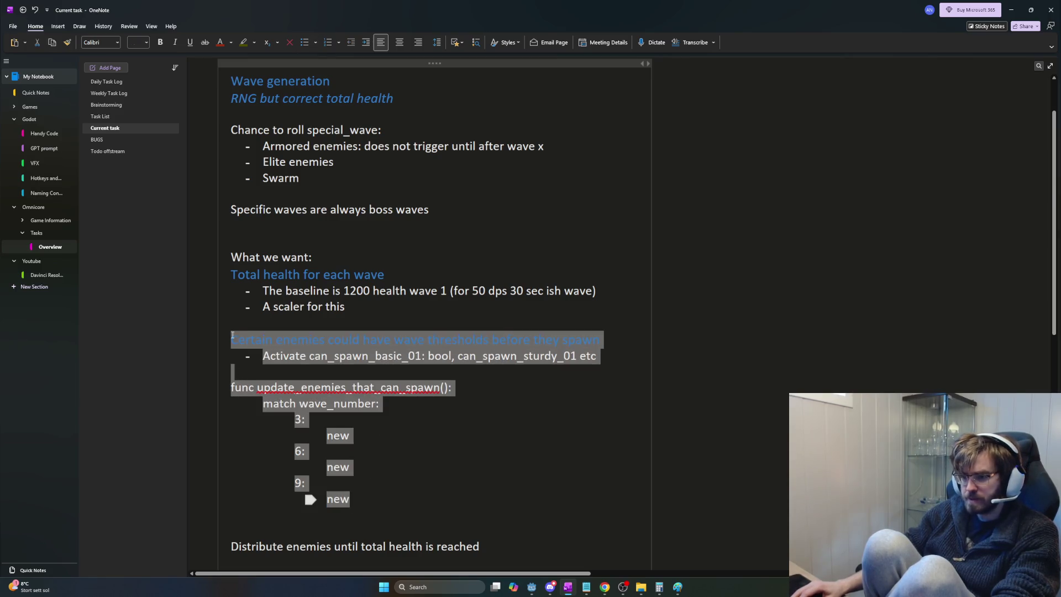
left_click(488, 355)
key("alt+Tab")
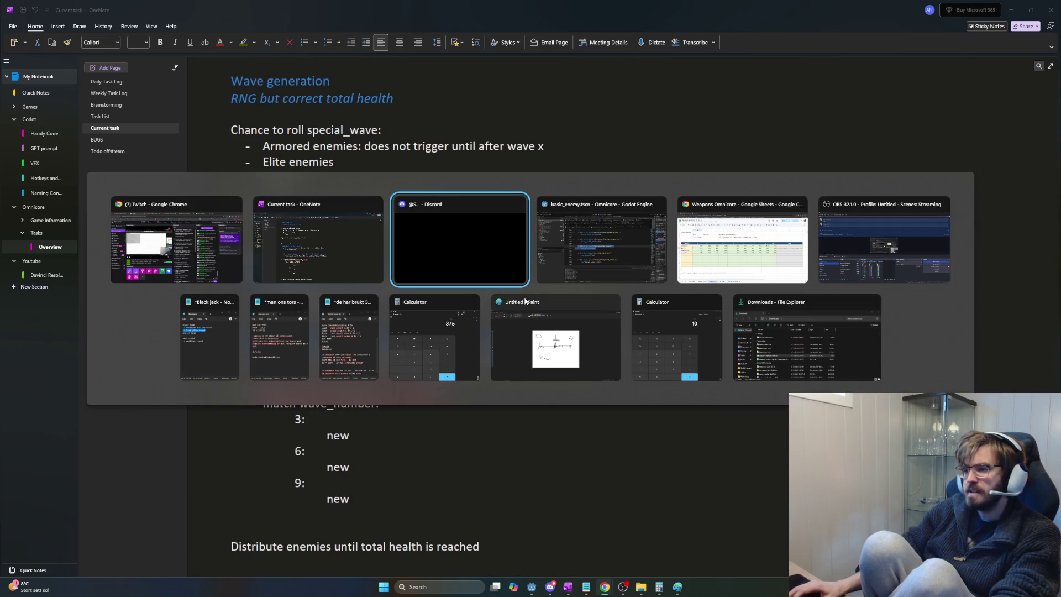
key("alt+Tab")
key("alt+Tab")
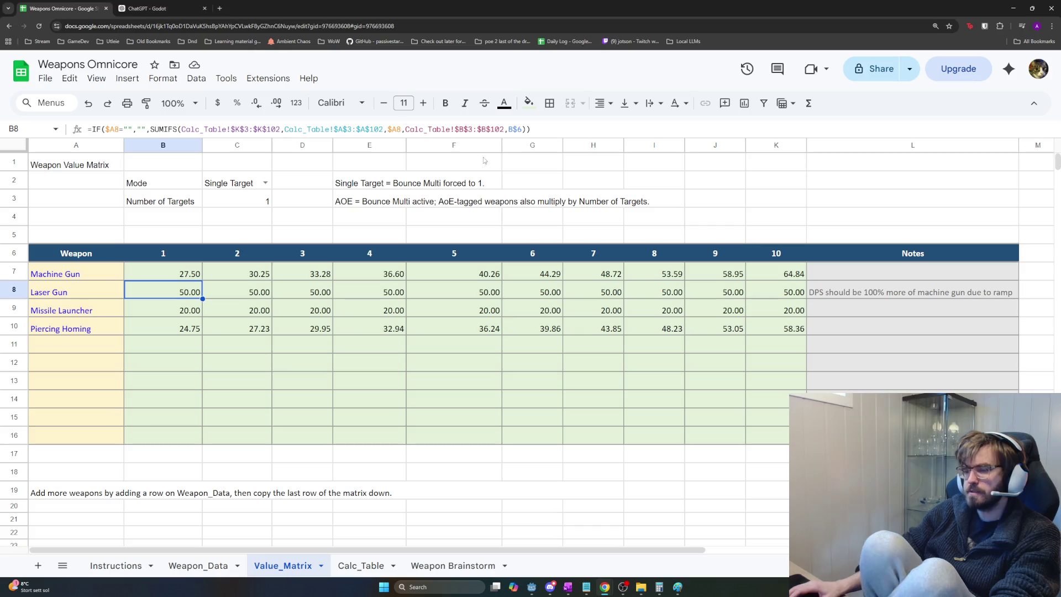
Step: Paste the notes into the ChatGPT composer and remove the unwanted image attachment
left_click(150, 8)
type("Certain enemies could have wave thresholds before they spawn")
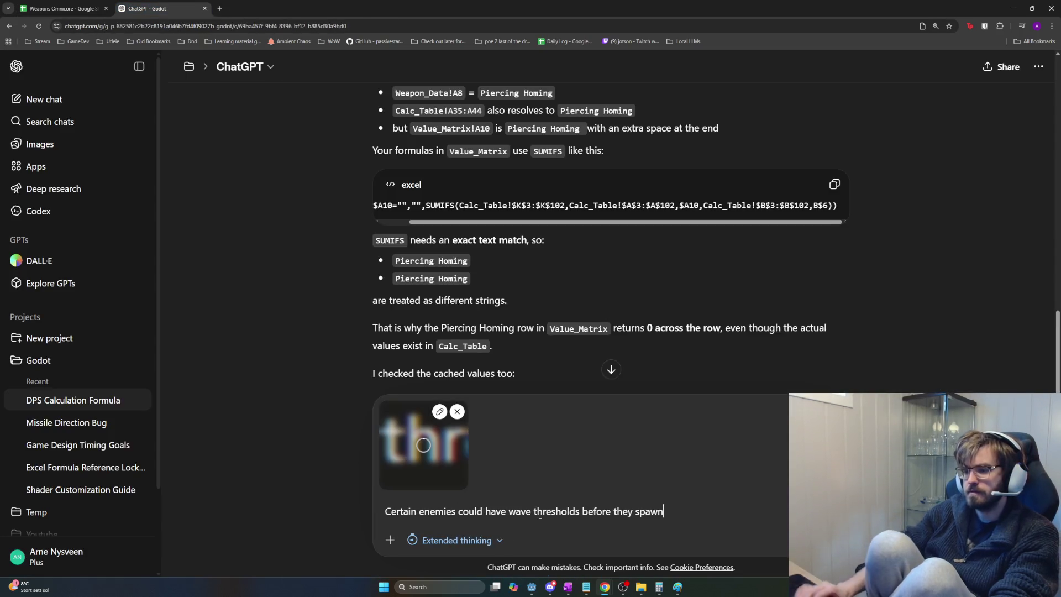
key("shift+Return")
key("shift+Return")
key("shift+Return")
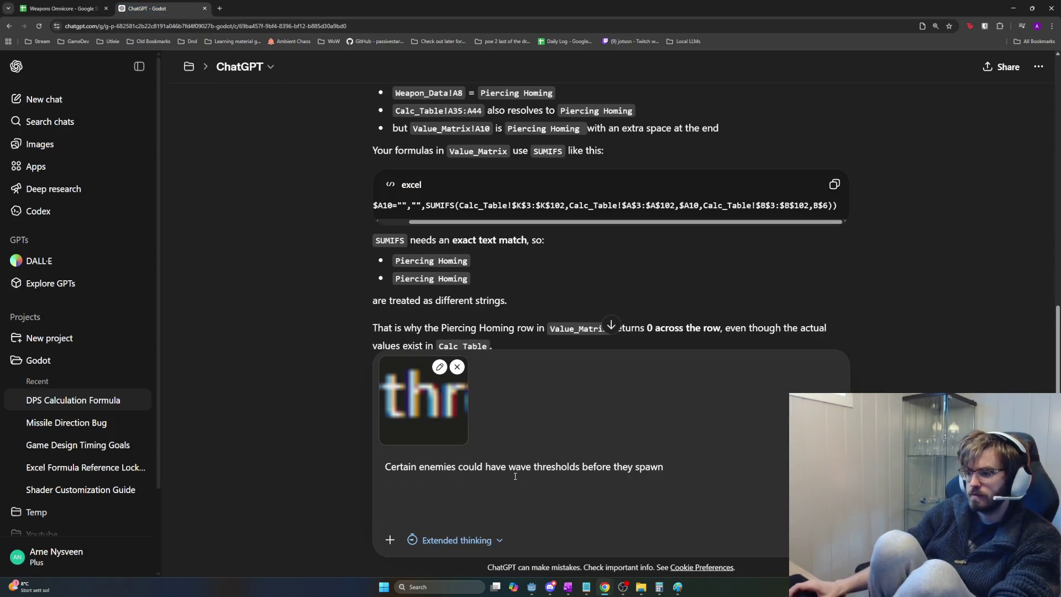
scroll(515, 477, "down", 5)
left_click(457, 367)
Step: Recopy the match block from OneNote, paste it, and start asking how to avoid many-variant matches
key("alt+Tab")
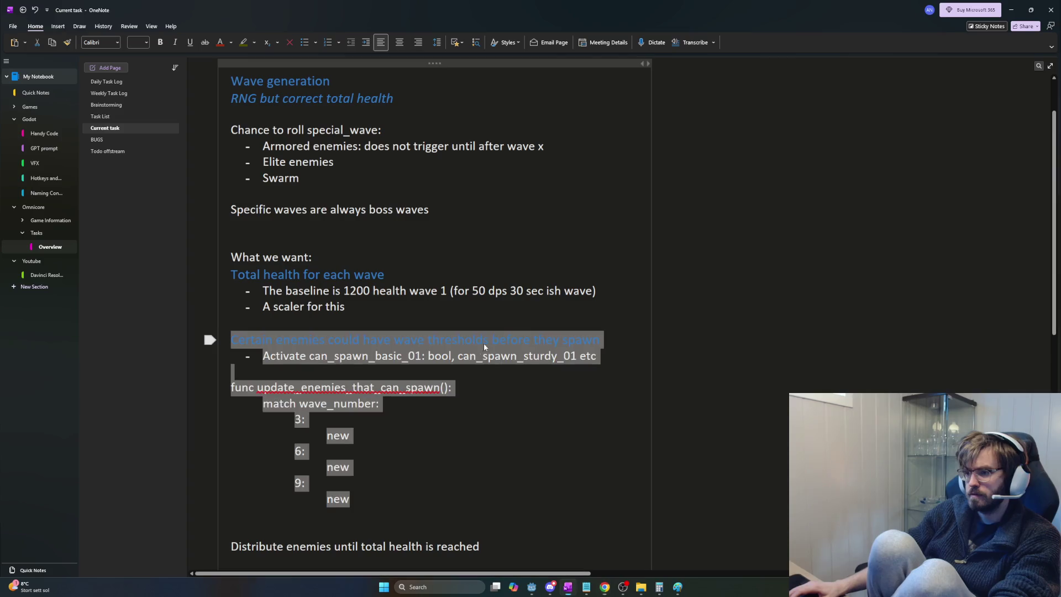
left_click(391, 492)
key("shift+Up")
key("shift+Up")
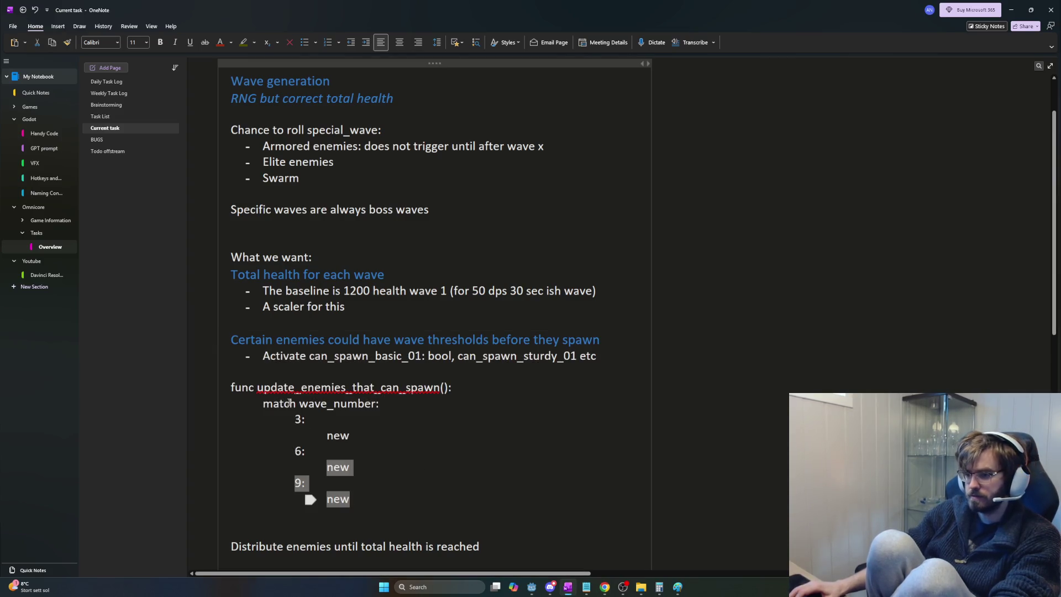
key("shift+Up")
key("shift+Up")
key("shift+Up")
key("alt+Tab")
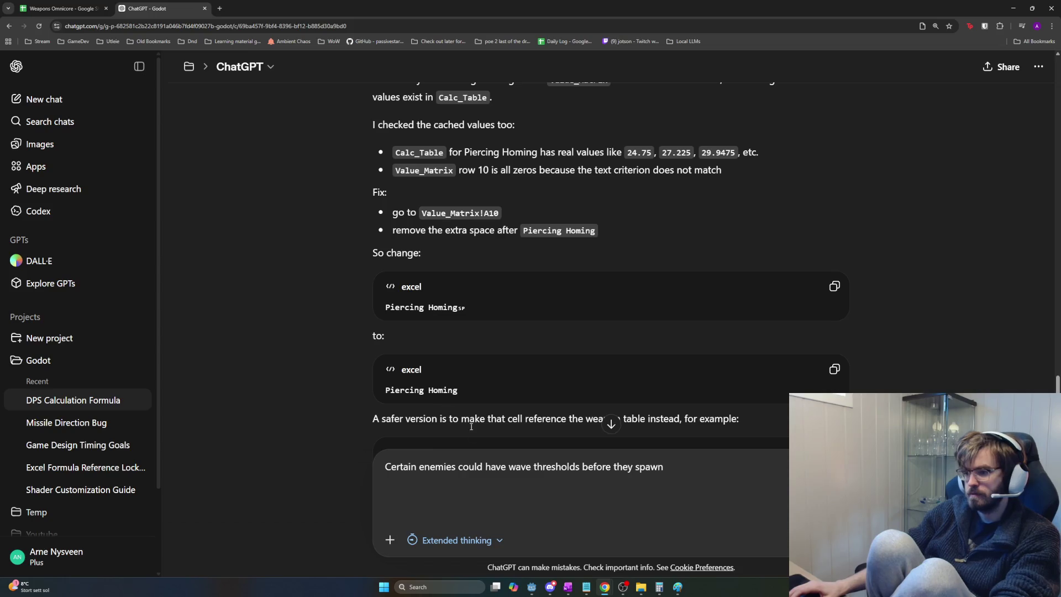
key("ctrl+v")
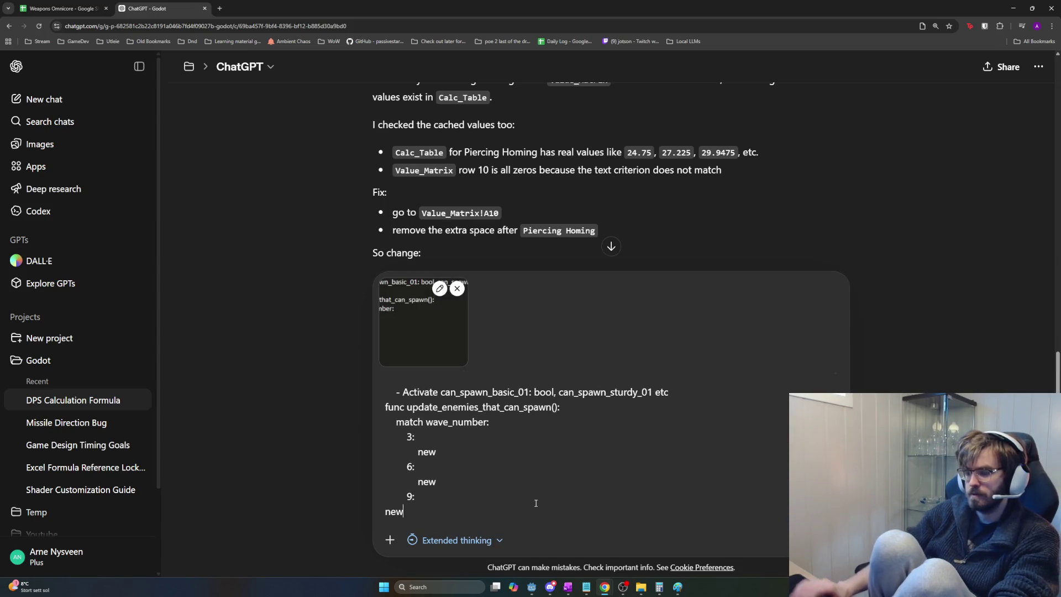
key("shift+Return")
key("shift+Return")
type("whe")
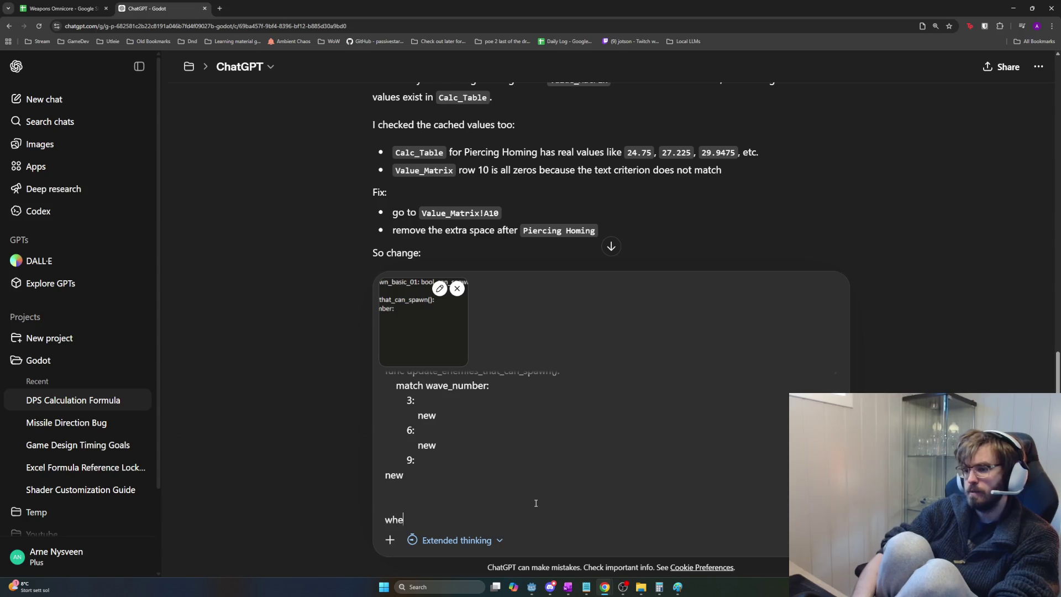
type("n I make match ")
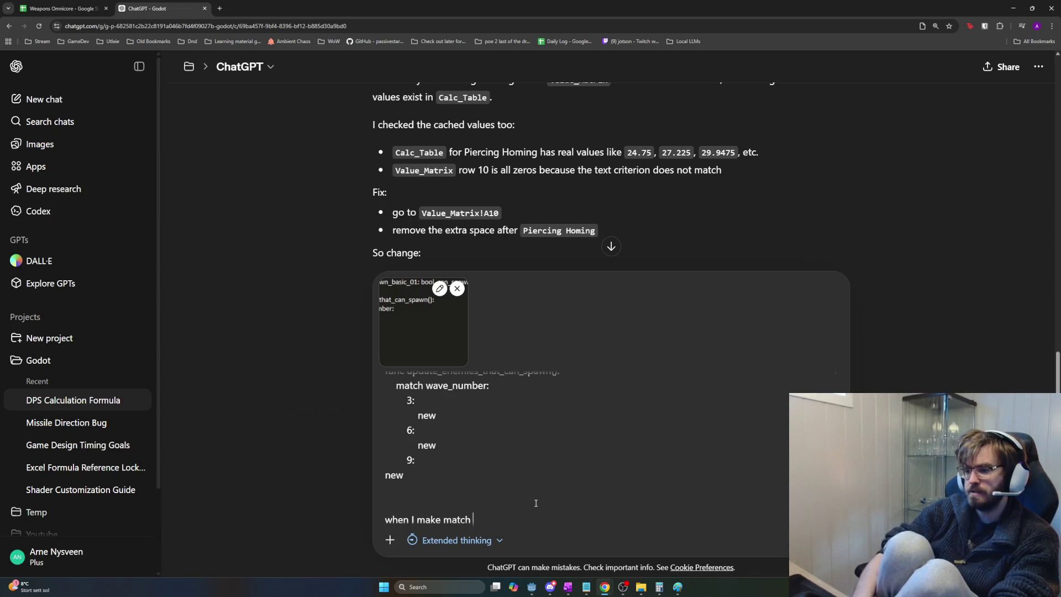
type("statements for ")
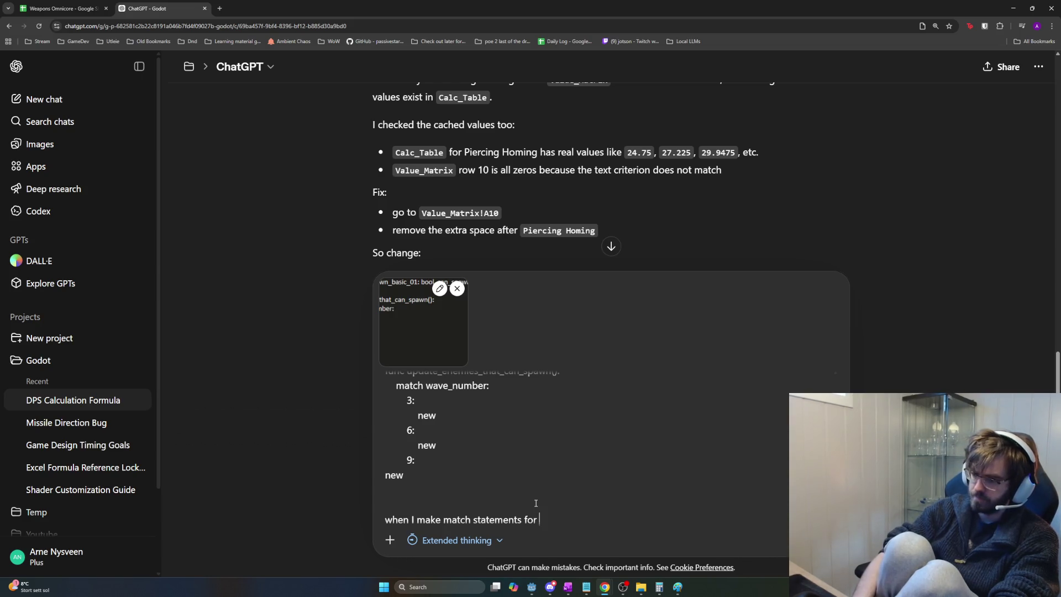
type("possibly many many ")
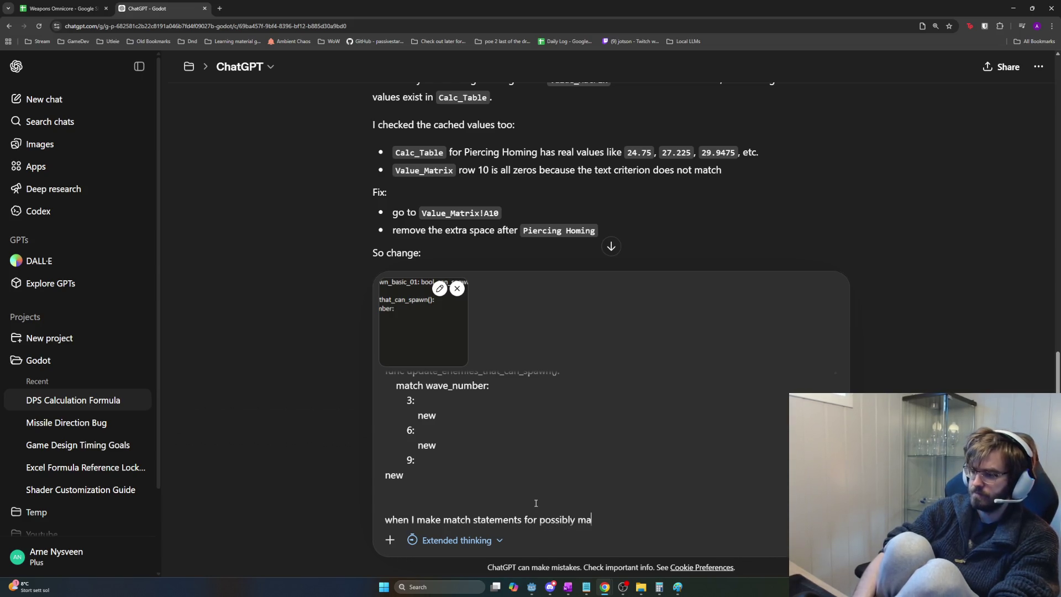
type("variants")
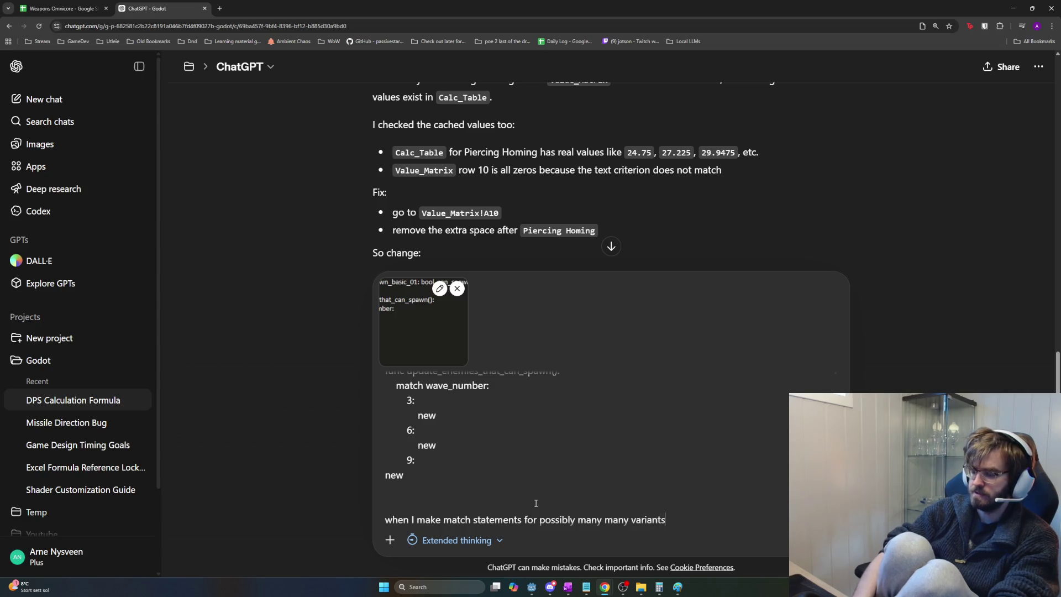
type(",")
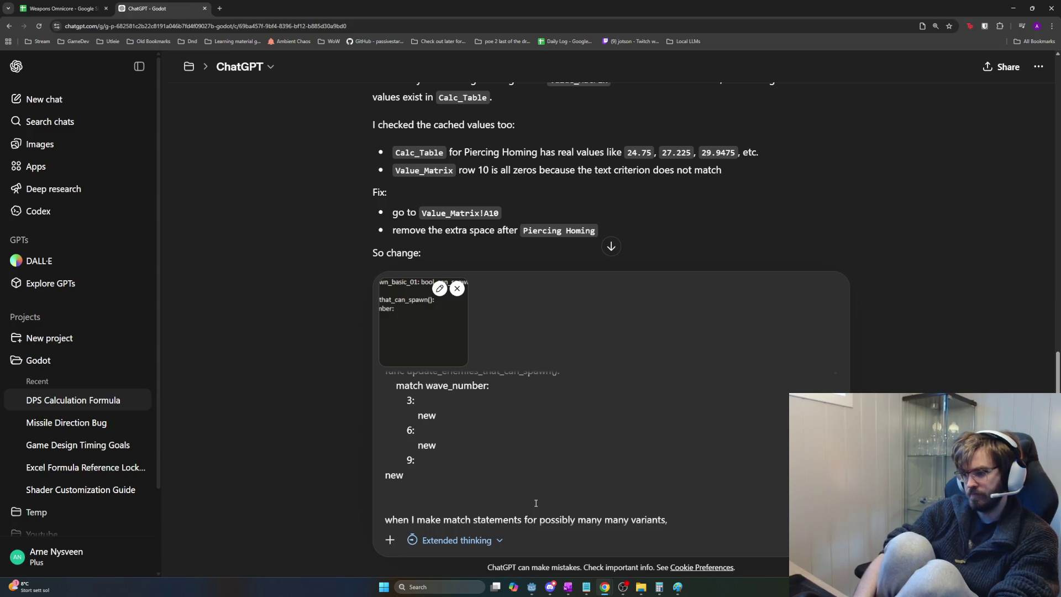
type(" is there a way f")
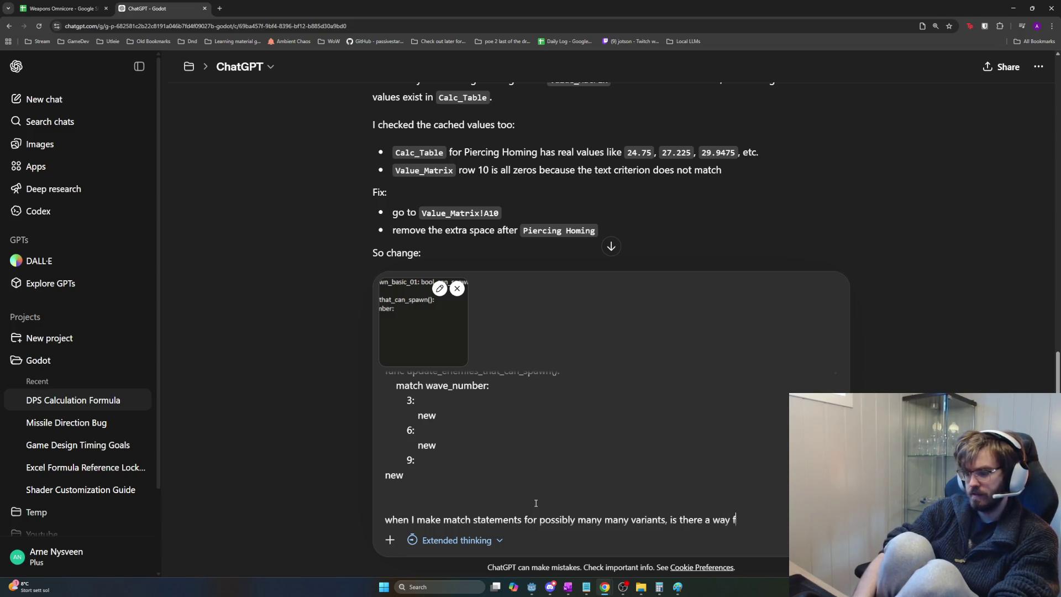
key("BackSpace")
type("to avoid")
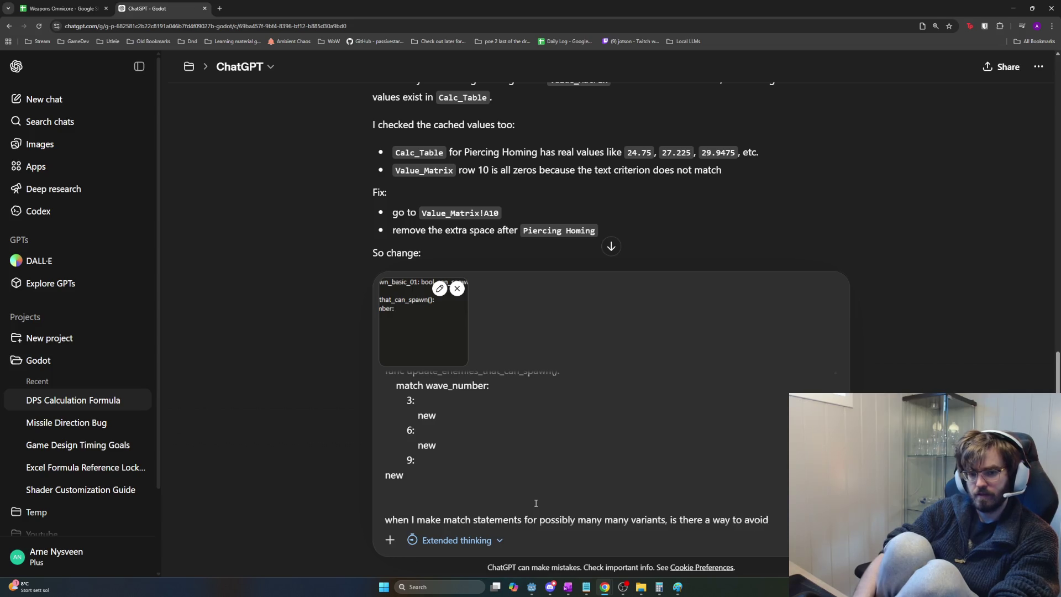